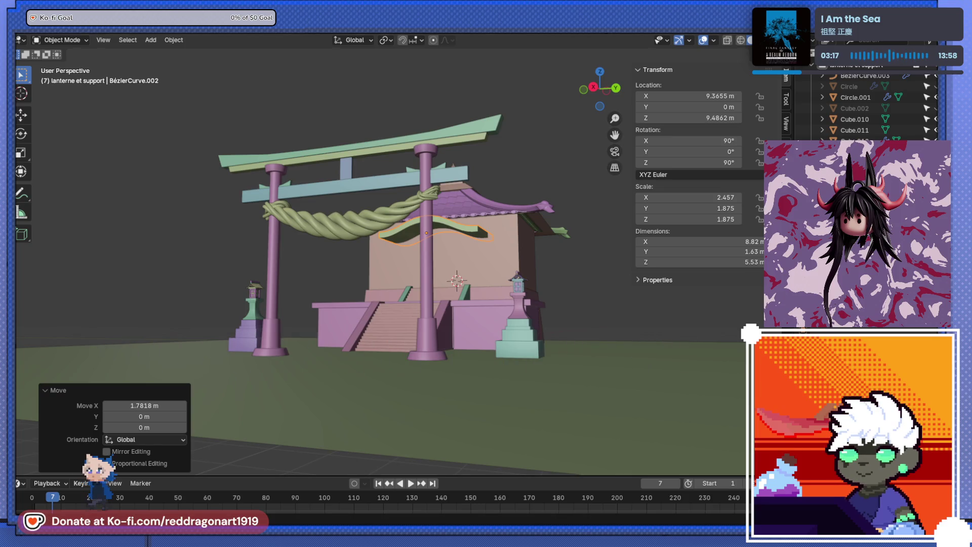
Step: Select both lantern pedestals and scale them up together
drag(324, 324, 420, 327)
click(404, 337)
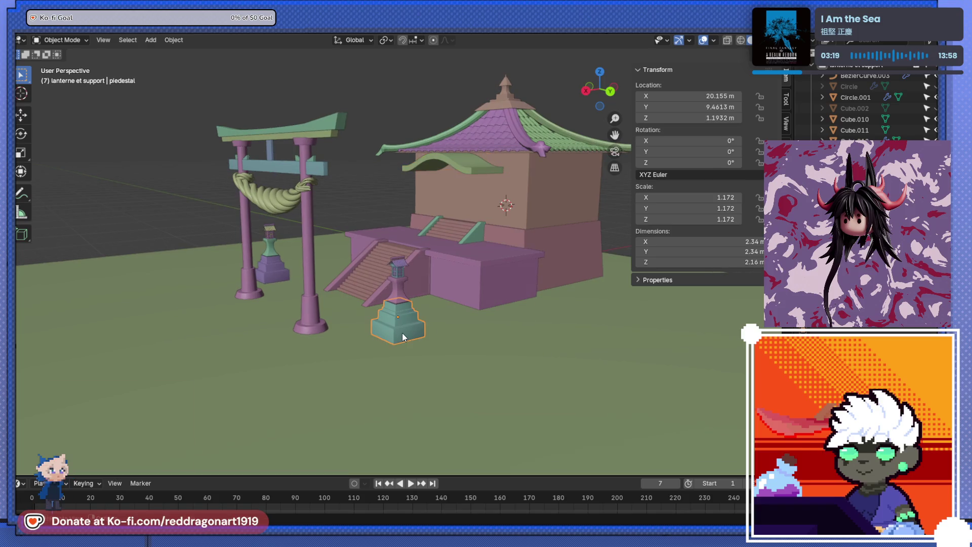
drag(351, 324, 443, 306)
scroll(up, 3)
key(g)
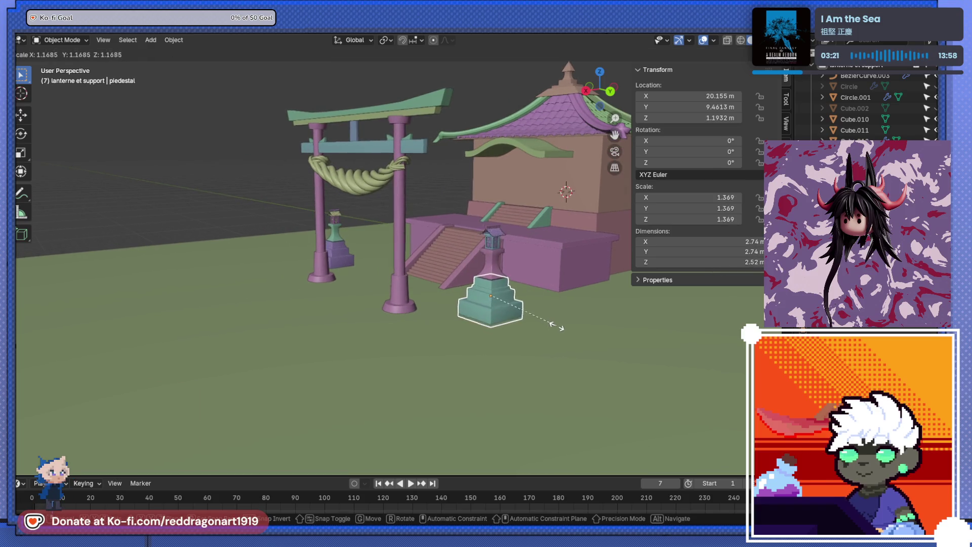
key(Escape)
click(341, 264)
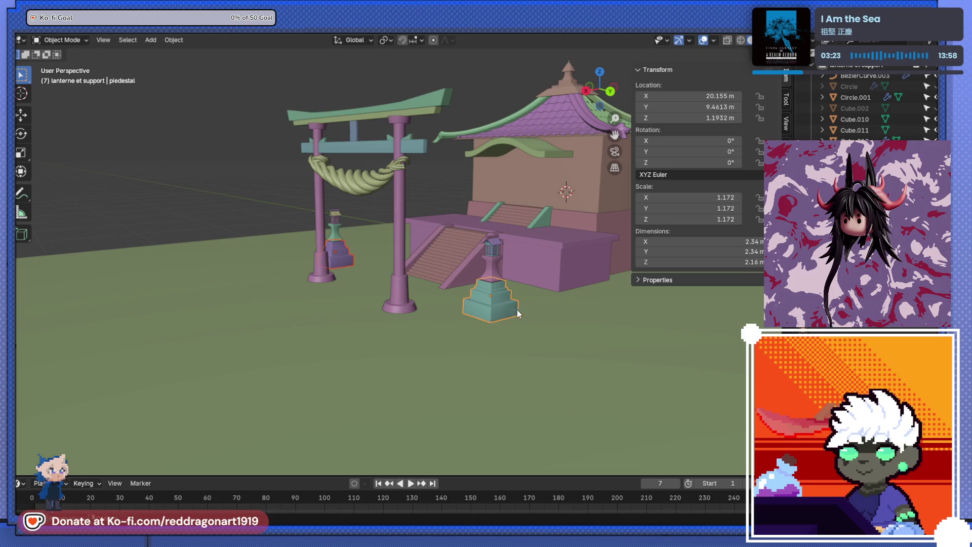
key(s)
click(541, 319)
Step: Set the pivot point to Individual Origins and scale each pedestal to 1.516 around its own centre
drag(491, 326, 346, 276)
key(s)
click(429, 249)
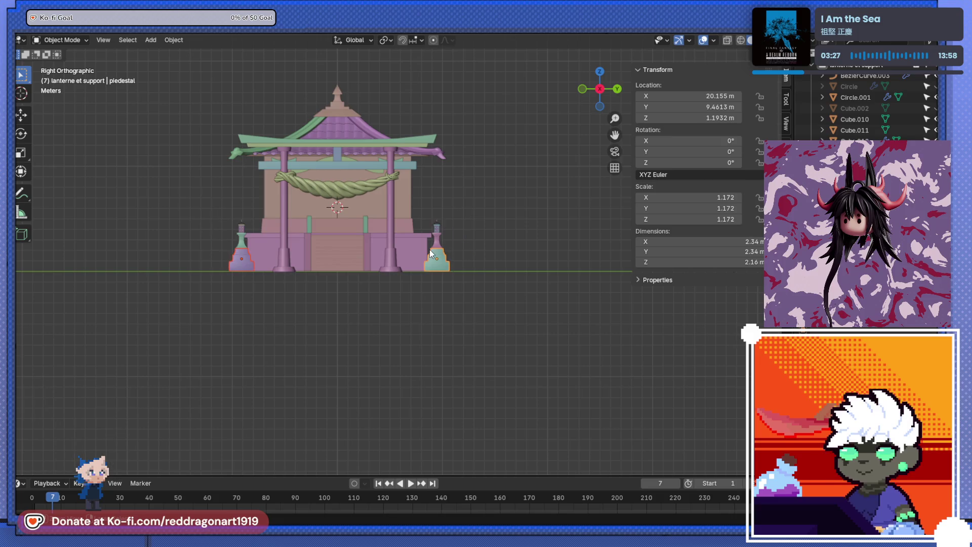
click(387, 41)
click(408, 90)
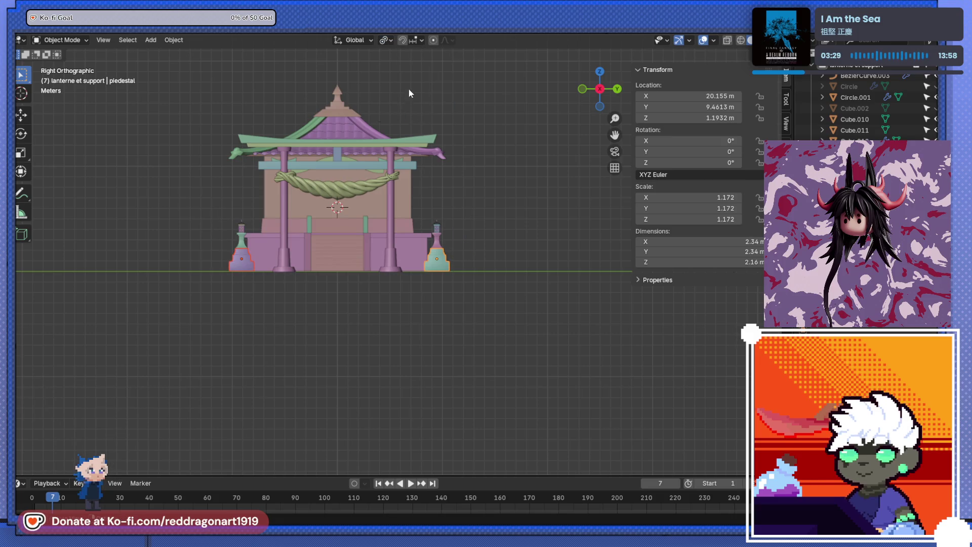
key(s)
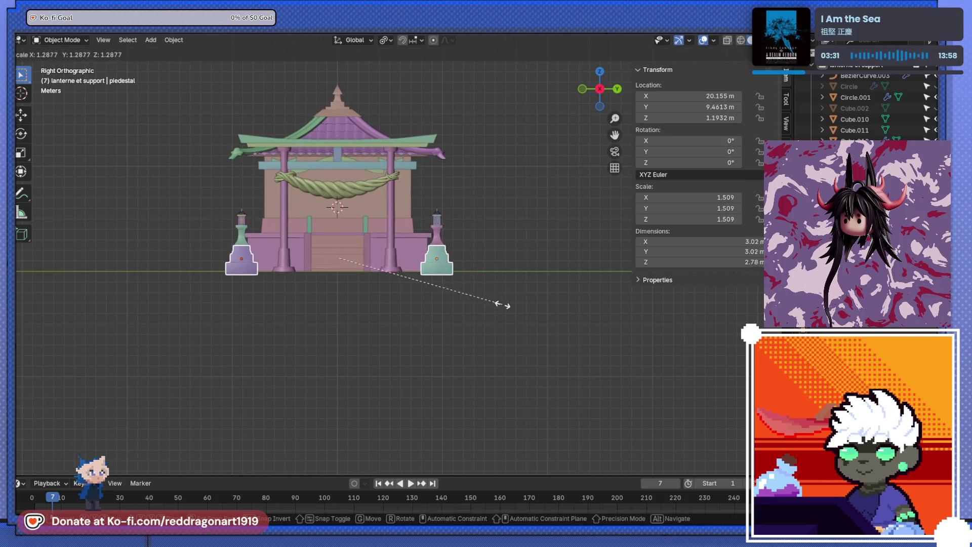
click(503, 304)
Step: Raise both pedestals 0.28231 m along Z to a Z location of 1.4755 m
drag(478, 285, 427, 305)
key(g)
key(z)
click(433, 268)
scroll(up, 3)
scroll(up, 3)
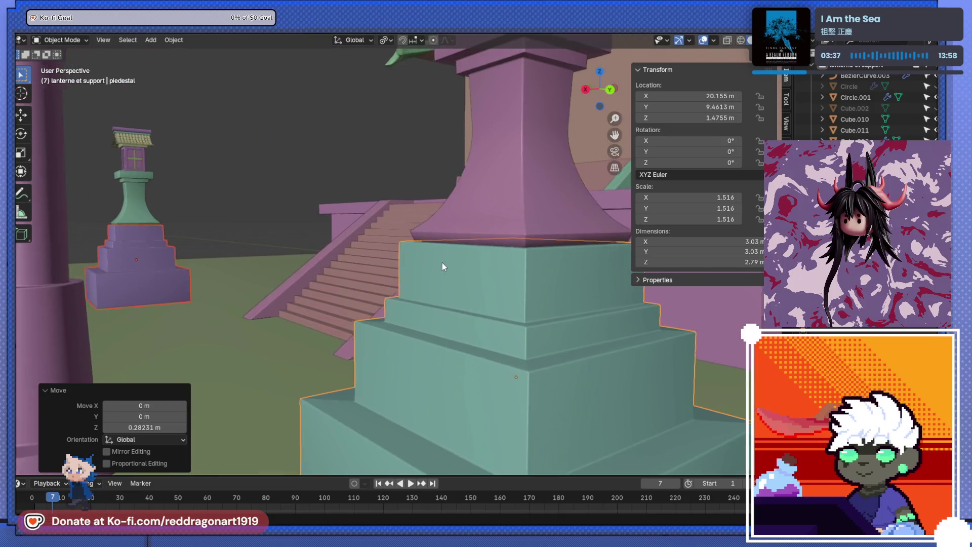
scroll(down, 3)
scroll(down, 3)
click(283, 187)
scroll(down, 3)
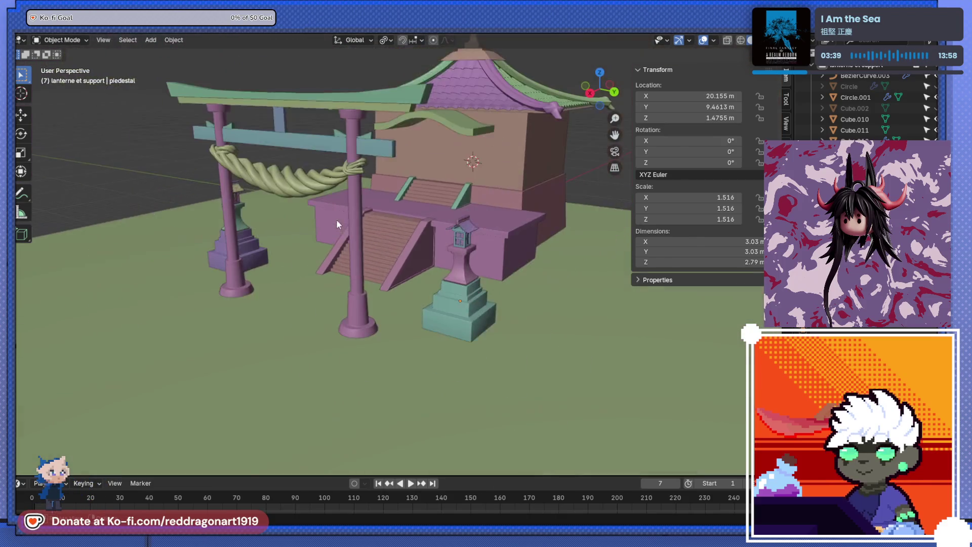
drag(336, 221, 353, 244)
scroll(up, 3)
drag(488, 227, 428, 255)
scroll(up, 3)
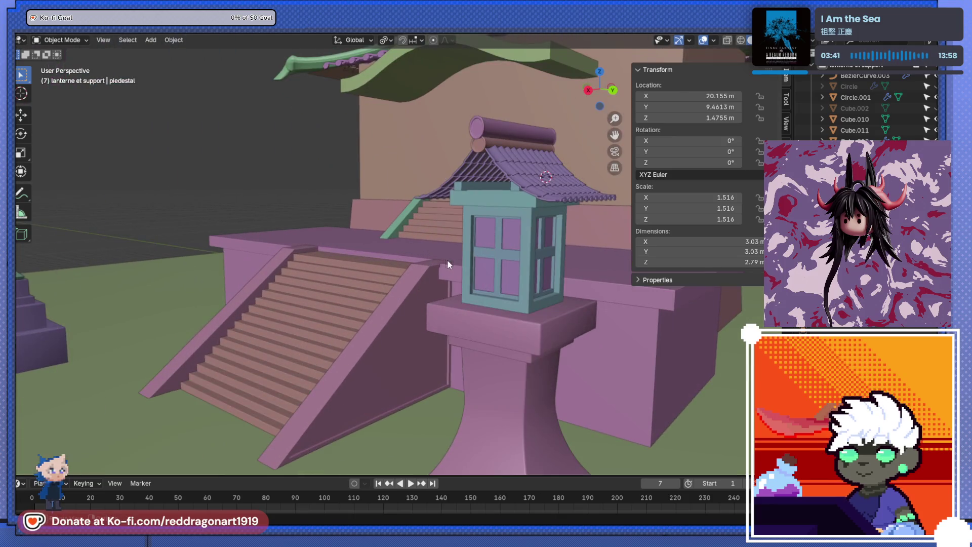
scroll(down, 3)
click(457, 258)
drag(457, 258, 475, 251)
scroll(up, 3)
scroll(down, 3)
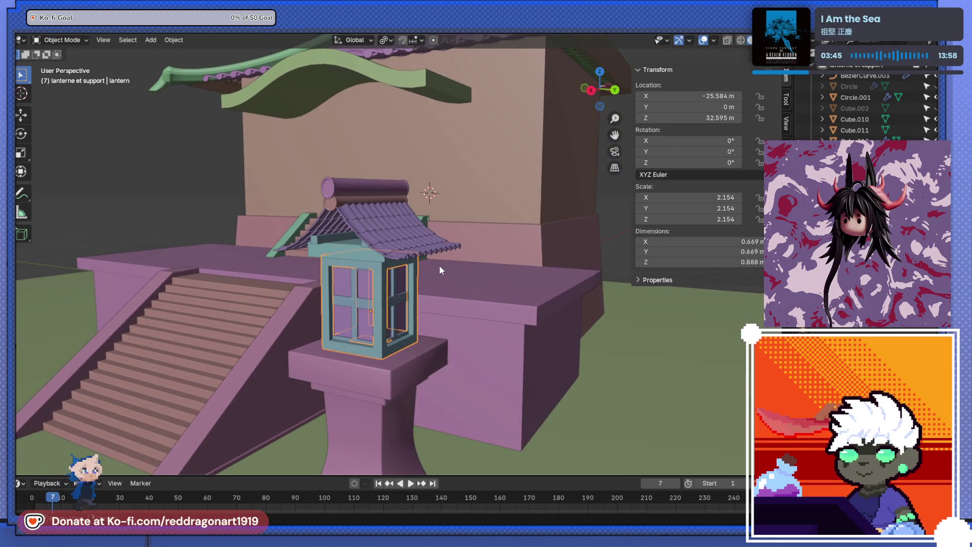
key(Tab)
scroll(up, 3)
key(KP_3)
scroll(down, 3)
key(alt+z)
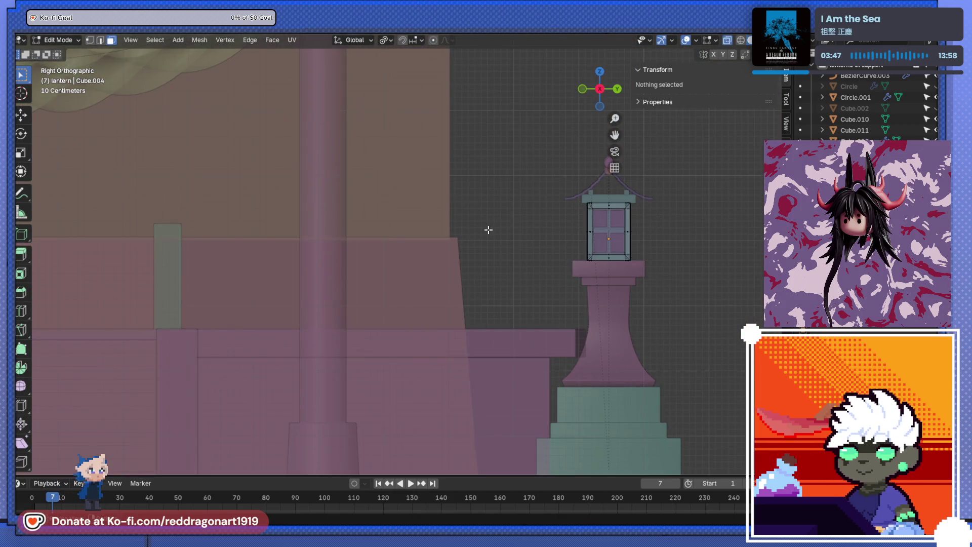
drag(610, 234, 469, 257)
scroll(up, 3)
drag(412, 206, 571, 245)
key(s)
click(586, 250)
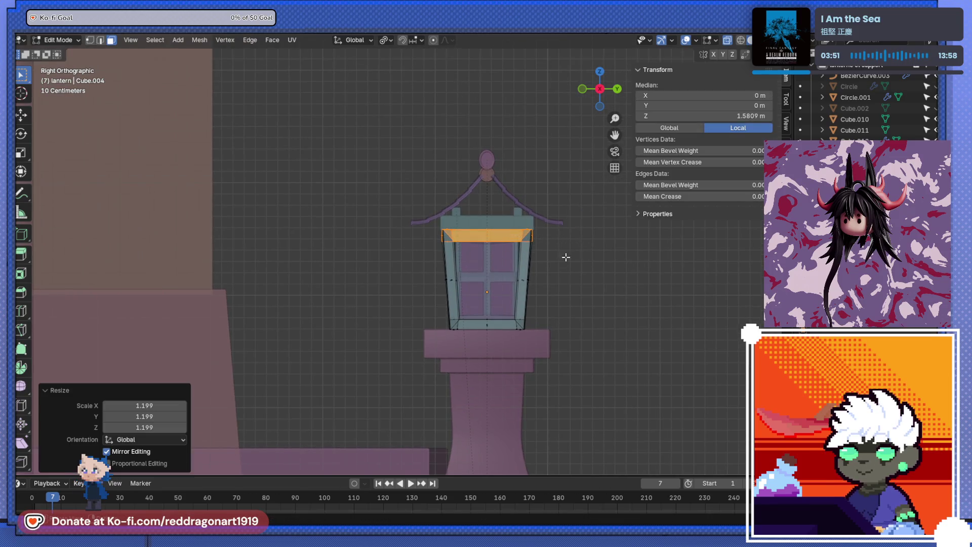
key(alt+z)
scroll(up, 3)
key(Tab)
scroll(down, 3)
key(Tab)
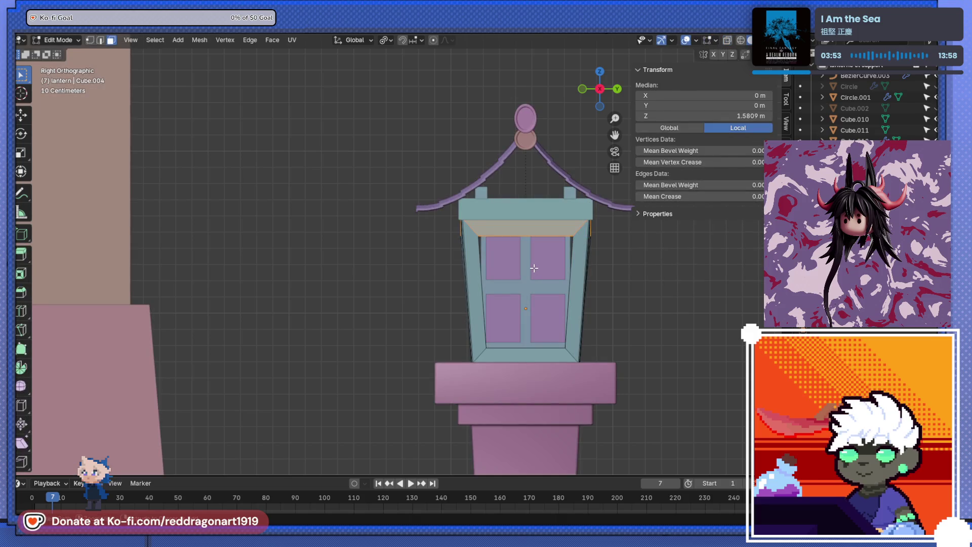
key(Tab)
key(Tab)
key(ctrl+z)
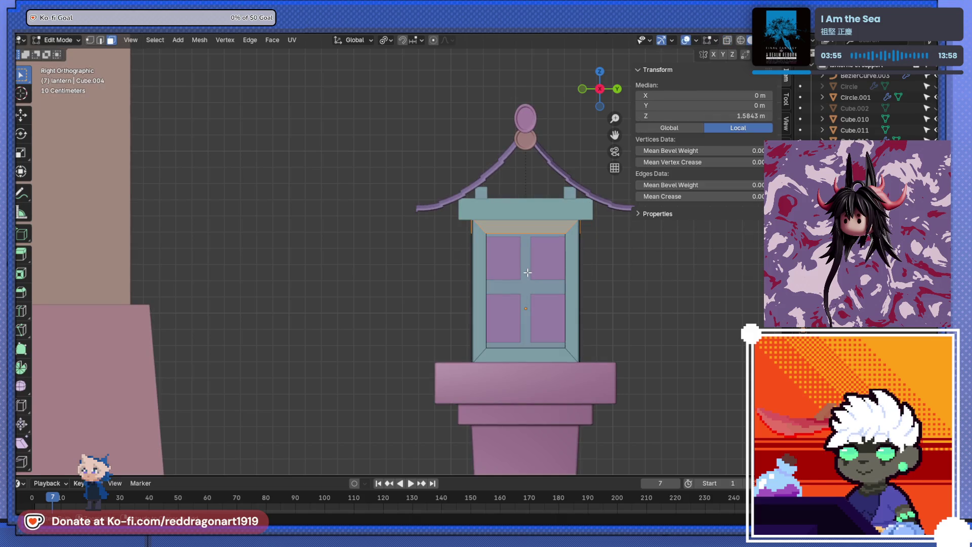
click(527, 272)
key(Tab)
click(552, 269)
click(524, 277)
key(alt+z)
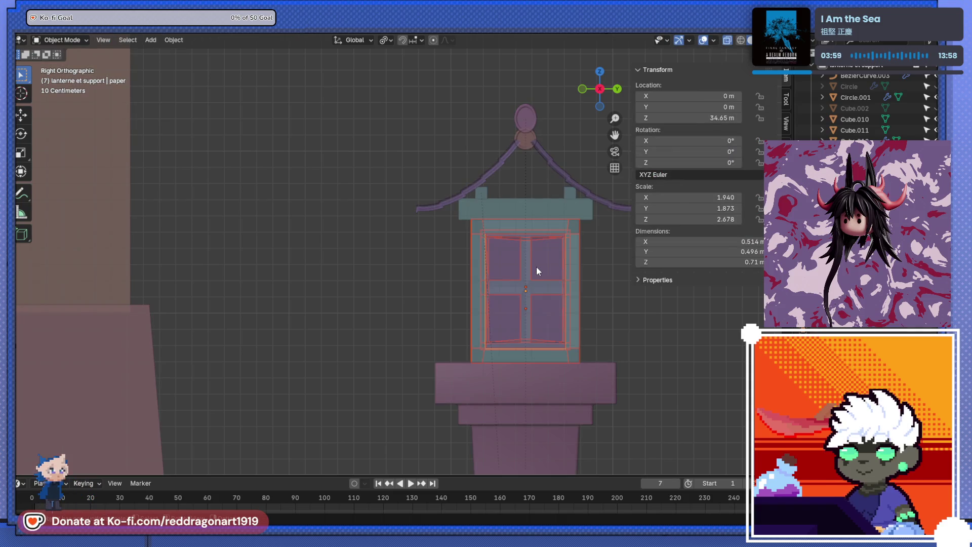
Step: In Edit Mode, widen the paper mesh's top faces by 1.17
click(537, 271)
drag(537, 271, 452, 270)
key(Tab)
scroll(up, 3)
drag(241, 180, 612, 254)
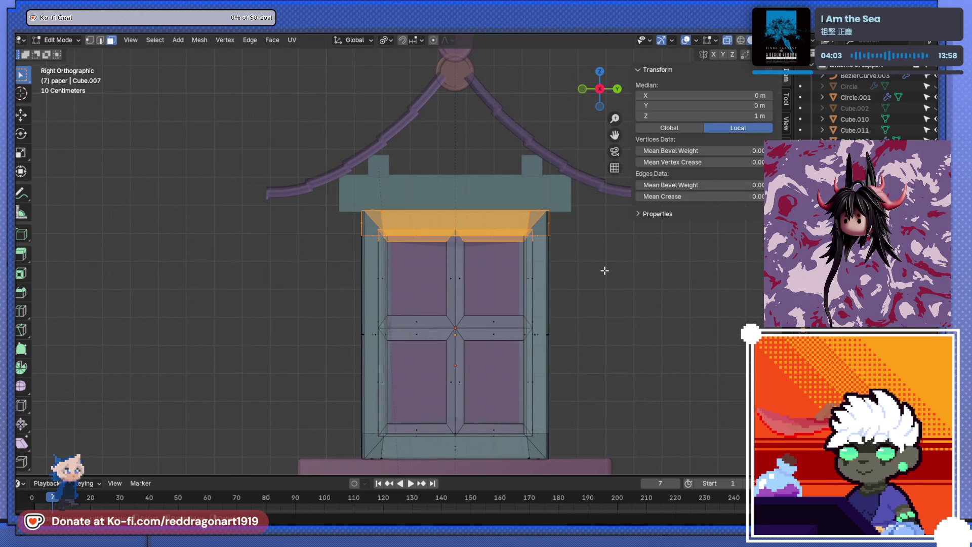
key(s)
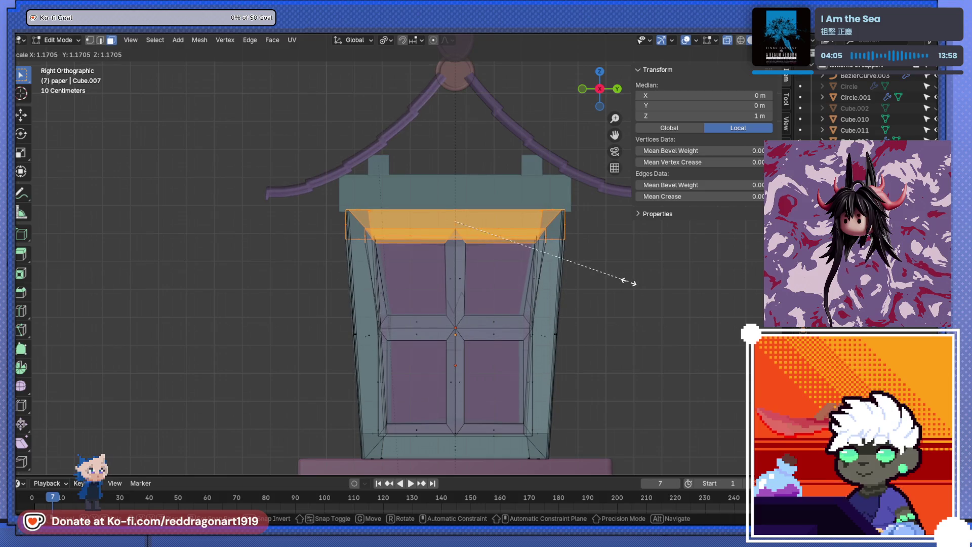
click(629, 281)
Step: Try resizing the pink paper faces, then undo the distorted result
drag(629, 281, 521, 310)
scroll(down, 3)
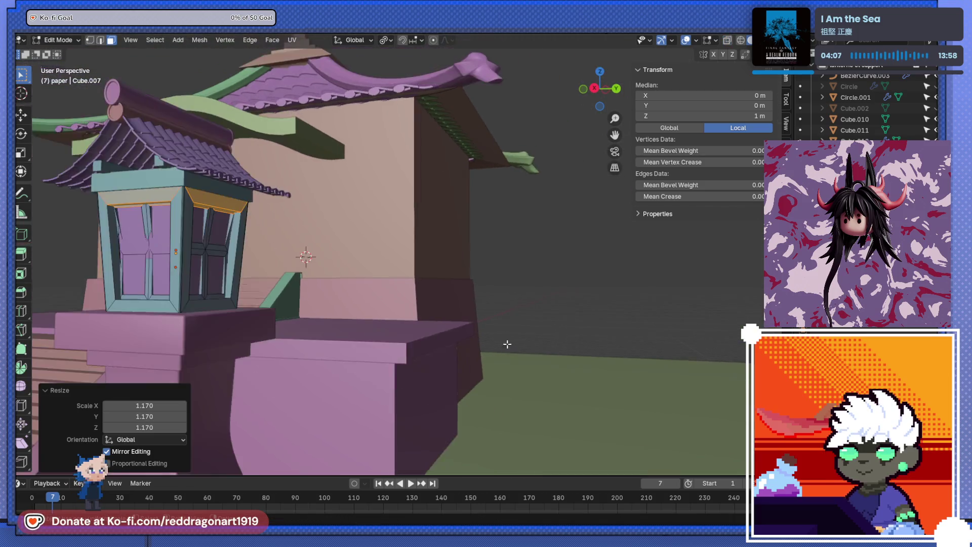
scroll(down, 3)
scroll(up, 3)
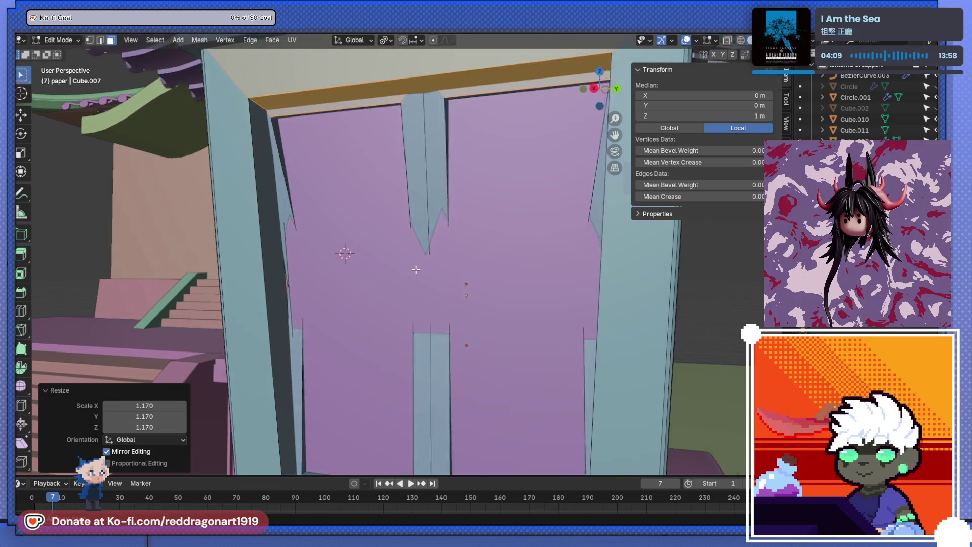
scroll(down, 3)
click(416, 270)
key(s)
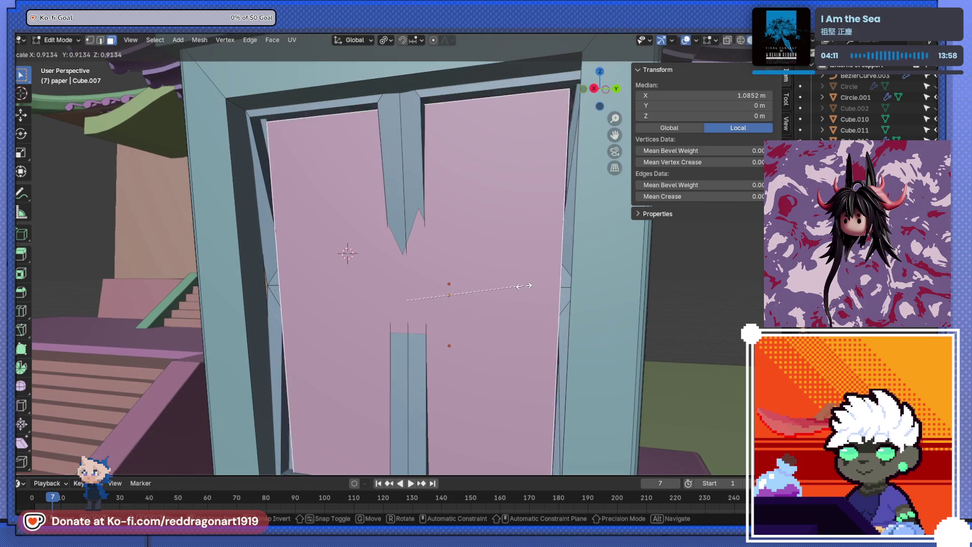
click(519, 285)
key(ctrl+z)
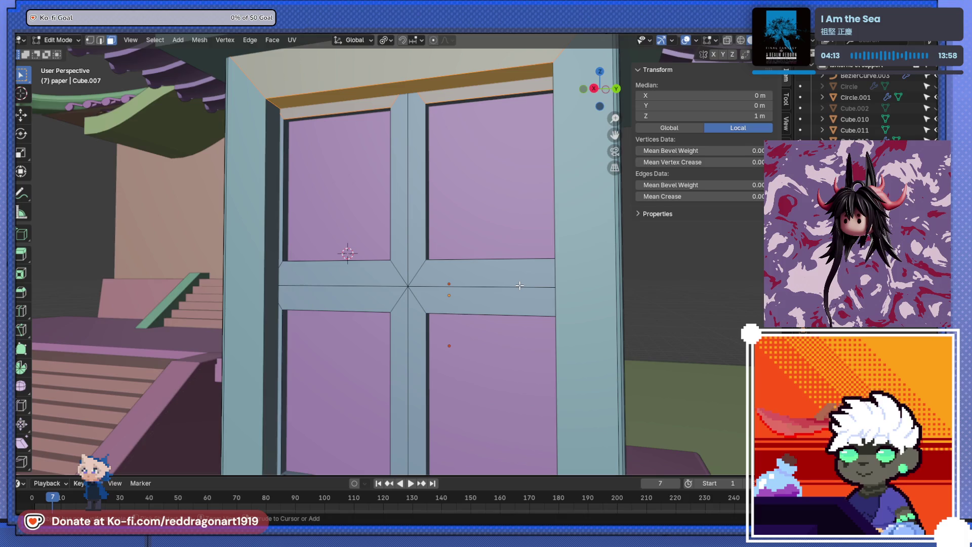
Step: Clear the selection, return to Object Mode and select the lantern cage
scroll(down, 3)
scroll(up, 3)
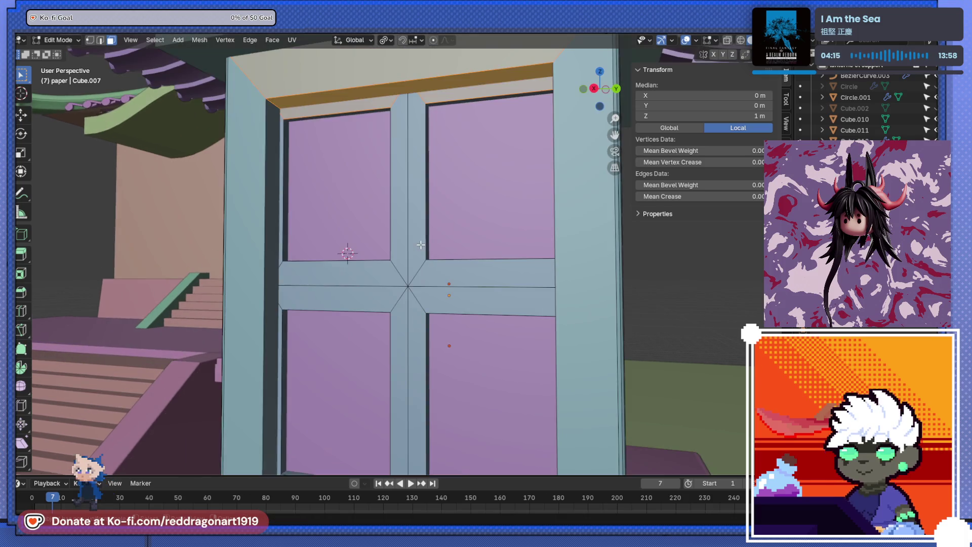
scroll(down, 3)
click(510, 258)
key(KP_3)
scroll(up, 3)
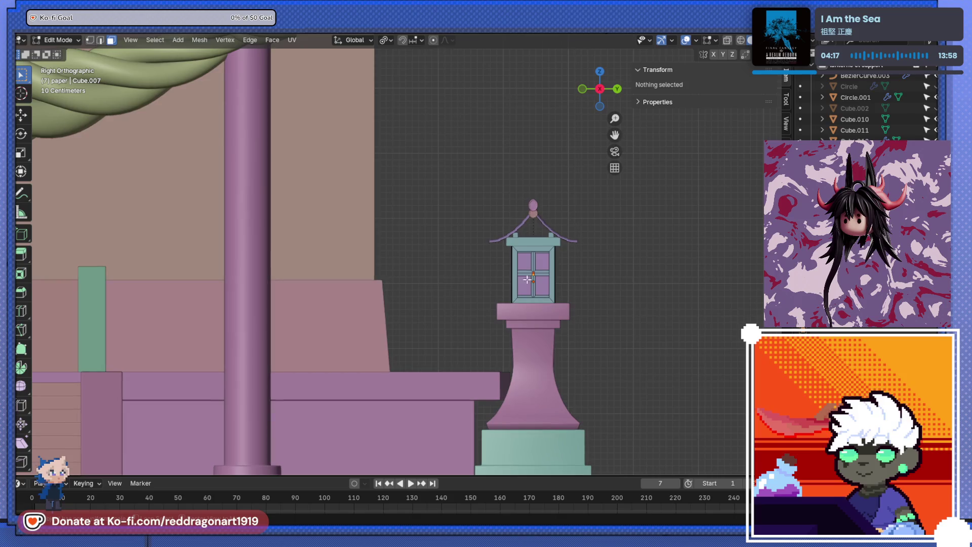
scroll(down, 3)
drag(484, 283, 414, 307)
scroll(up, 3)
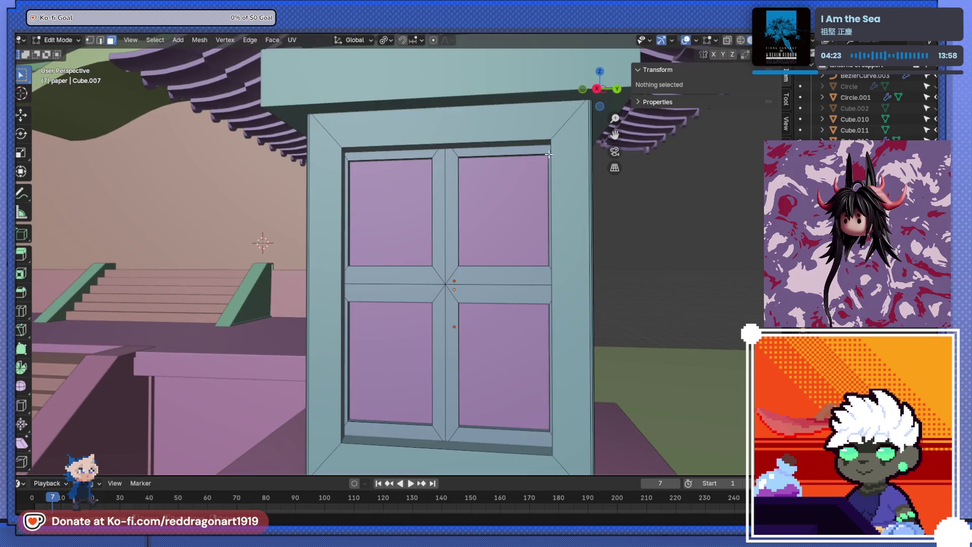
click(482, 156)
key(Tab)
click(460, 153)
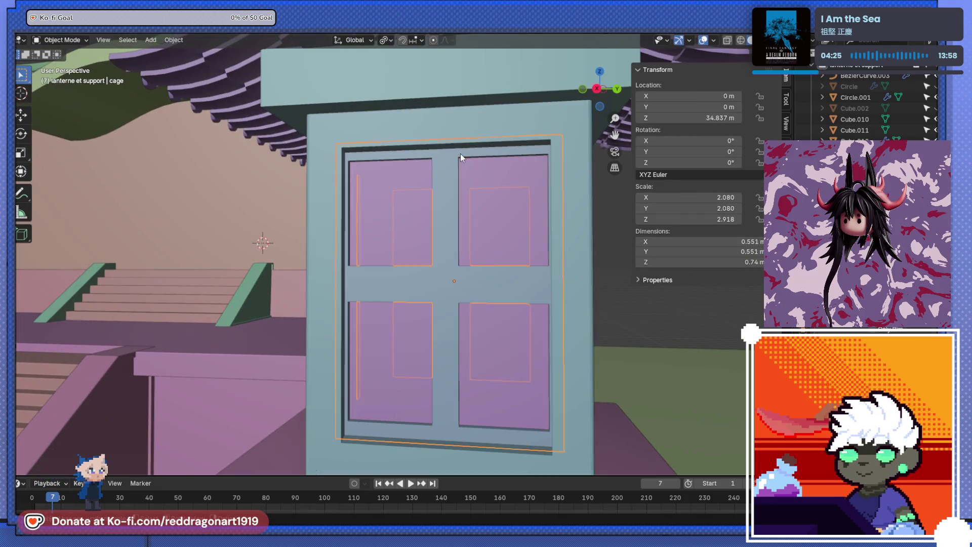
Step: Scale the lantern frame's top edges outward by 1.162 in a see-through side view
click(551, 132)
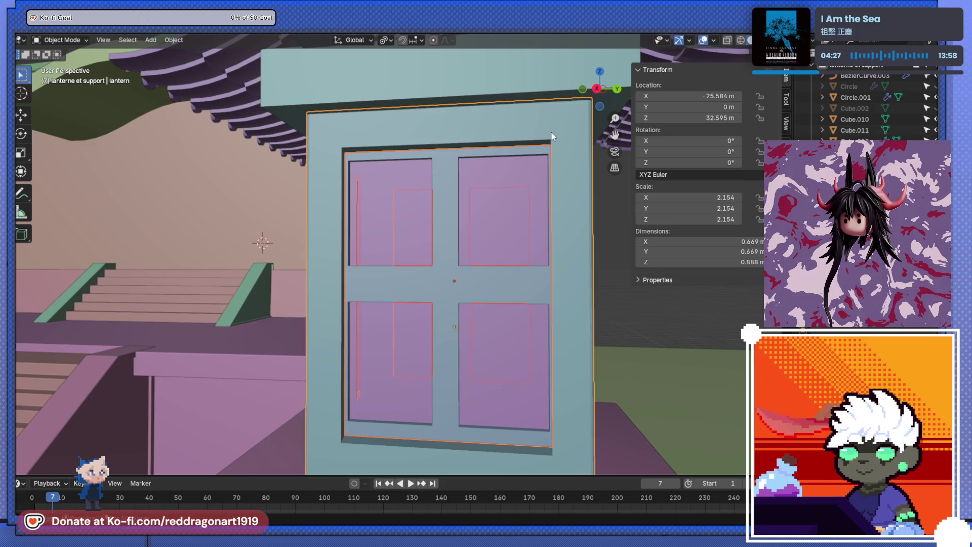
key(Tab)
key(alt+z)
key(KP_3)
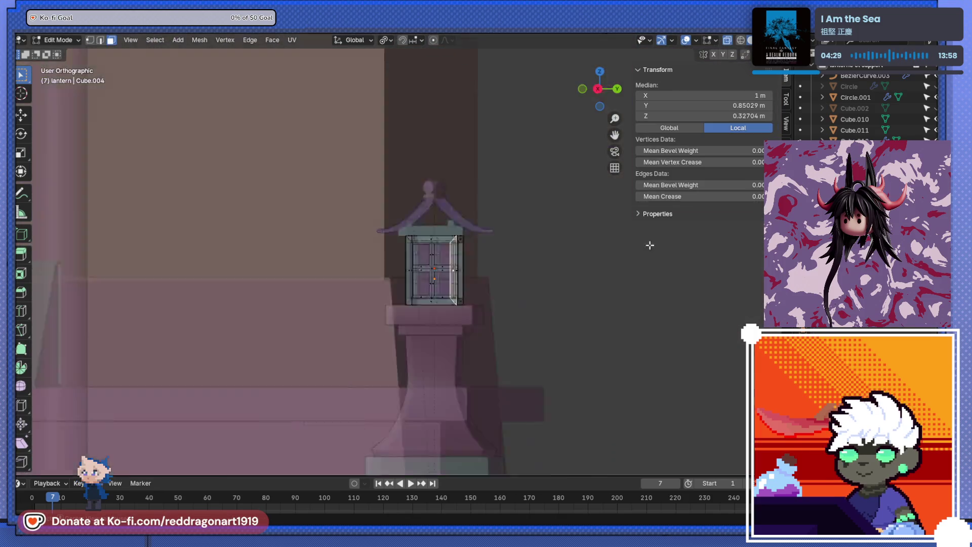
scroll(up, 3)
drag(325, 190, 469, 239)
key(s)
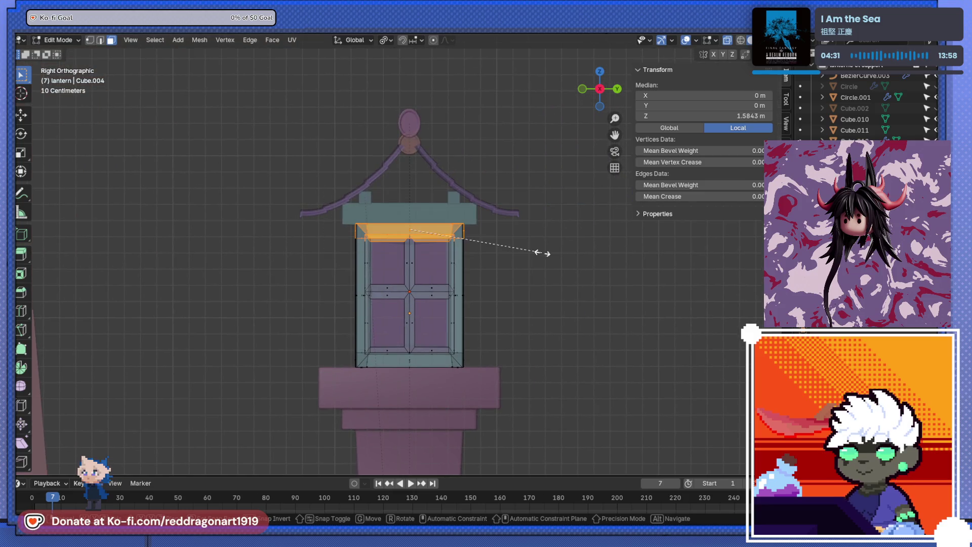
click(561, 257)
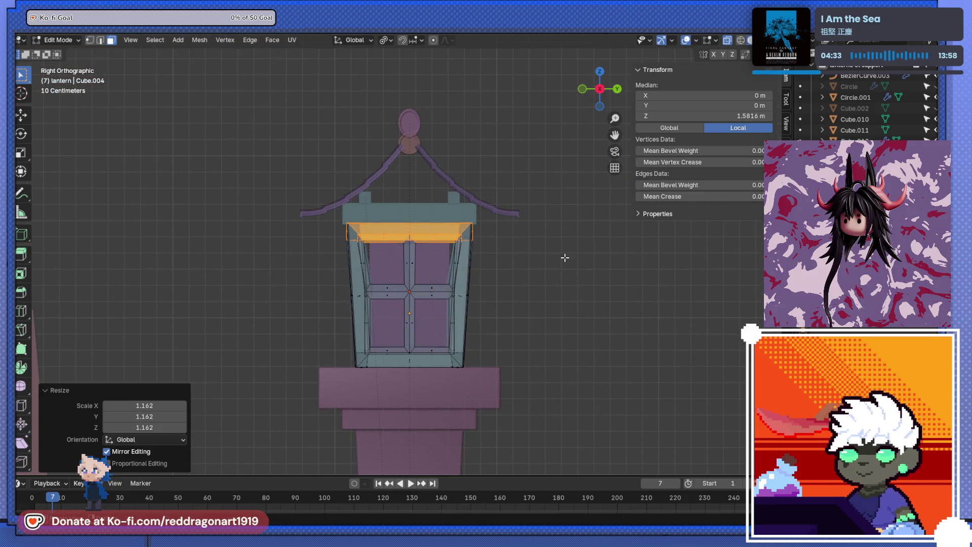
Step: Inspect the flared frame, then return to Object Mode and select the paper panel
scroll(up, 3)
scroll(down, 3)
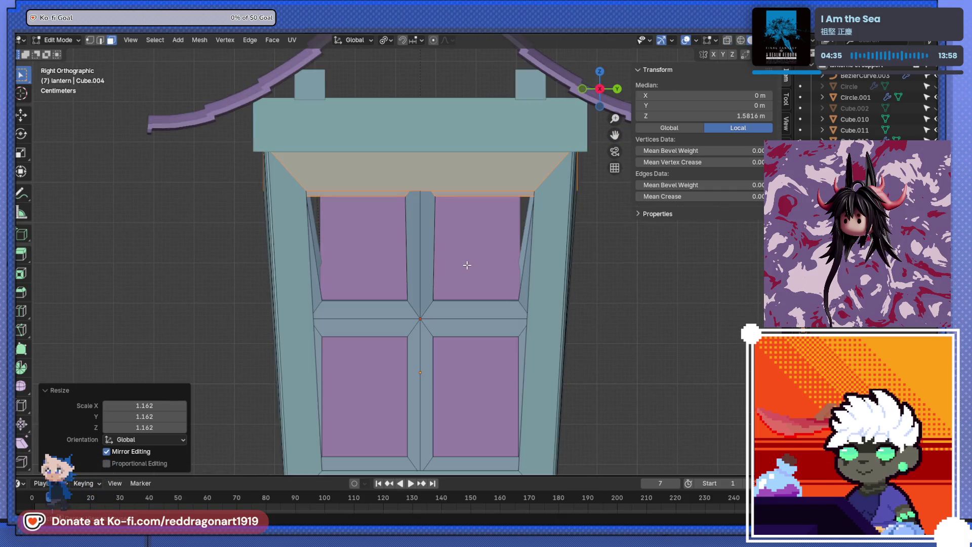
drag(462, 264, 382, 260)
scroll(down, 3)
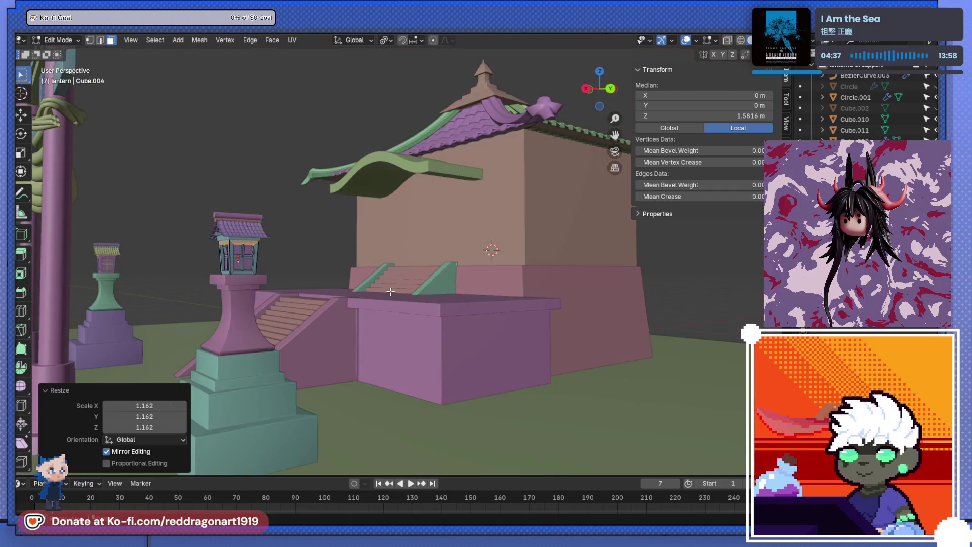
scroll(up, 3)
drag(527, 249, 466, 258)
scroll(up, 3)
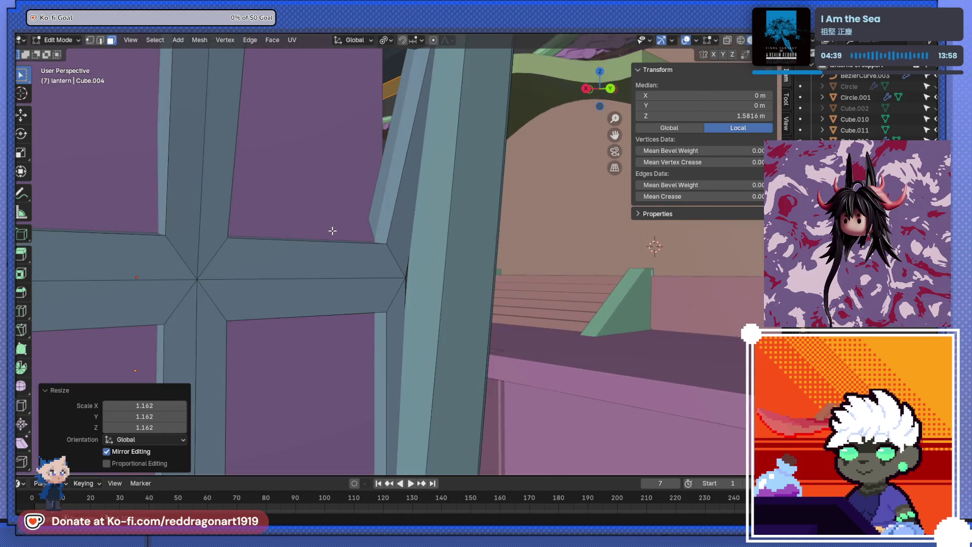
scroll(down, 3)
drag(332, 228, 397, 238)
scroll(up, 3)
scroll(up, 3)
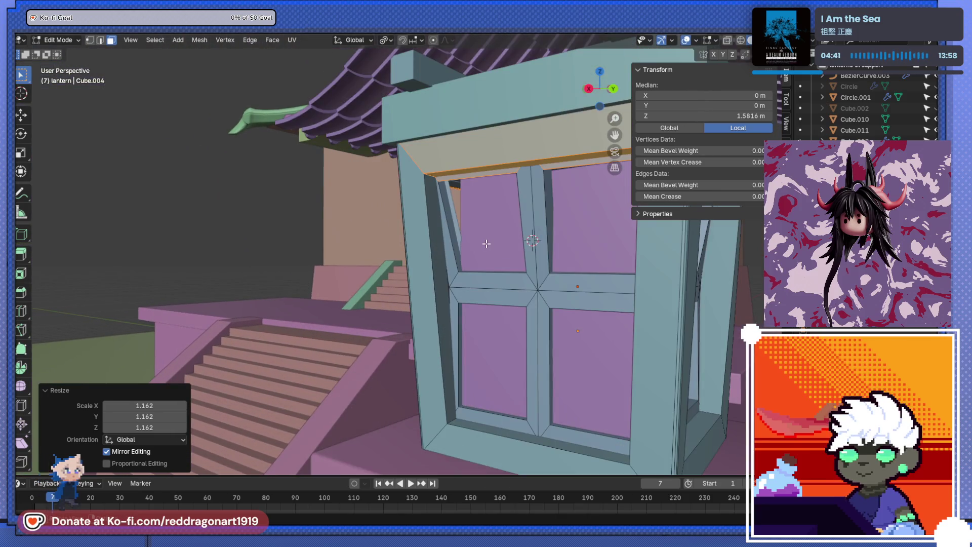
click(490, 245)
key(Tab)
click(490, 245)
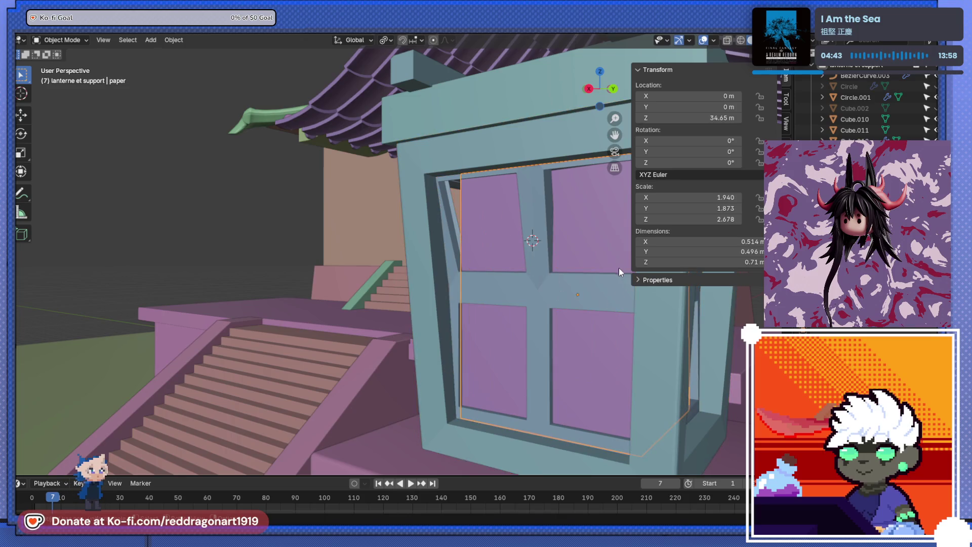
Step: Add a centred loop cut across the paper panel
click(615, 266)
key(Tab)
key(ctrl+r)
click(623, 283)
right_click(624, 283)
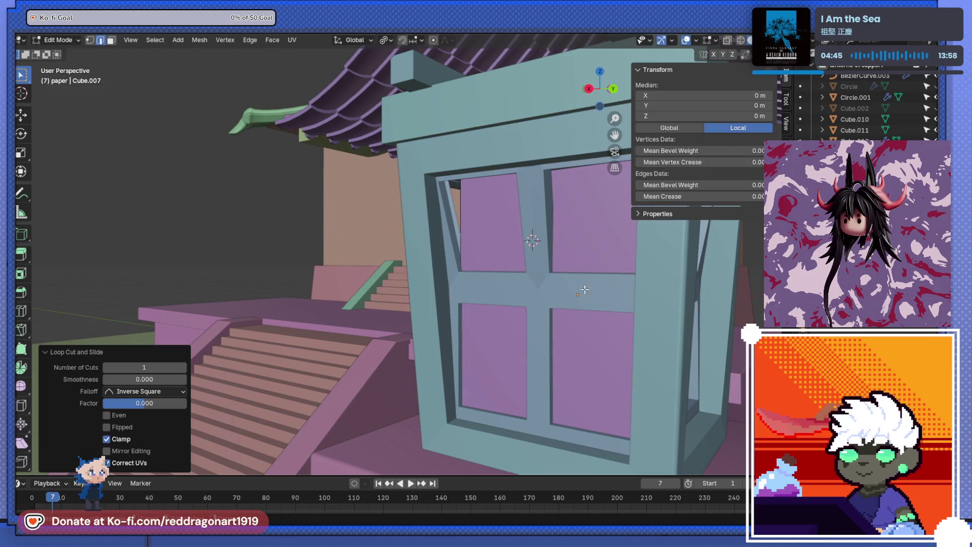
Step: Widen the paper panel's top edge in a see-through side view to fill the frame corners
key(KP_3)
scroll(up, 3)
scroll(up, 3)
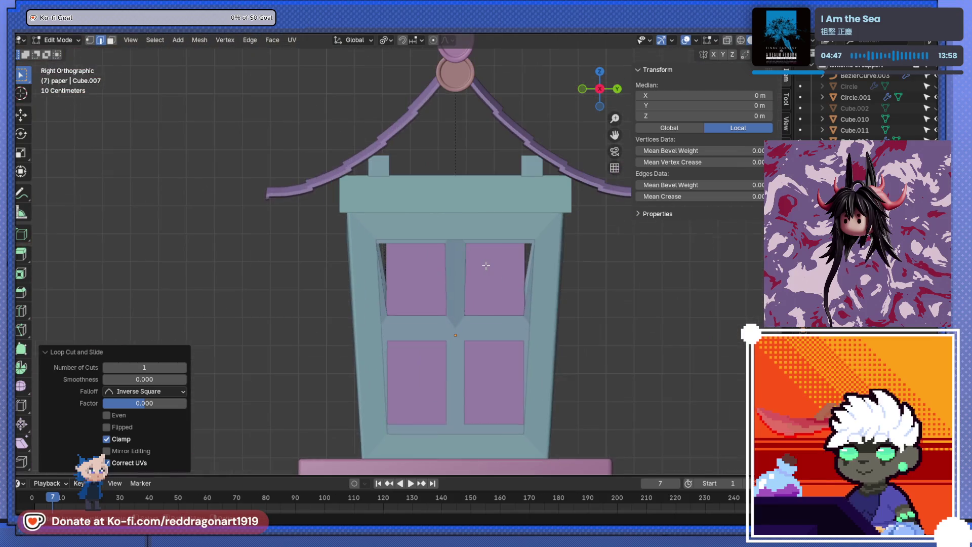
key(Tab)
click(471, 265)
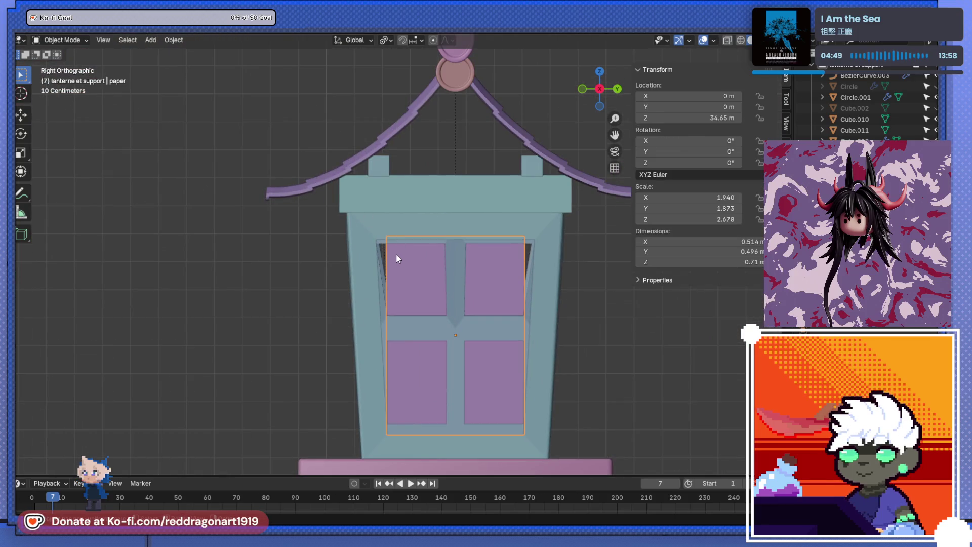
key(Tab)
key(alt+z)
click(455, 236)
key(s)
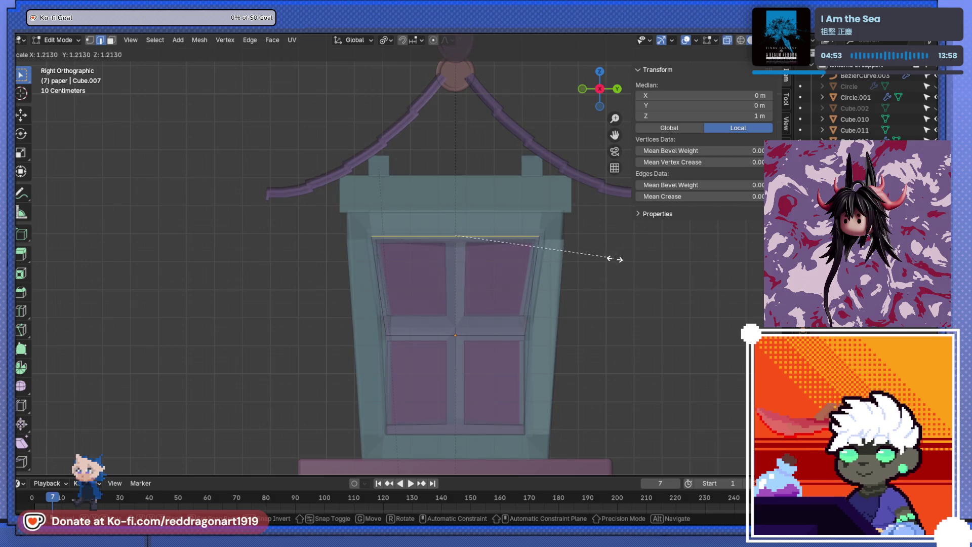
click(628, 252)
Step: Shrink the paper's top edge slightly, to 0.960
key(alt+z)
drag(576, 269, 458, 301)
key(s)
click(570, 292)
Step: Return to Object Mode and zoom in on the lantern atop its pedestal
scroll(down, 3)
scroll(down, 3)
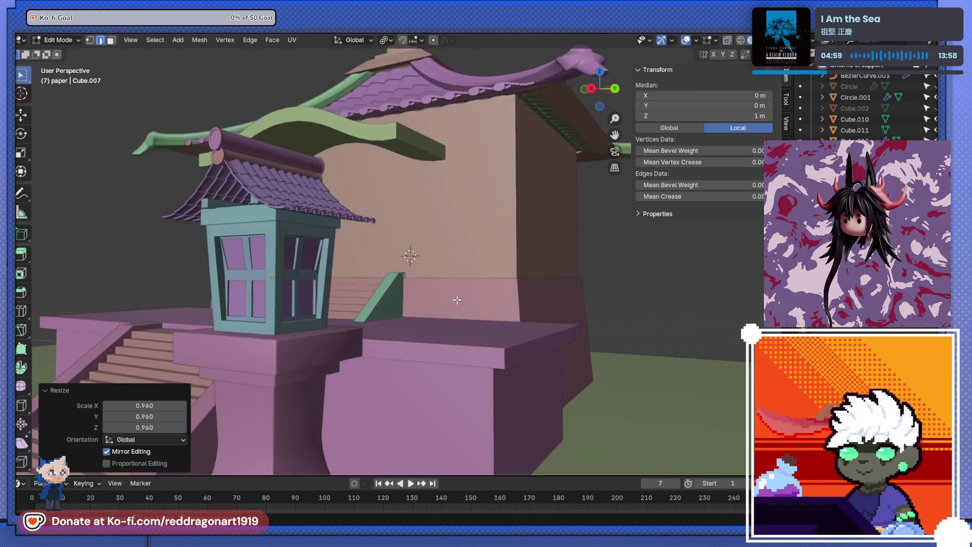
scroll(up, 3)
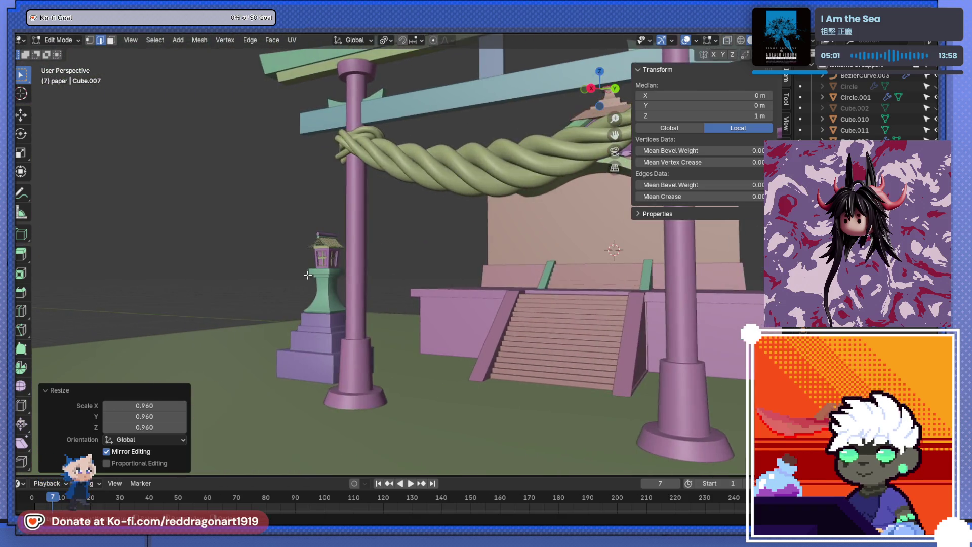
scroll(up, 3)
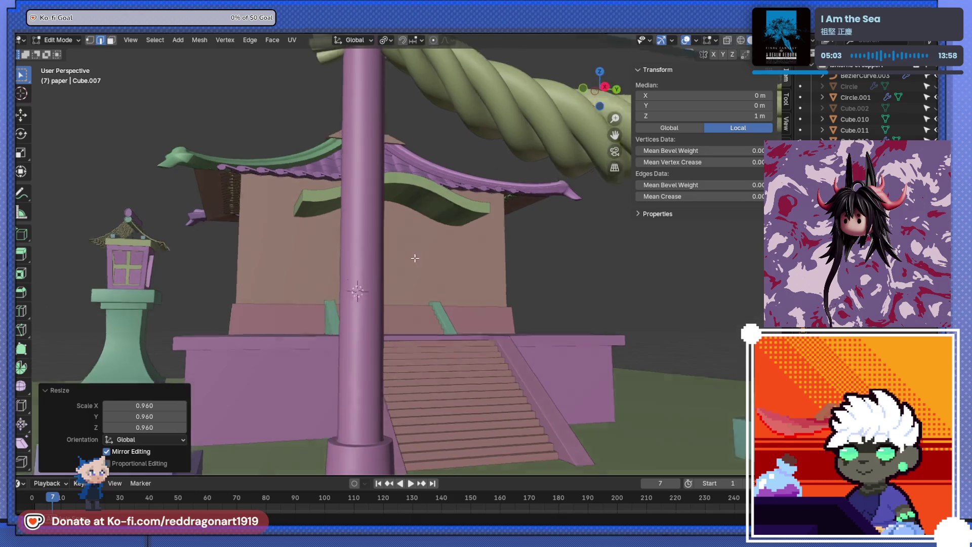
scroll(up, 3)
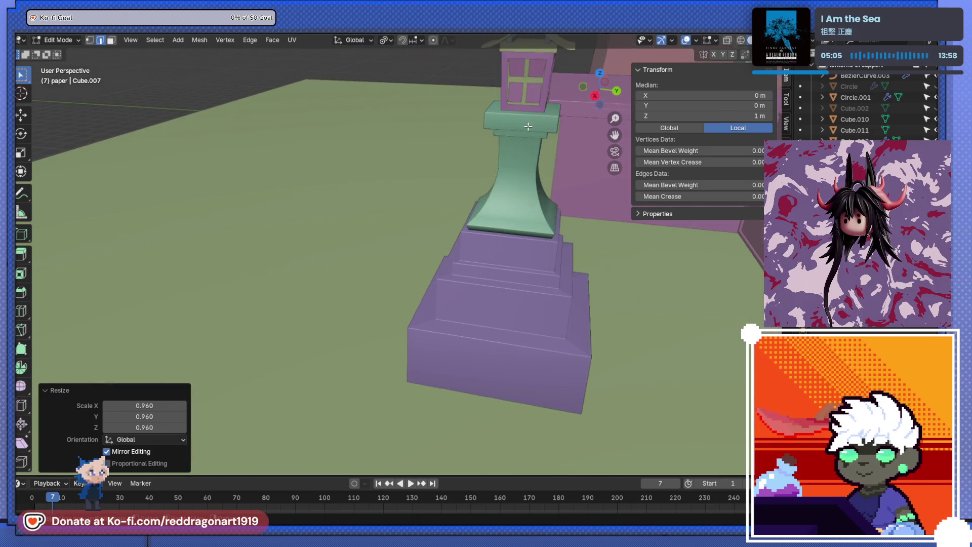
key(Tab)
scroll(down, 3)
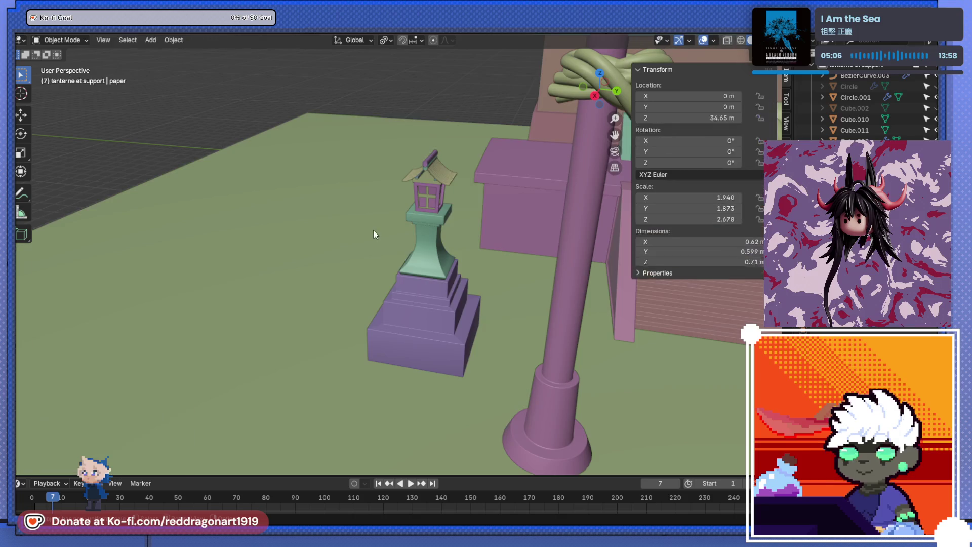
drag(294, 254, 402, 288)
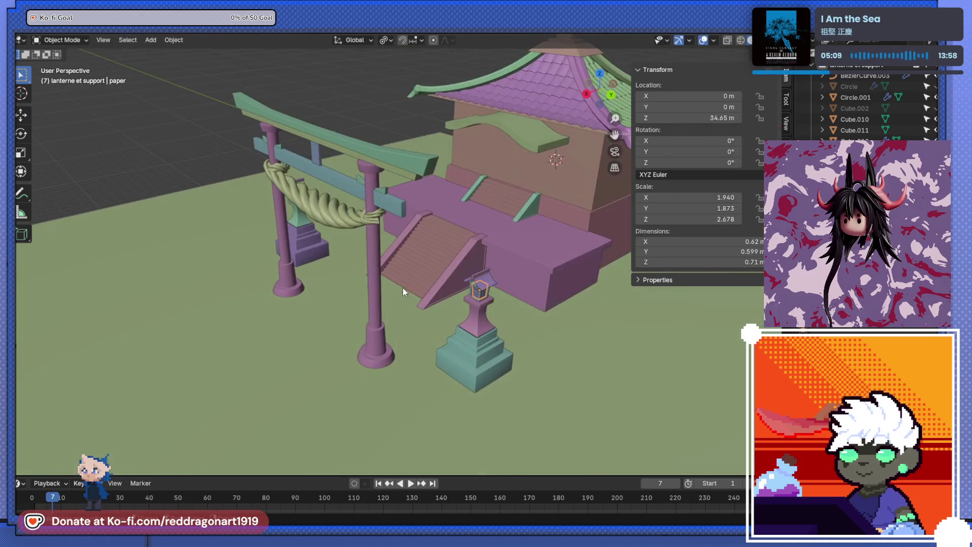
scroll(up, 3)
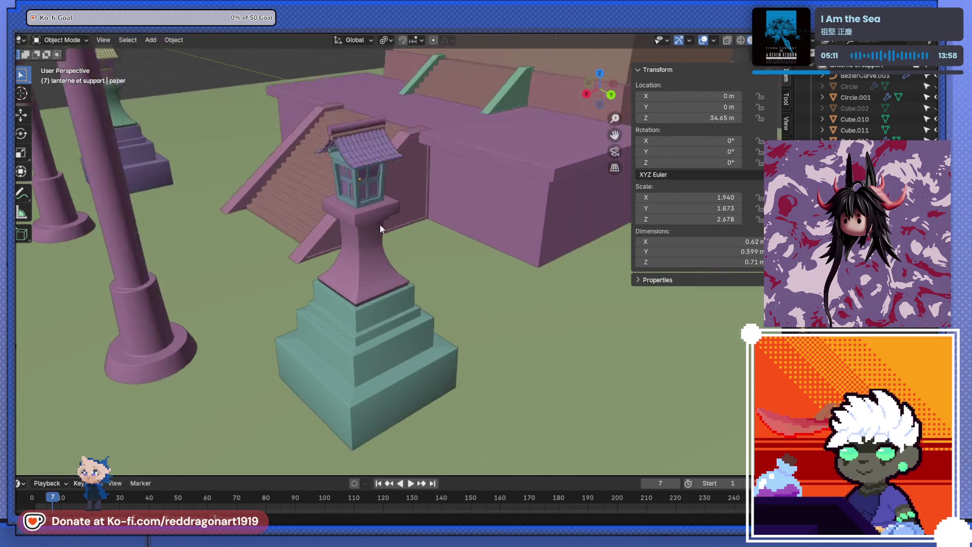
drag(375, 229, 366, 284)
scroll(up, 3)
drag(345, 247, 423, 281)
scroll(up, 3)
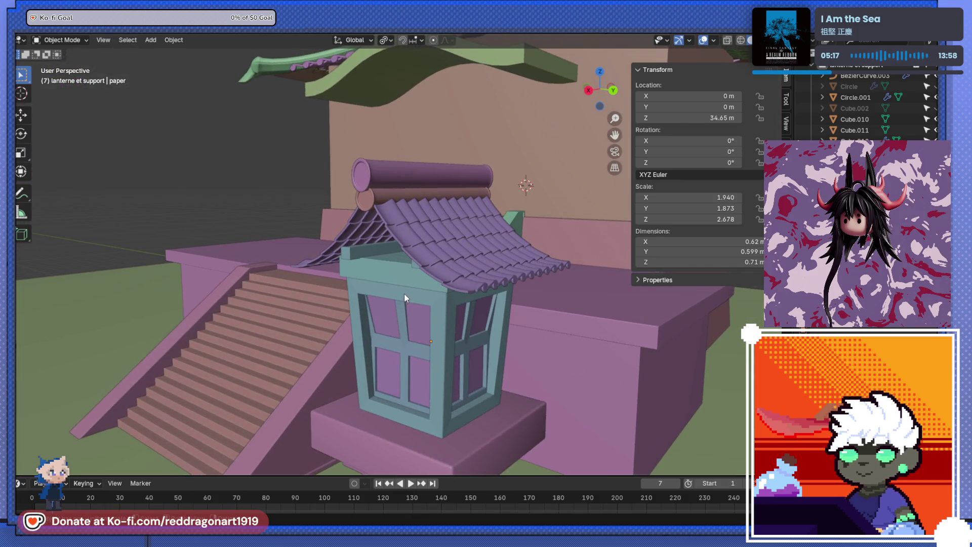
Step: Stretch Cube.001, the lantern's top bar, by 1.197 along X to an X scale of 3.836
scroll(up, 3)
scroll(up, 3)
click(351, 322)
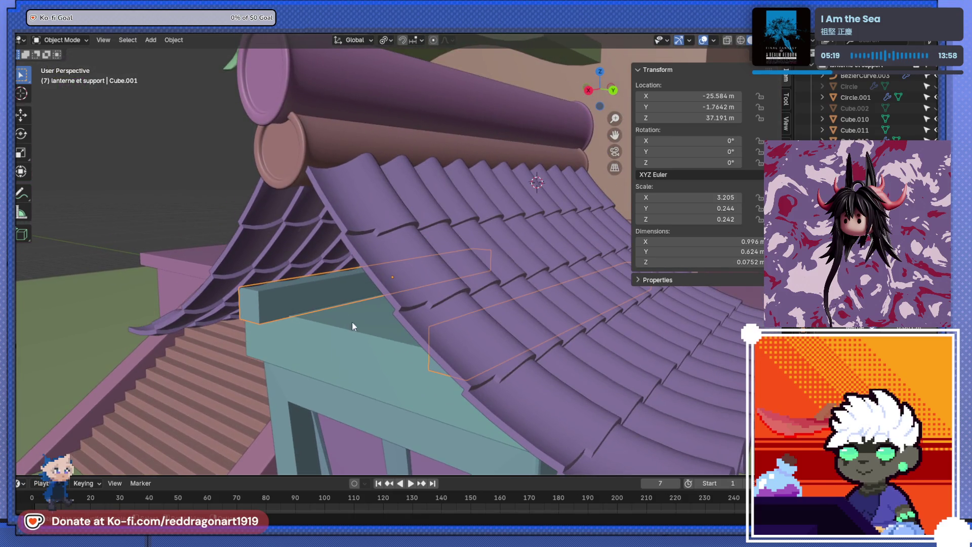
key(s)
key(x)
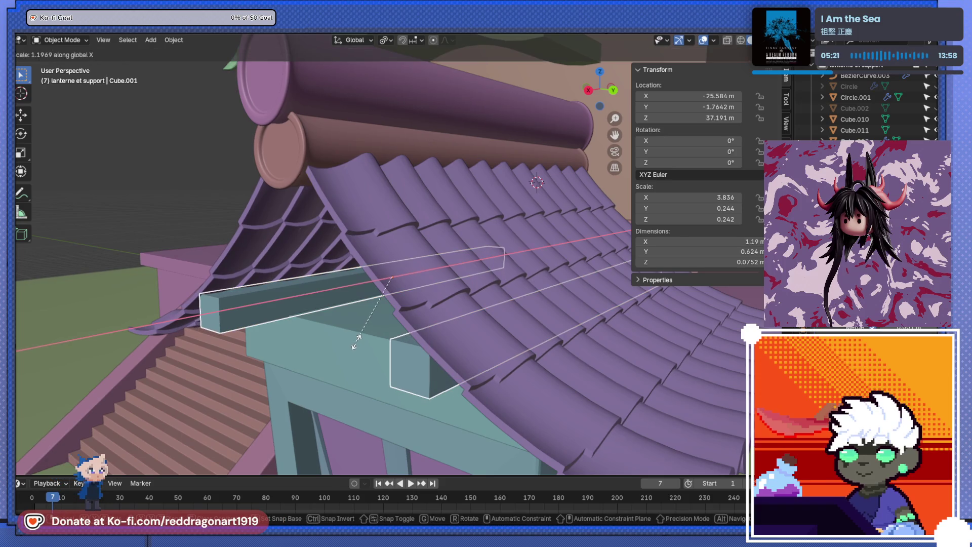
click(357, 346)
scroll(down, 3)
drag(385, 317, 390, 317)
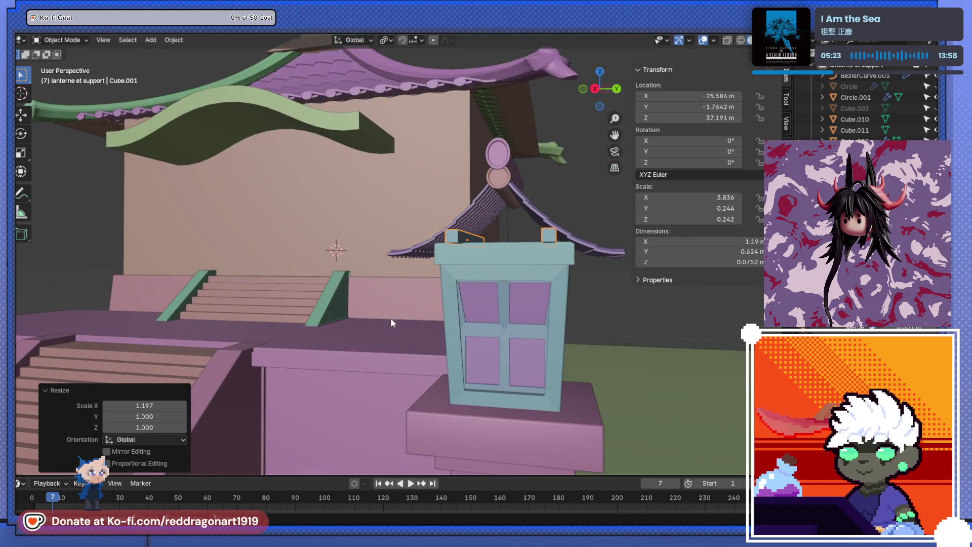
right_click(339, 332)
drag(625, 348, 430, 213)
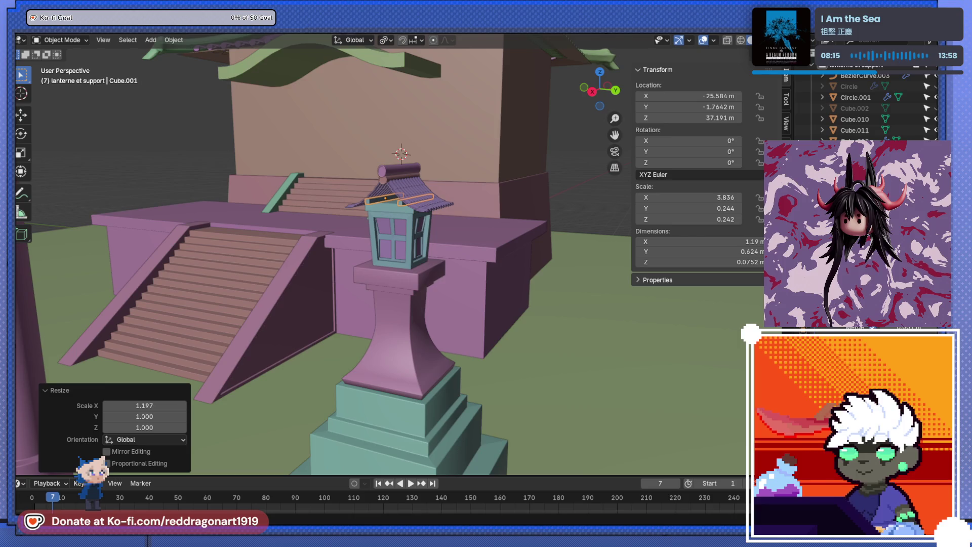
Step: Select the platform's bottom edges in see-through view and scale them outward to widen the base
scroll(down, 3)
drag(485, 299, 407, 310)
click(633, 331)
drag(415, 314, 453, 351)
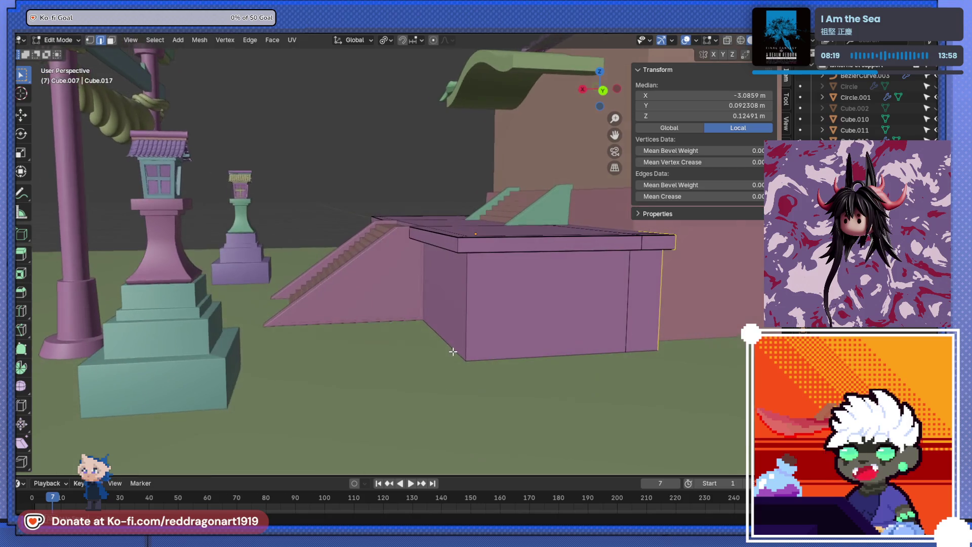
click(493, 357)
click(495, 355)
click(495, 357)
key(alt+z)
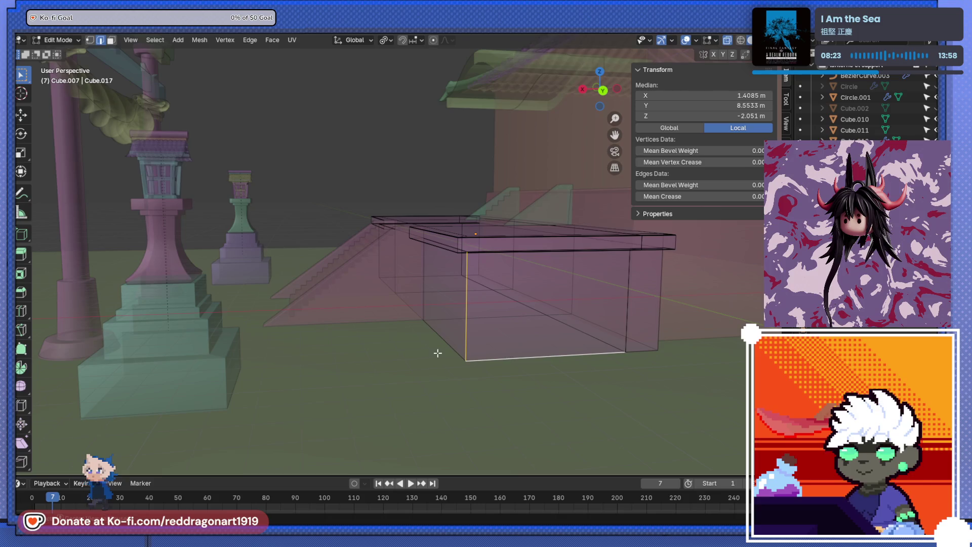
key(ctrl+KP_1)
drag(275, 289, 707, 393)
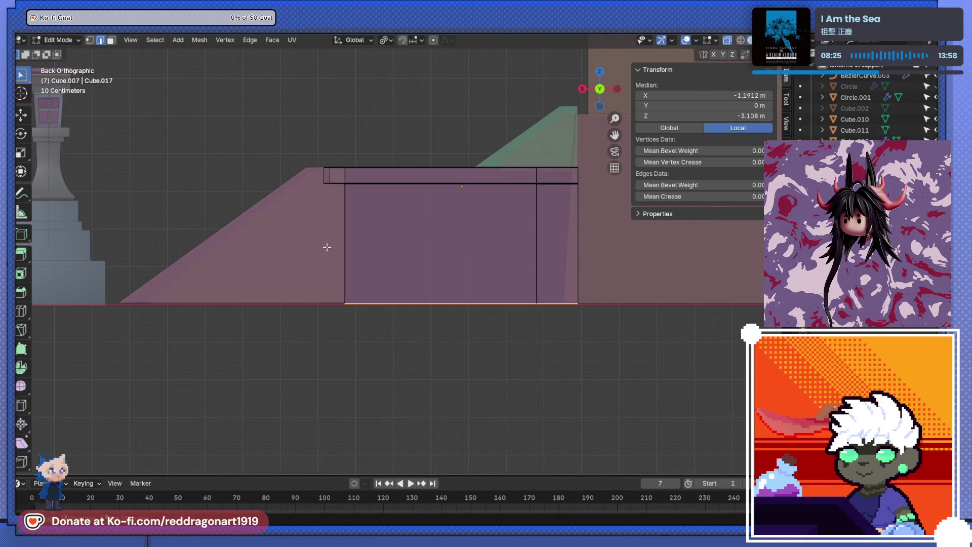
drag(308, 274, 355, 248)
key(s)
click(462, 306)
key(alt+z)
Step: In face mode, box-select the stair faces below the platform from the straight side view
key(3)
key(KP_3)
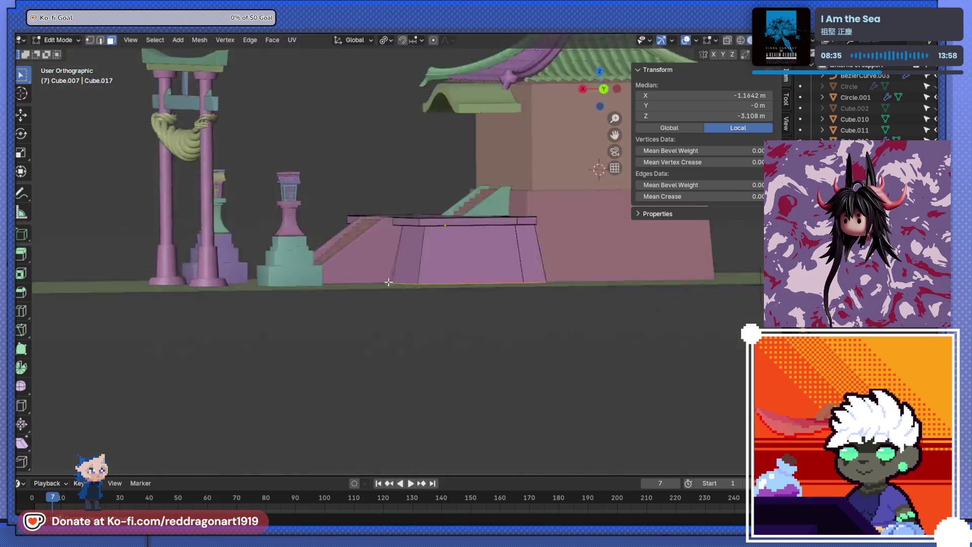
scroll(up, 3)
scroll(up, 3)
key(alt+z)
scroll(down, 3)
drag(130, 260, 678, 285)
click(660, 285)
drag(660, 285, 651, 251)
key(KP_3)
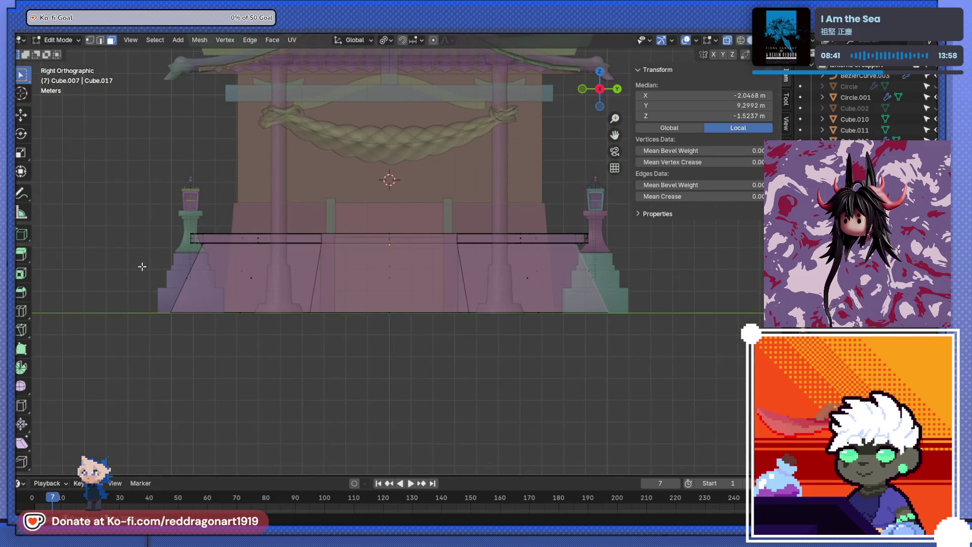
drag(105, 256, 679, 286)
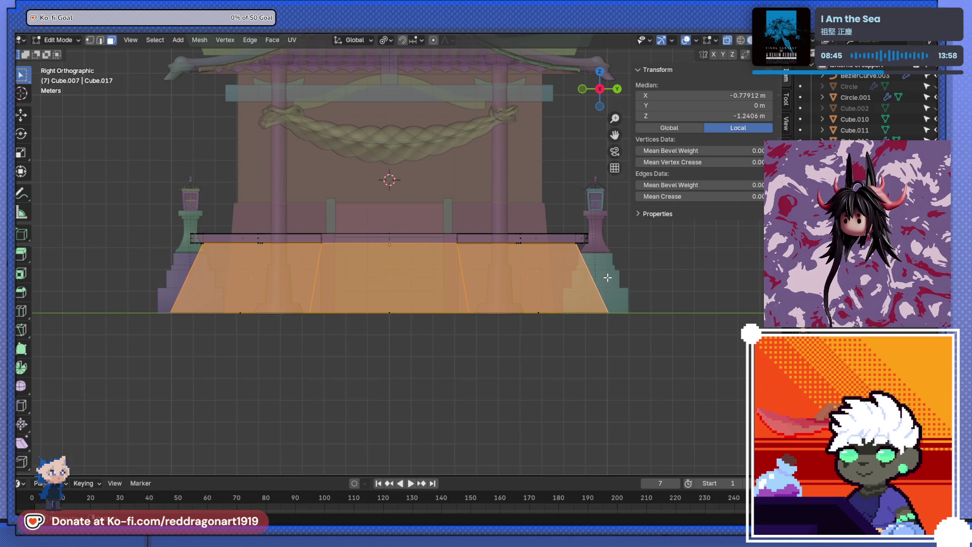
Step: Duplicate the selected faces in place, separate them into a new object, and return to Object Mode
key(g)
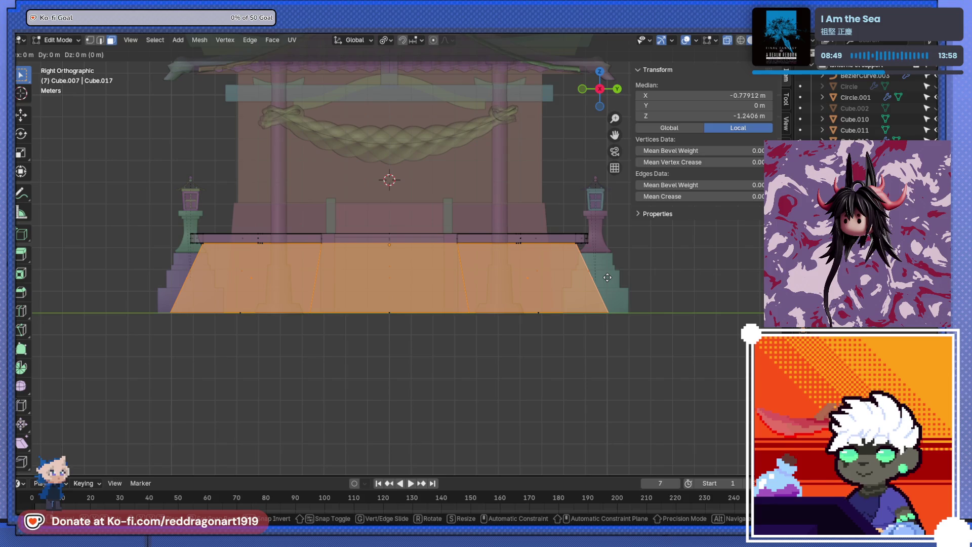
right_click(607, 277)
key(j)
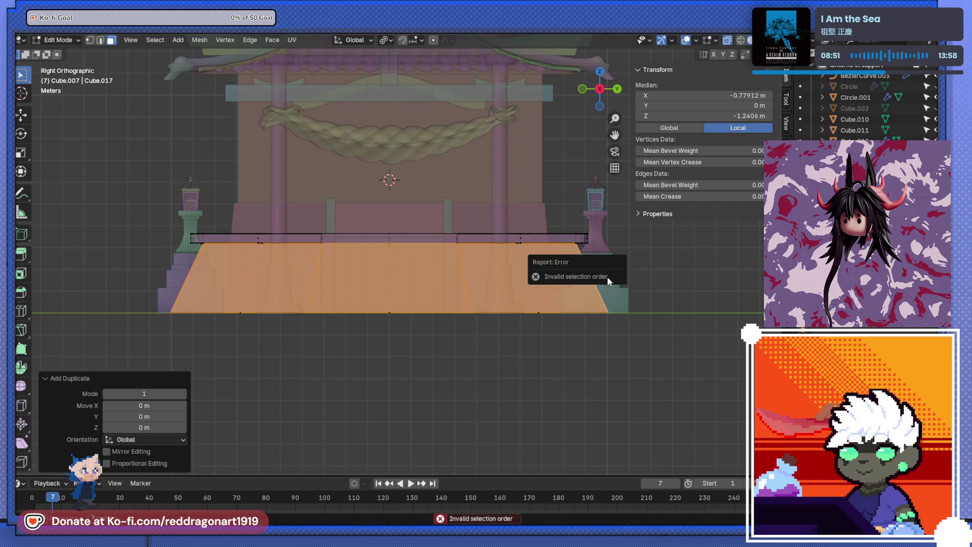
key(g)
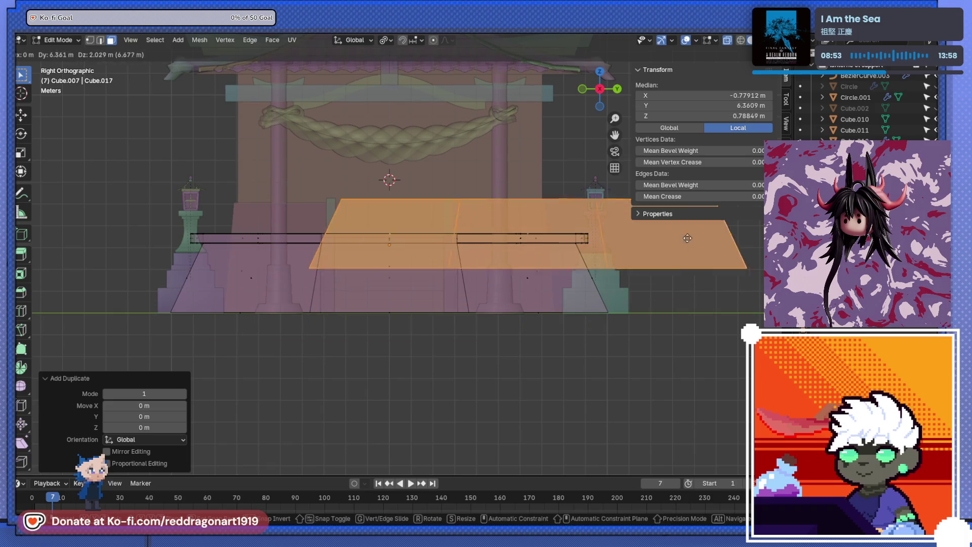
right_click(687, 238)
key(p)
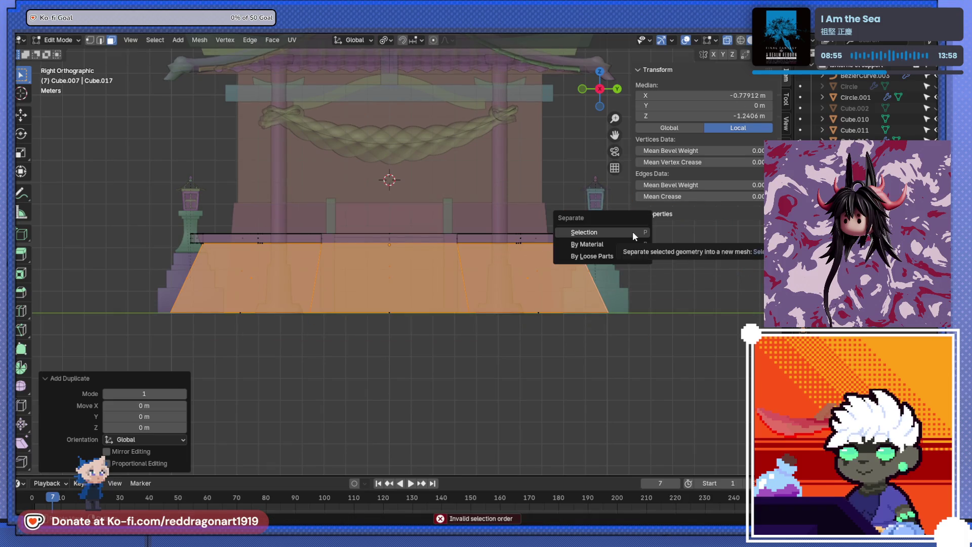
click(633, 230)
key(Tab)
drag(567, 283, 518, 296)
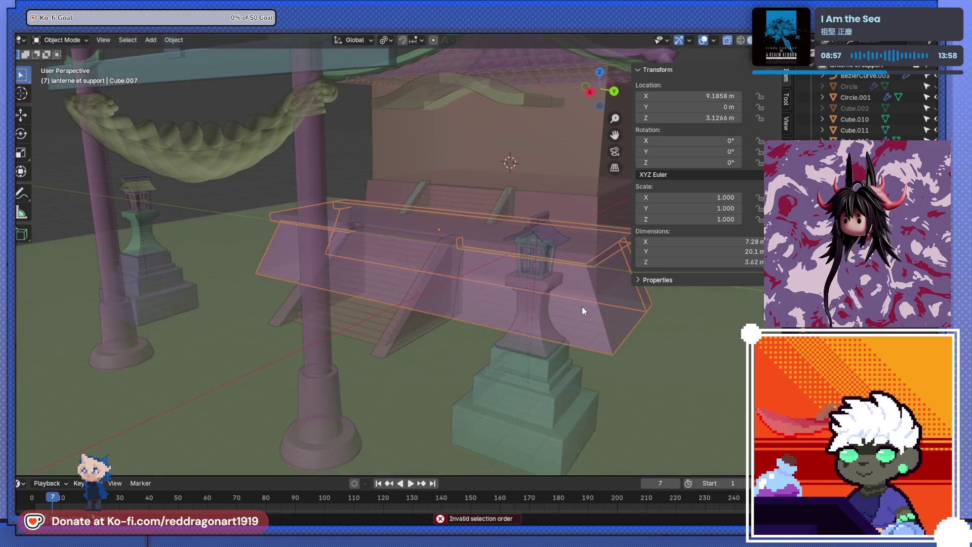
Step: Select the separated platform piece and its linked wall geometry in Edit Mode
click(582, 306)
key(Tab)
key(alt+z)
scroll(up, 3)
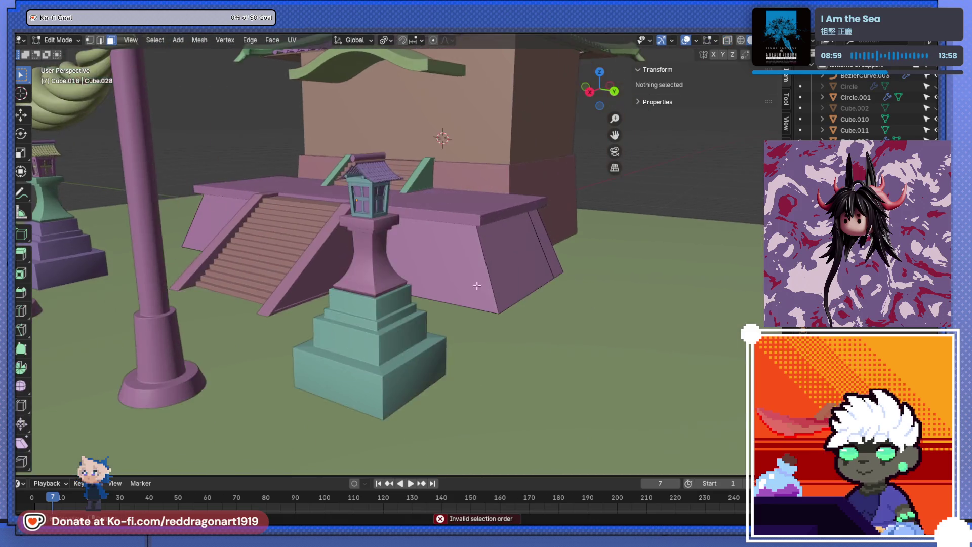
drag(476, 285, 425, 279)
click(425, 278)
key(l)
key(Tab)
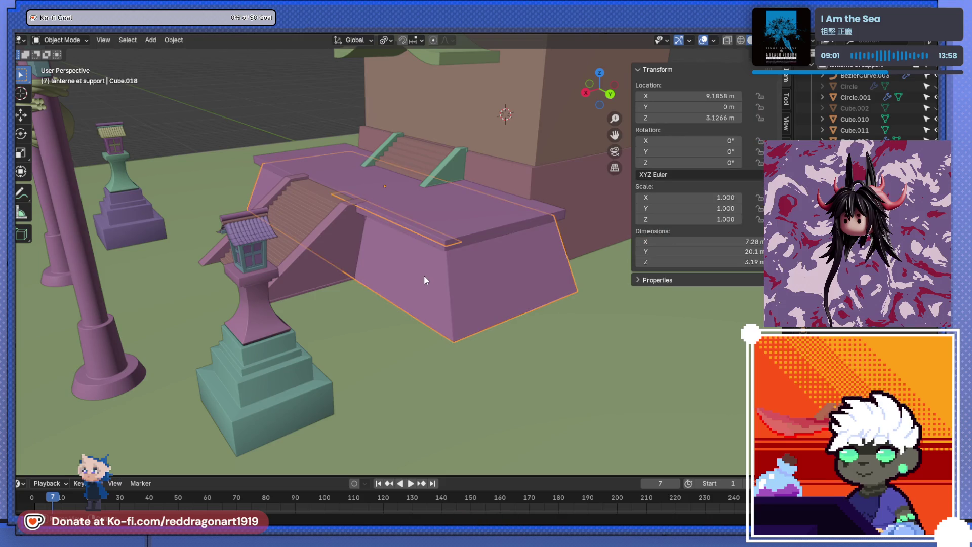
drag(423, 275, 382, 280)
key(Tab)
scroll(up, 3)
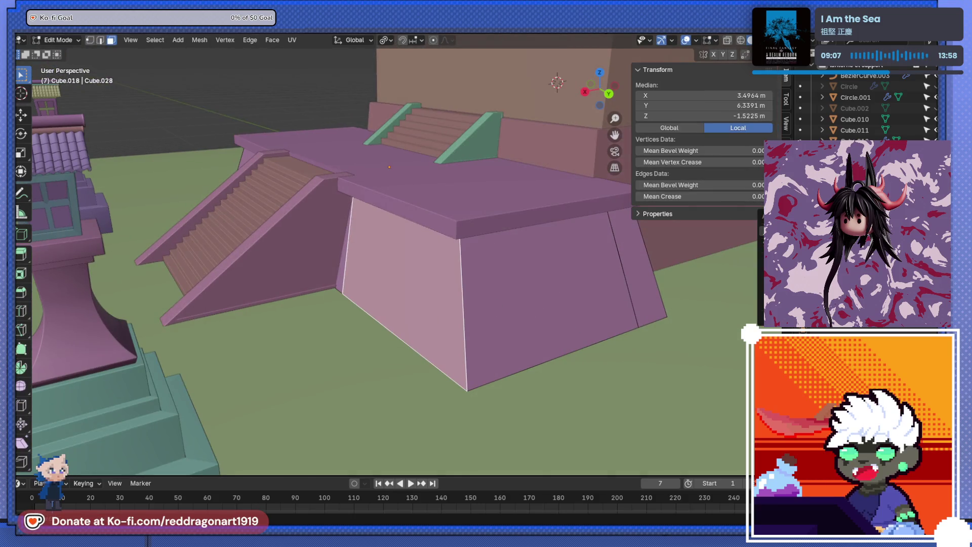
Step: Duplicate the right wall face in place, scale it, and return to Object Mode
right_click(691, 215)
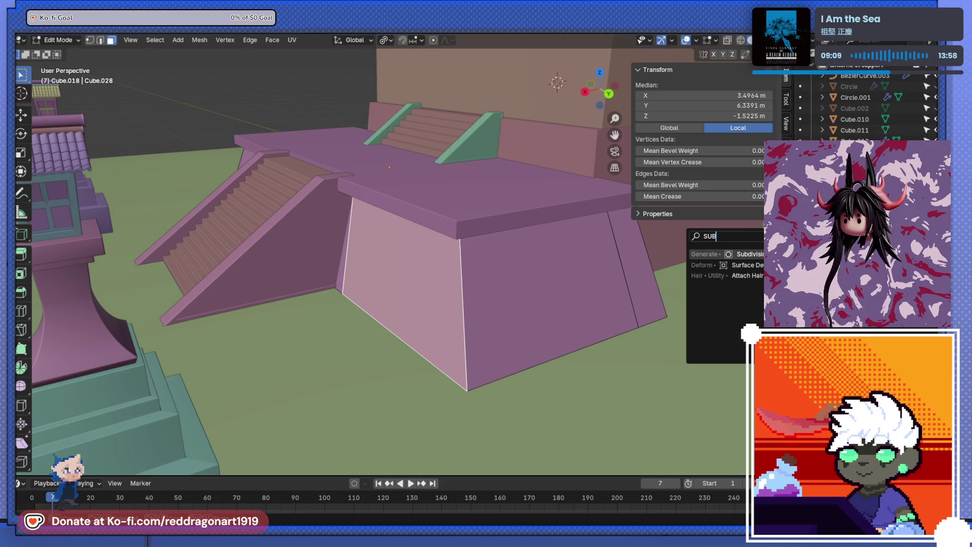
click(729, 265)
scroll(down, 3)
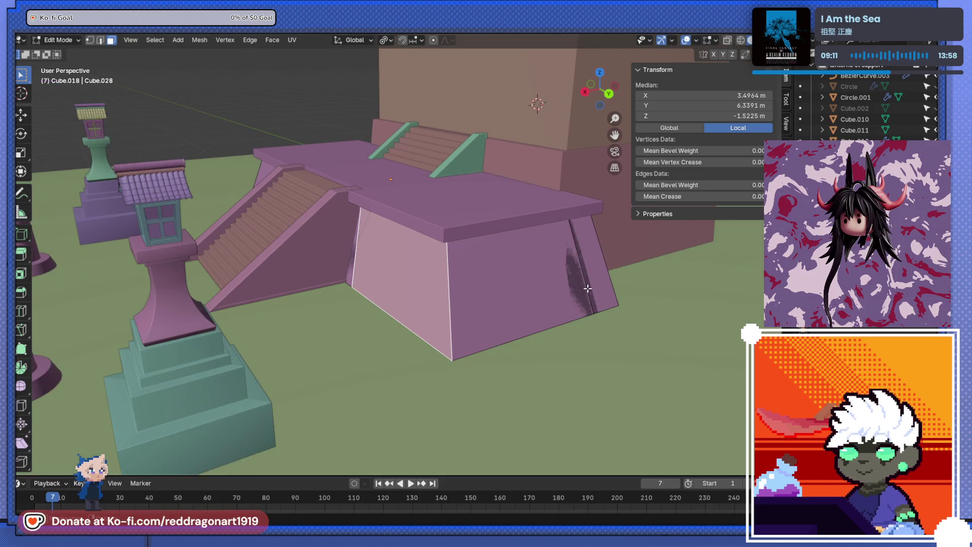
key(s)
click(660, 327)
scroll(down, 3)
key(Tab)
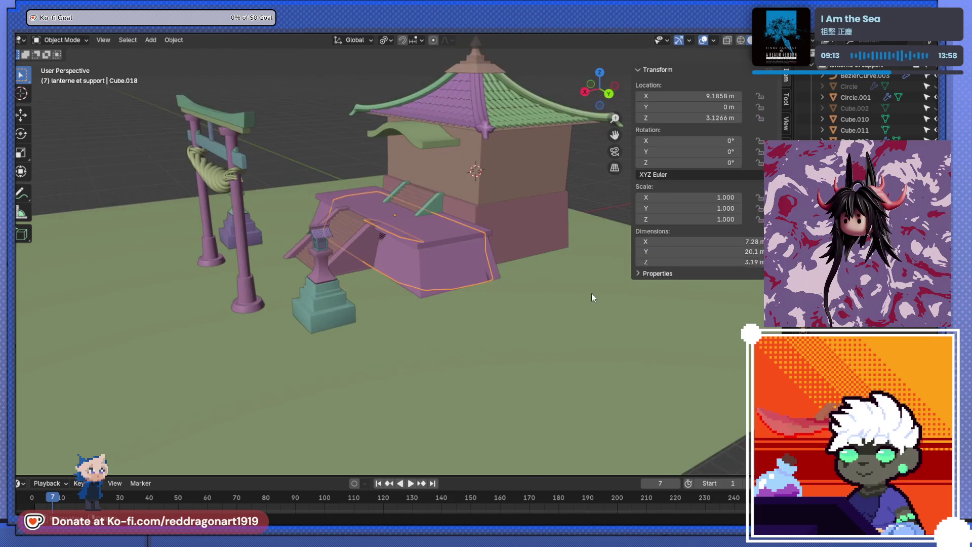
Step: Add a modifier to the block from the F3 search, then undo the block rebuild
key(s)
key(Escape)
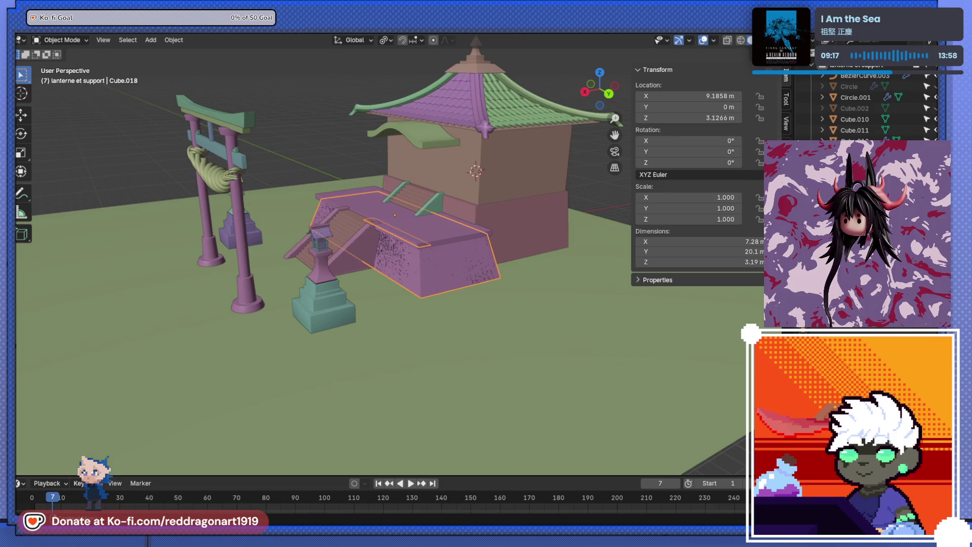
scroll(up, 3)
scroll(down, 3)
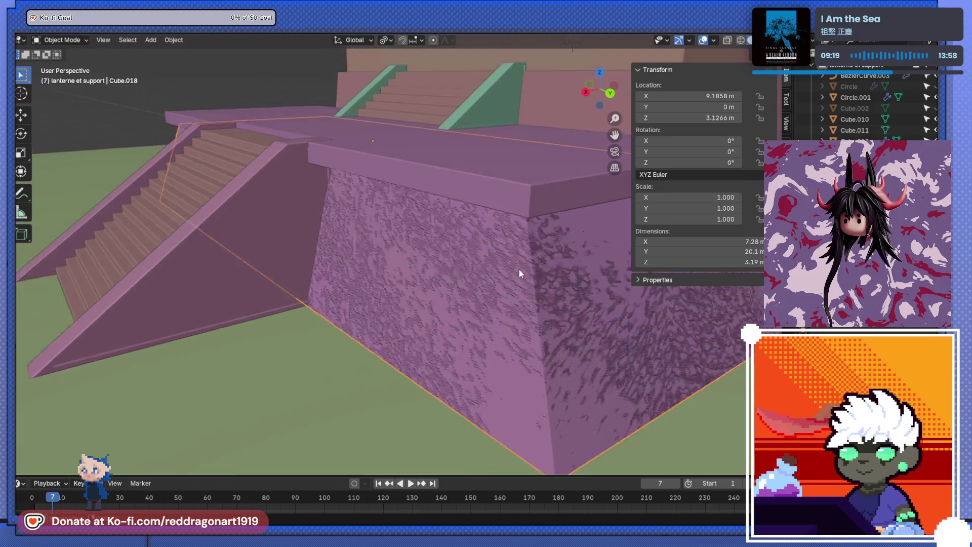
key(s)
key(Escape)
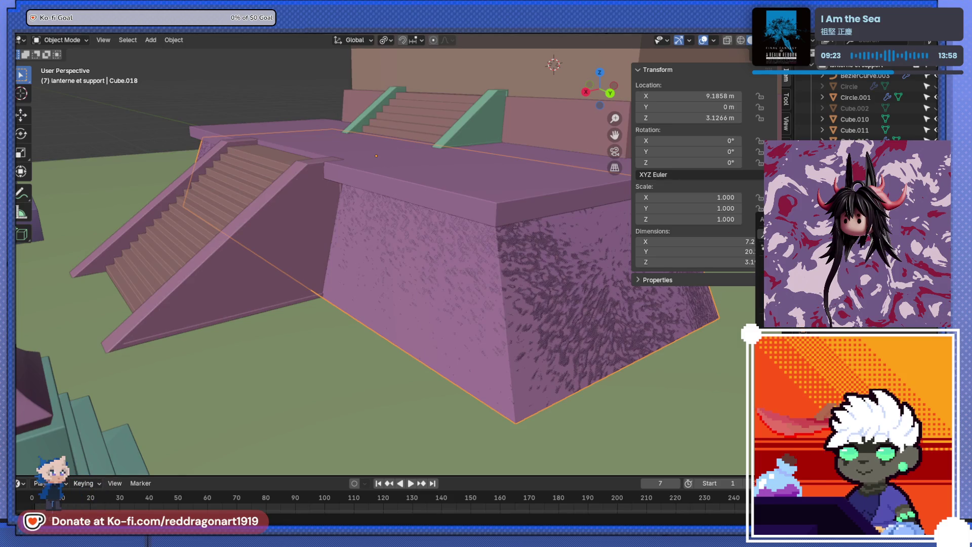
key(F3)
key(Return)
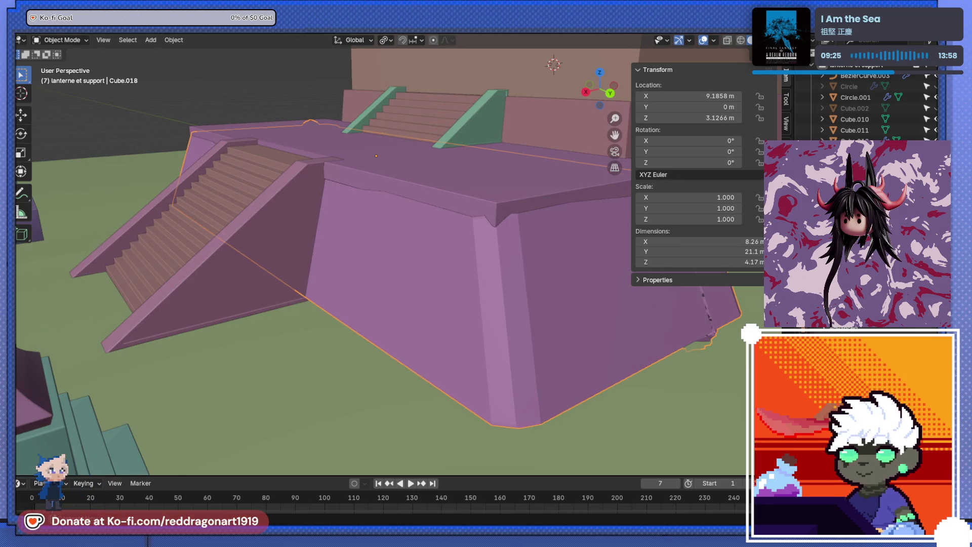
scroll(down, 3)
scroll(up, 3)
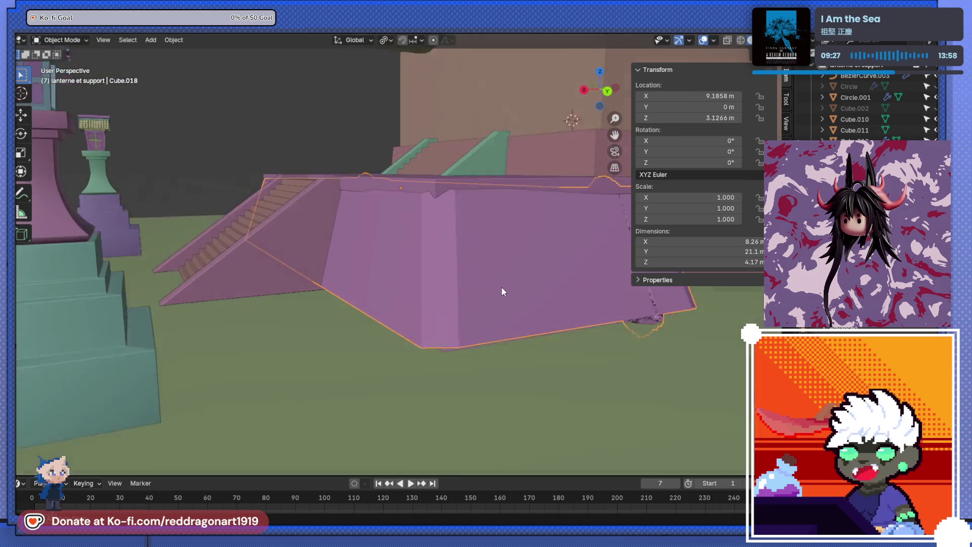
key(ctrl+z)
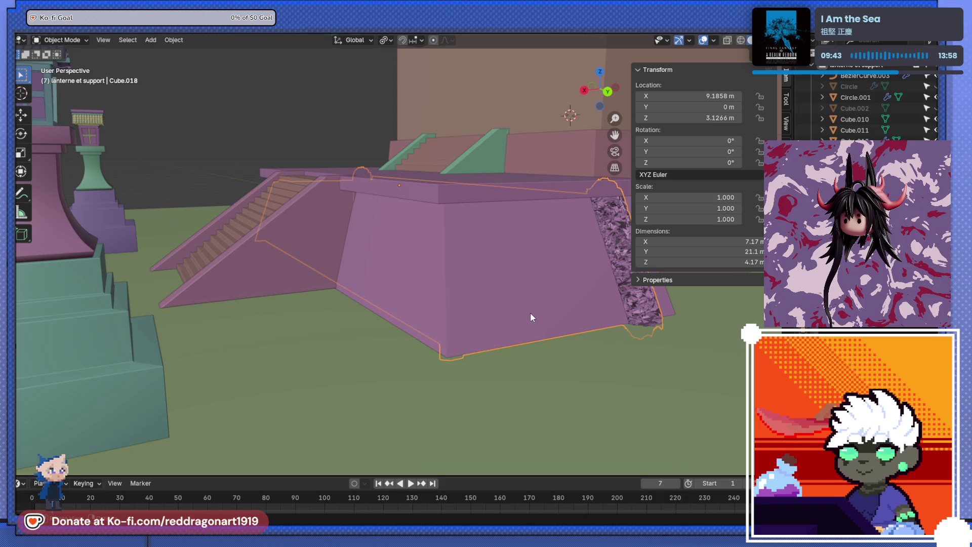
Step: Scale the wall block up to 1.520 and inspect the resulting jagged rock geometry
scroll(down, 3)
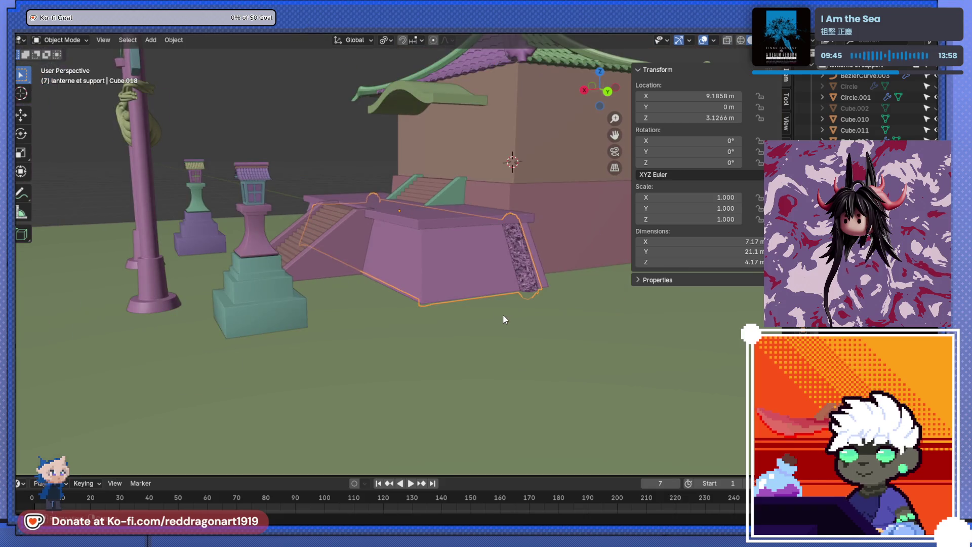
key(s)
click(556, 339)
drag(492, 273, 588, 308)
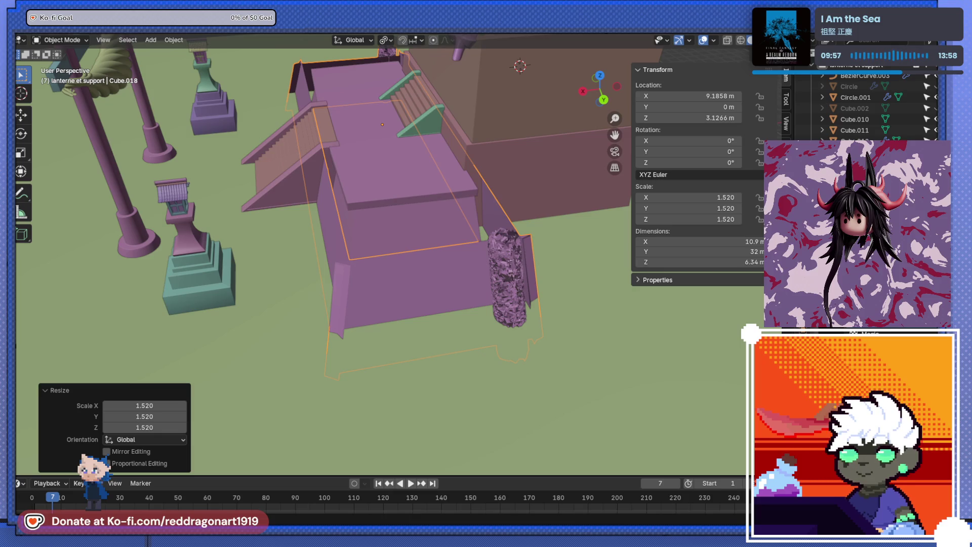
drag(384, 228, 354, 172)
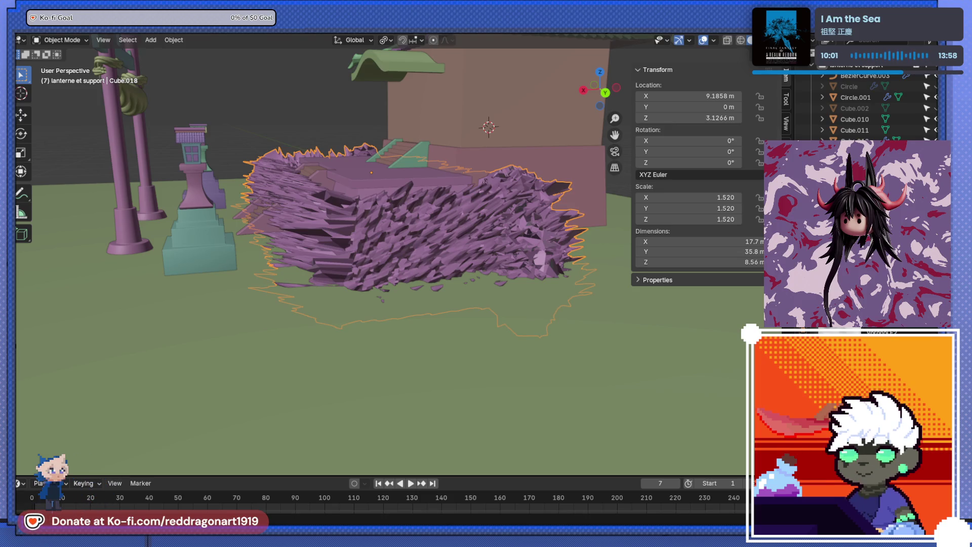
Step: Orbit close to the rock block's corner and check its object options
scroll(up, 3)
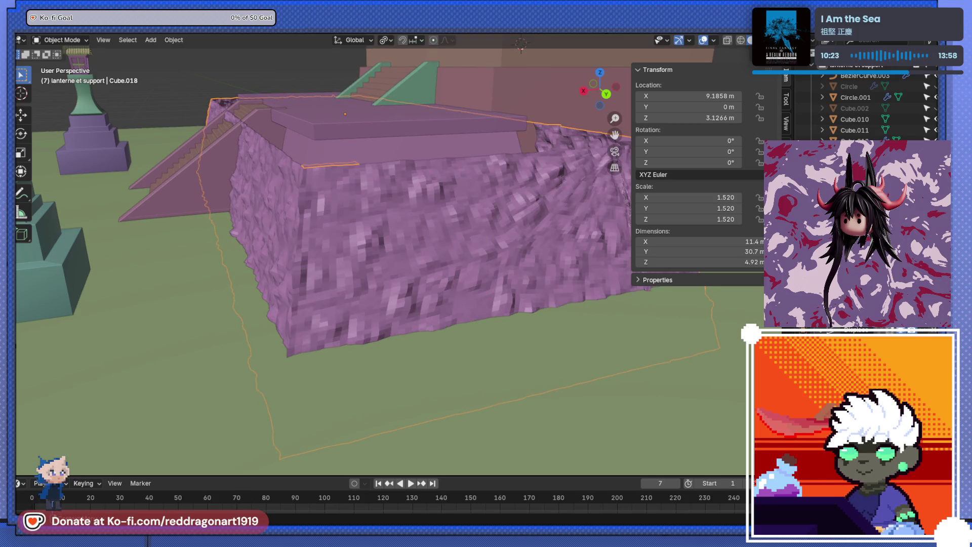
drag(405, 253, 545, 324)
right_click(545, 324)
drag(613, 288, 530, 236)
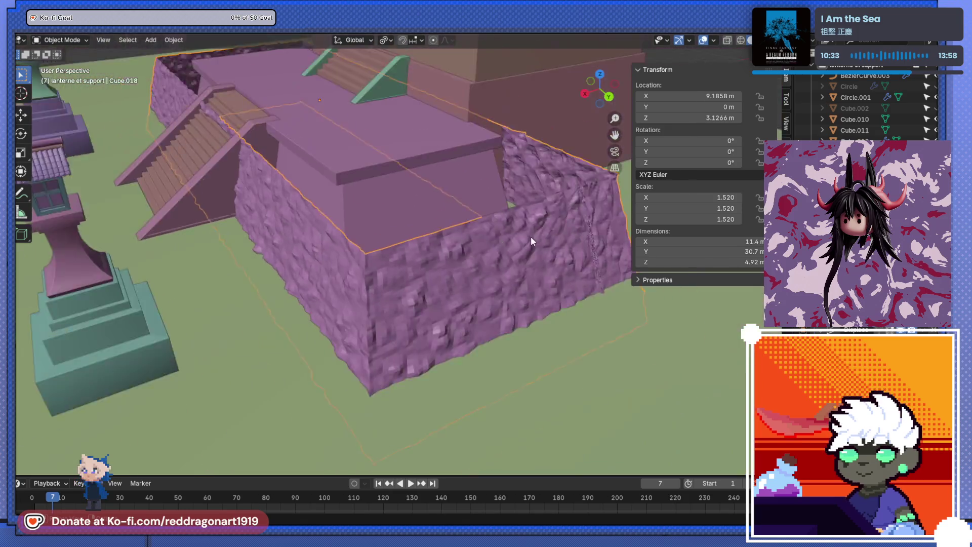
scroll(up, 3)
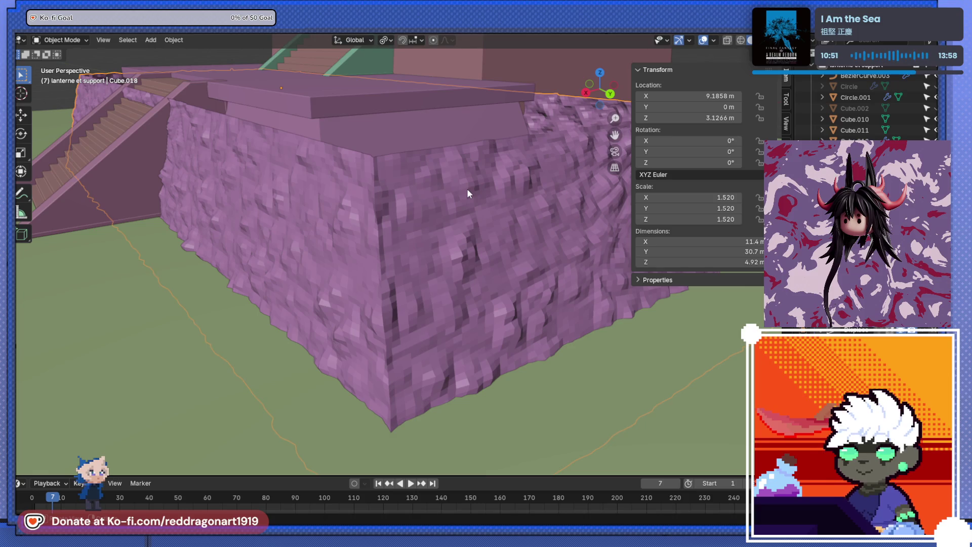
Step: Look over the building and lantern, then apply Shade Smooth to the rock wall
drag(467, 188, 476, 407)
scroll(up, 3)
scroll(down, 3)
scroll(up, 3)
scroll(up, 3)
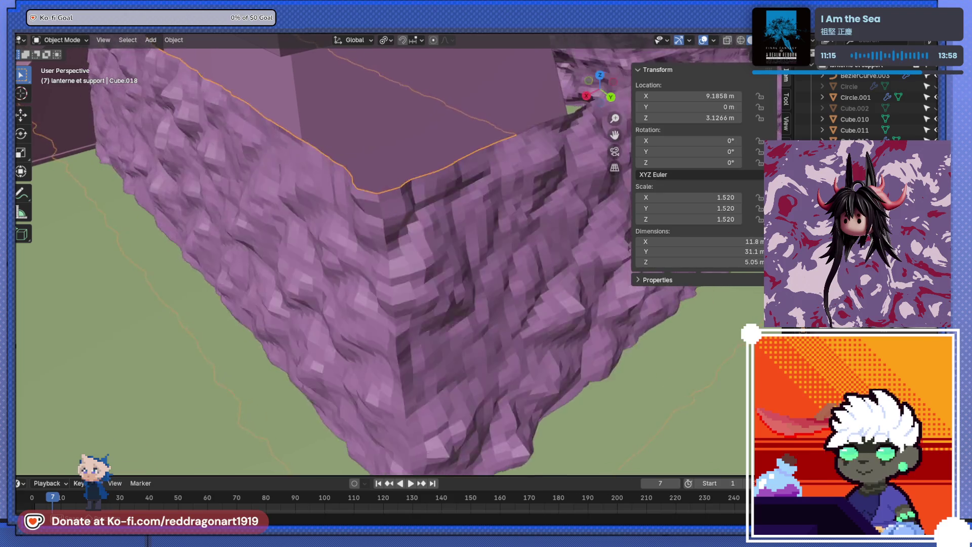
drag(263, 263, 482, 243)
scroll(up, 3)
right_click(472, 203)
click(472, 202)
Step: Orbit and zoom around the smooth-shaded rock wall and stairs, from above and low side angles
scroll(up, 3)
scroll(up, 3)
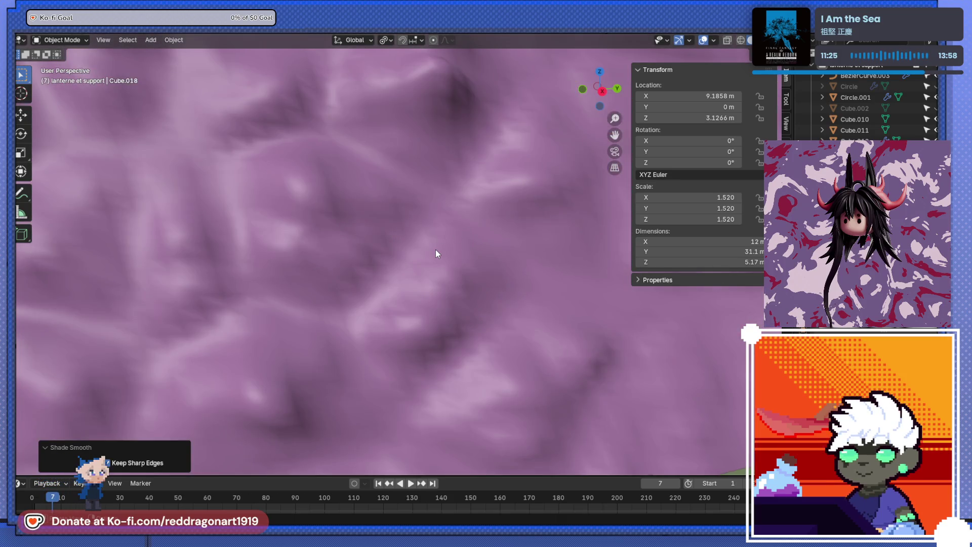
scroll(up, 3)
scroll(up, 3)
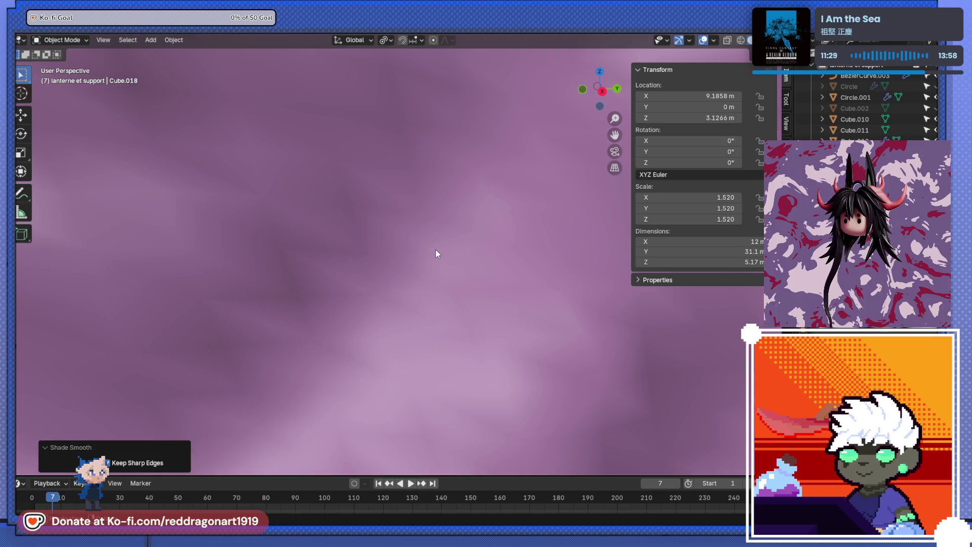
scroll(down, 3)
drag(439, 219, 361, 139)
scroll(up, 3)
scroll(down, 3)
scroll(up, 3)
scroll(down, 3)
drag(262, 206, 323, 266)
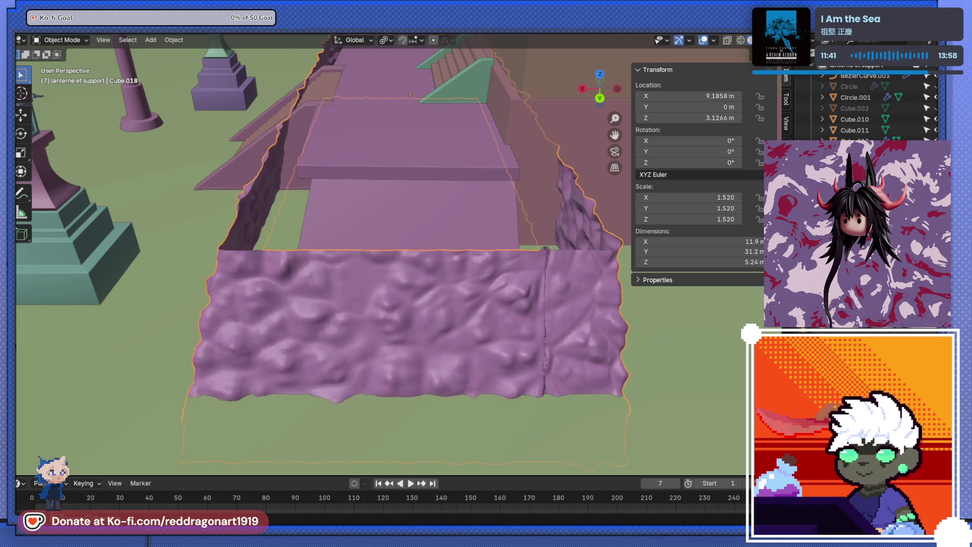
drag(496, 385, 399, 269)
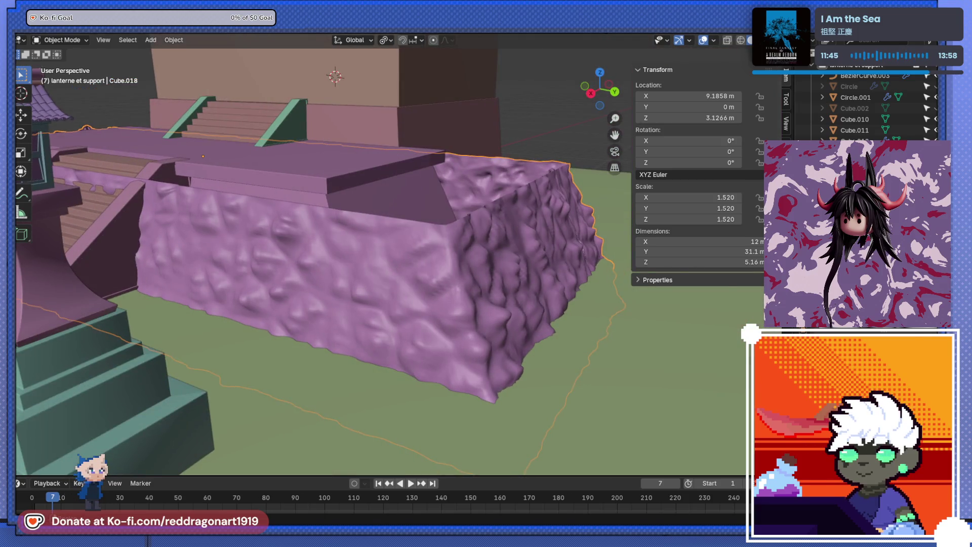
Step: Search the Add Modifier list for 'SUB', then close it without adding anything
click(790, 227)
text(SUB)
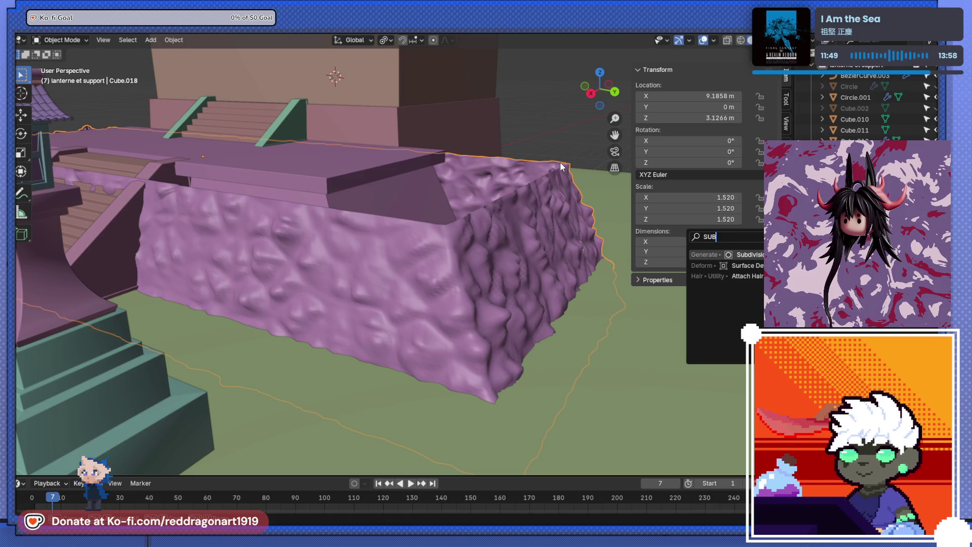
key(Escape)
drag(592, 208, 691, 271)
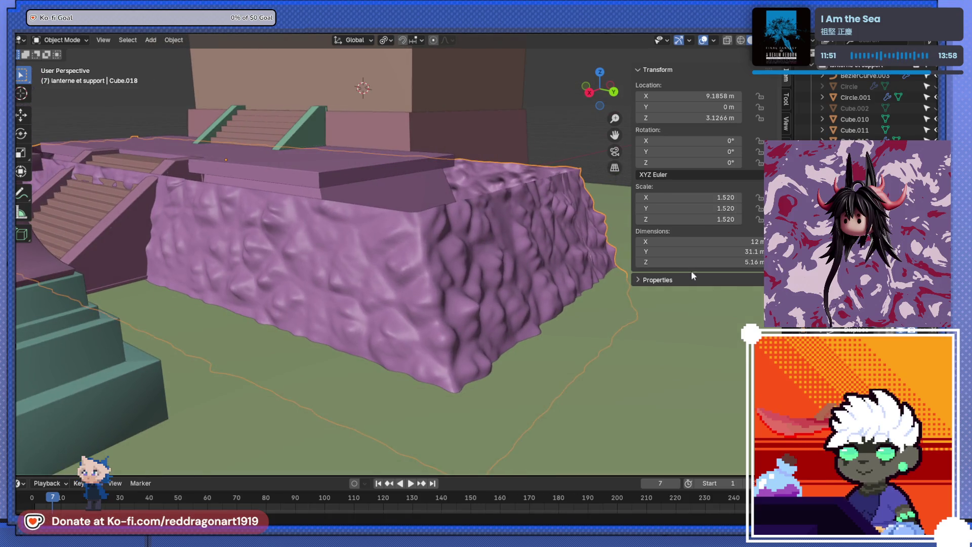
Step: Save TEMPLEv2.blend and enter Edit Mode on the rock base mesh
key(ctrl+s)
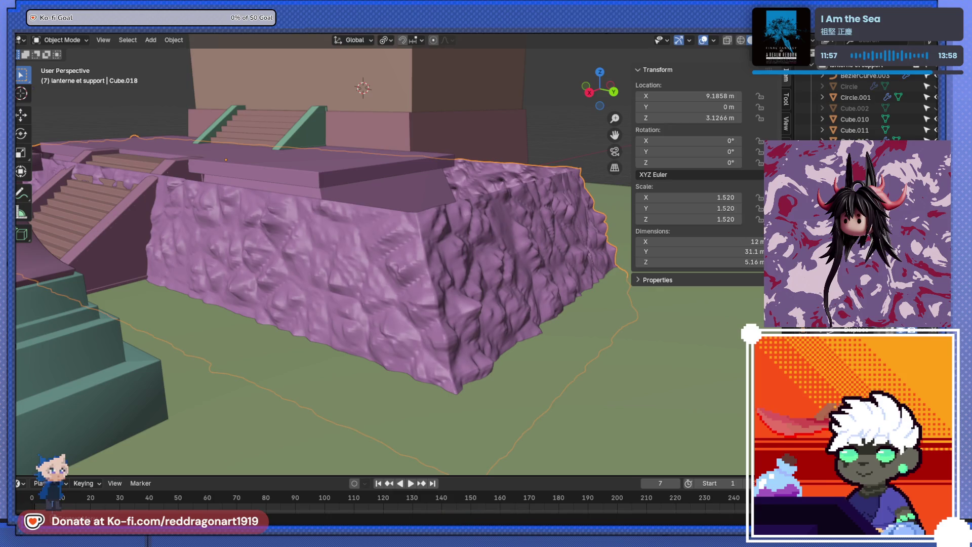
scroll(up, 3)
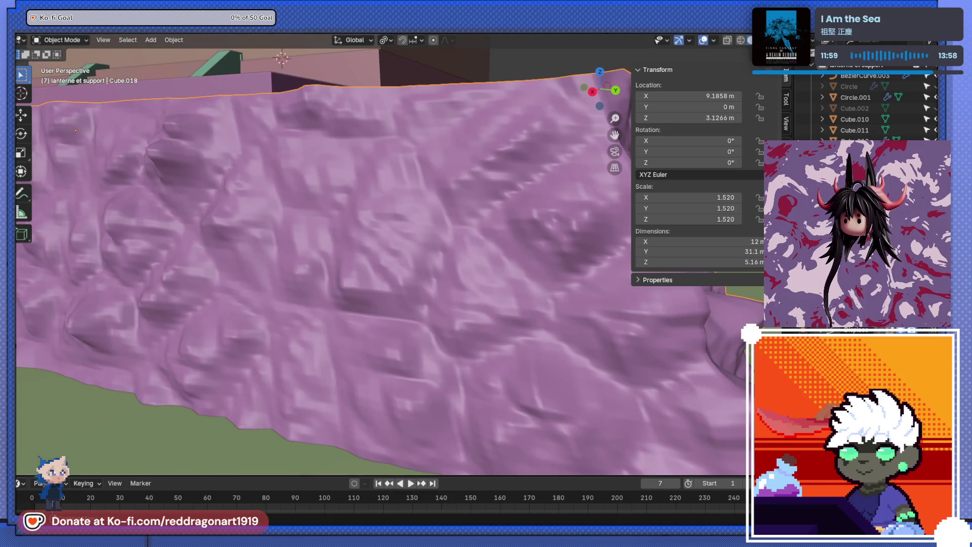
scroll(down, 3)
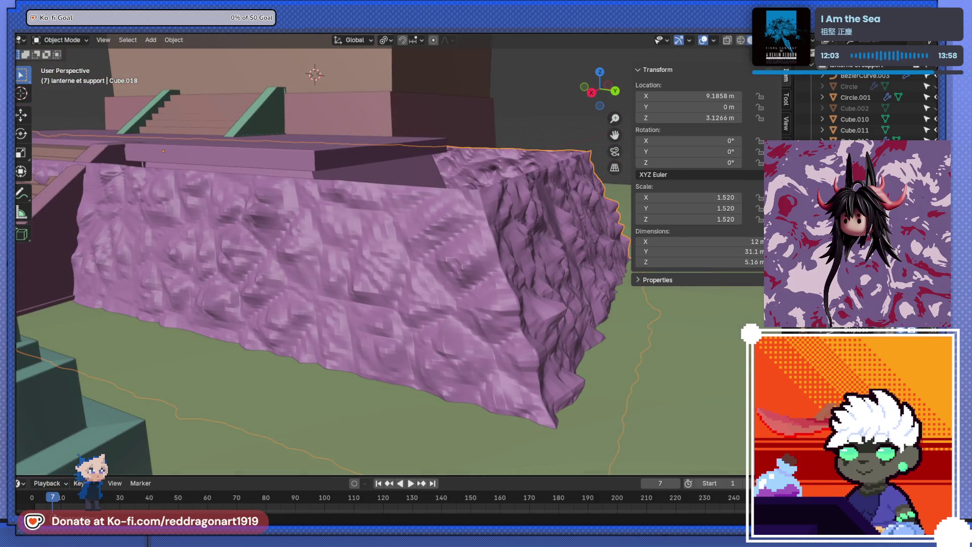
drag(337, 216, 693, 302)
key(Tab)
key(Tab)
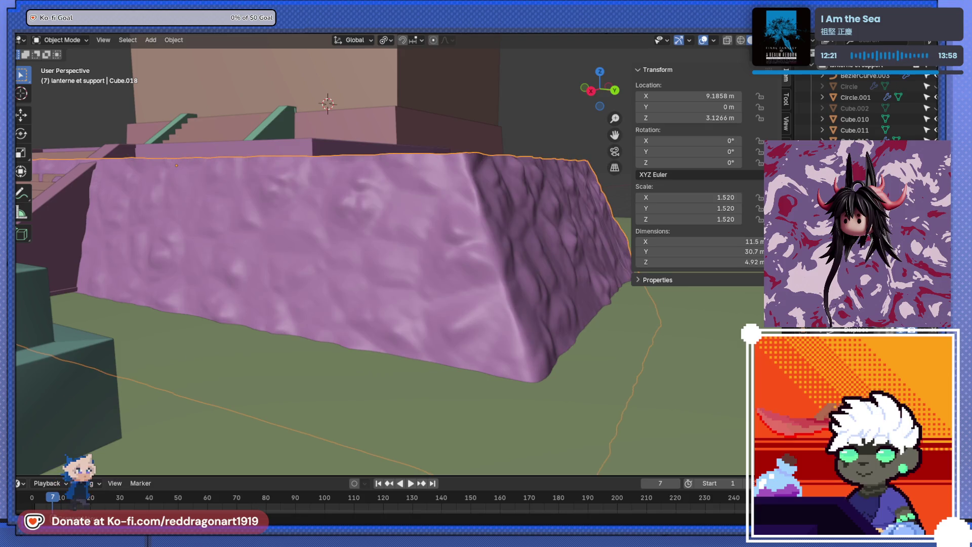
drag(293, 262, 208, 286)
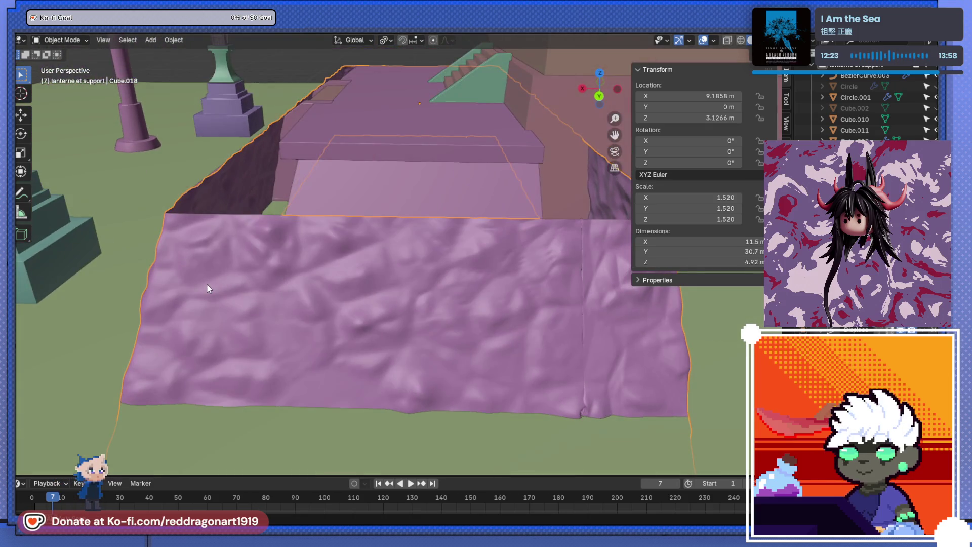
drag(433, 293, 432, 257)
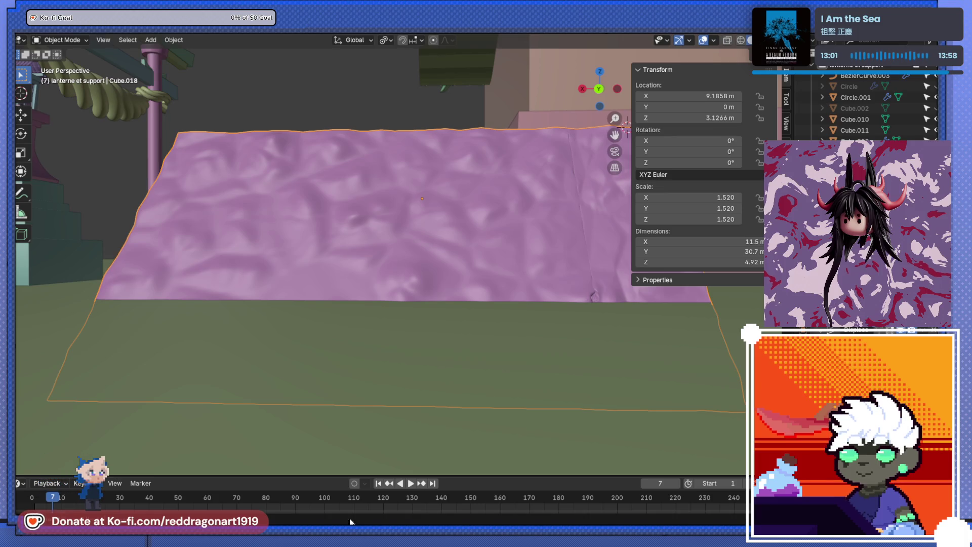
scroll(down, 3)
drag(407, 284, 603, 356)
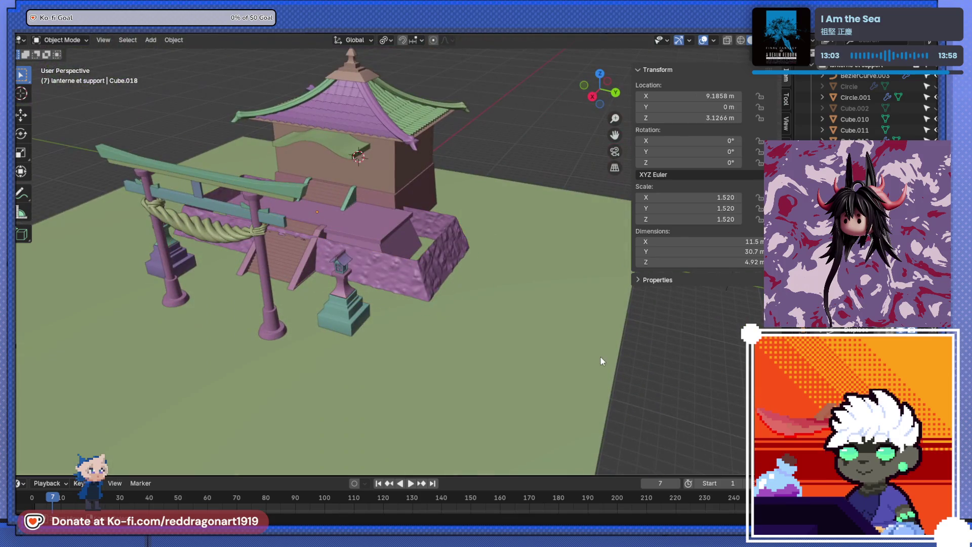
Step: Save the shrine file and open the recent file zero_cc.blend
key(ctrl+s)
click(30, 22)
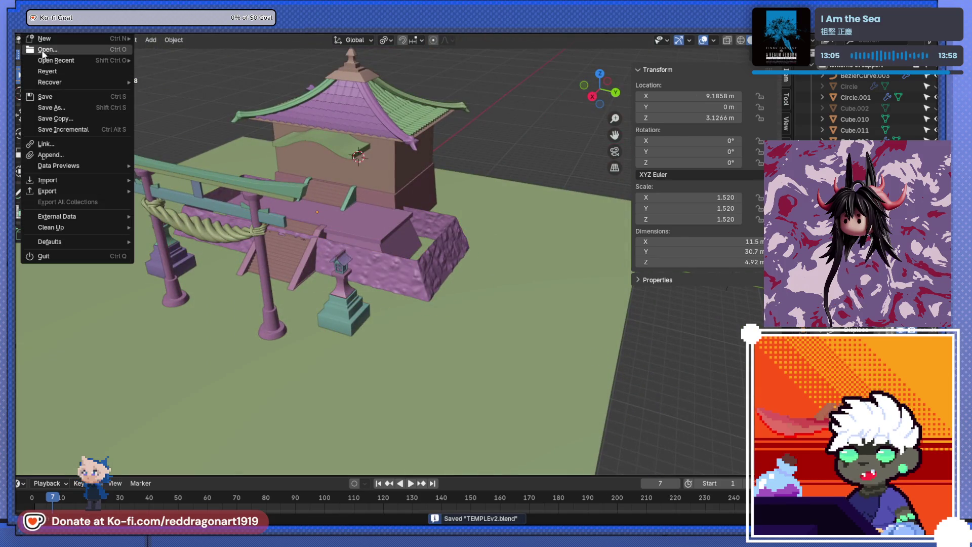
mouse_move(56, 60)
click(169, 181)
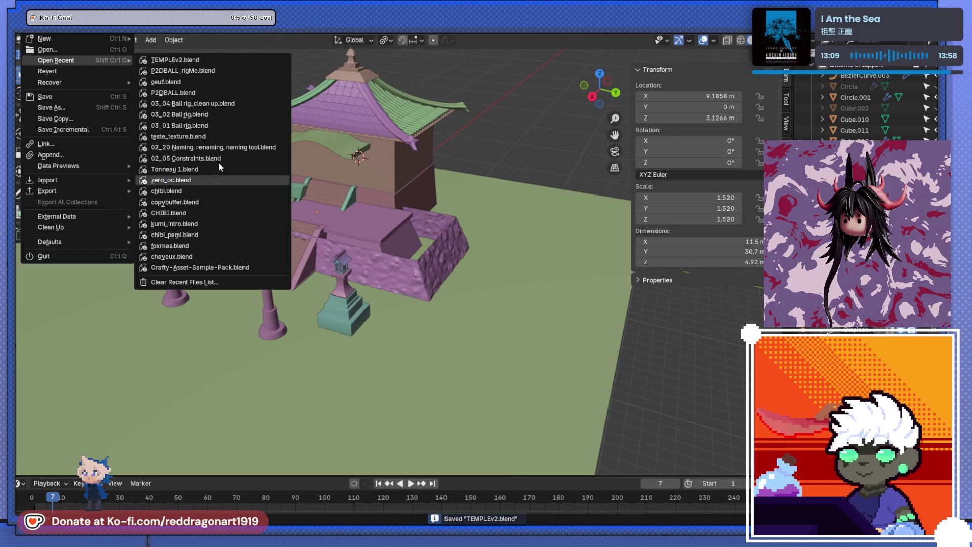
Step: Select and frame the ribcage object, then return to the File menu
click(378, 247)
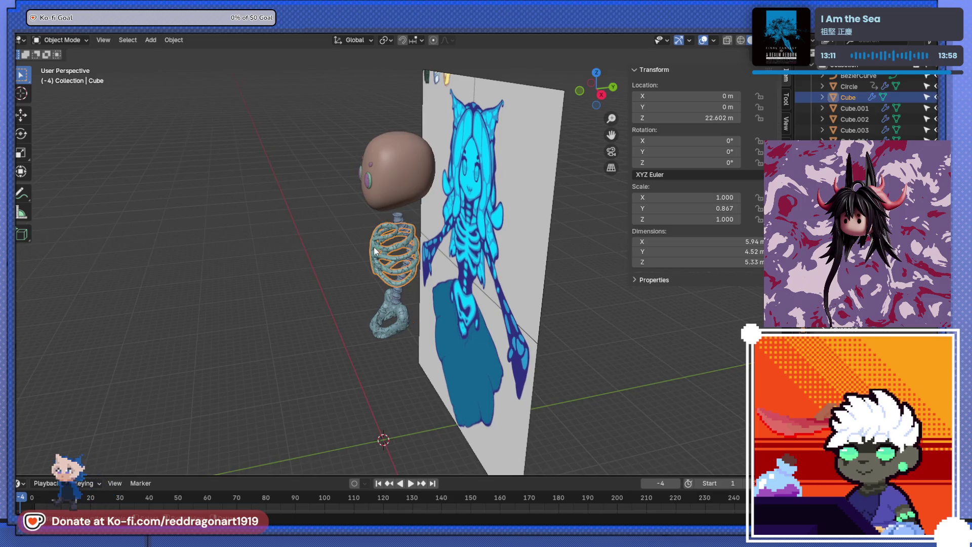
key(KP_Decimal)
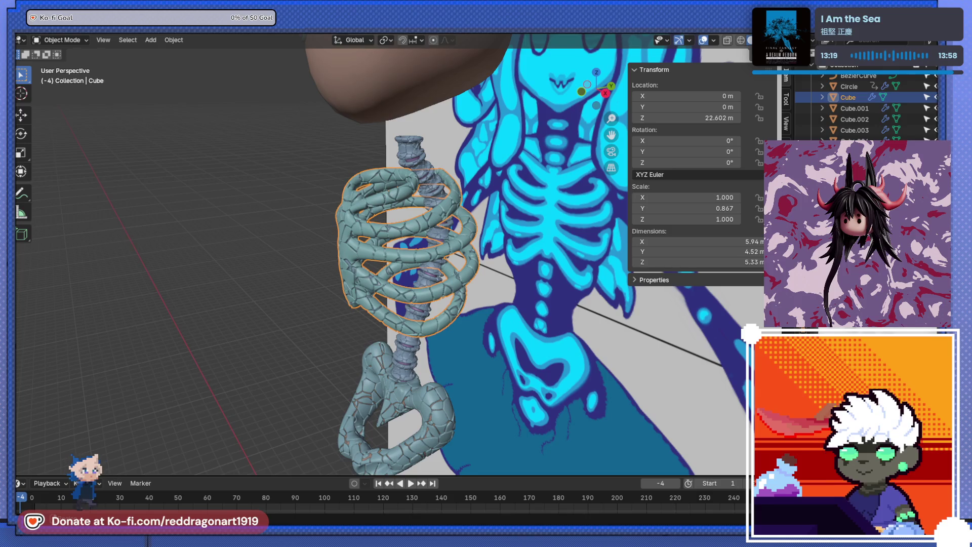
drag(284, 256, 305, 258)
scroll(up, 3)
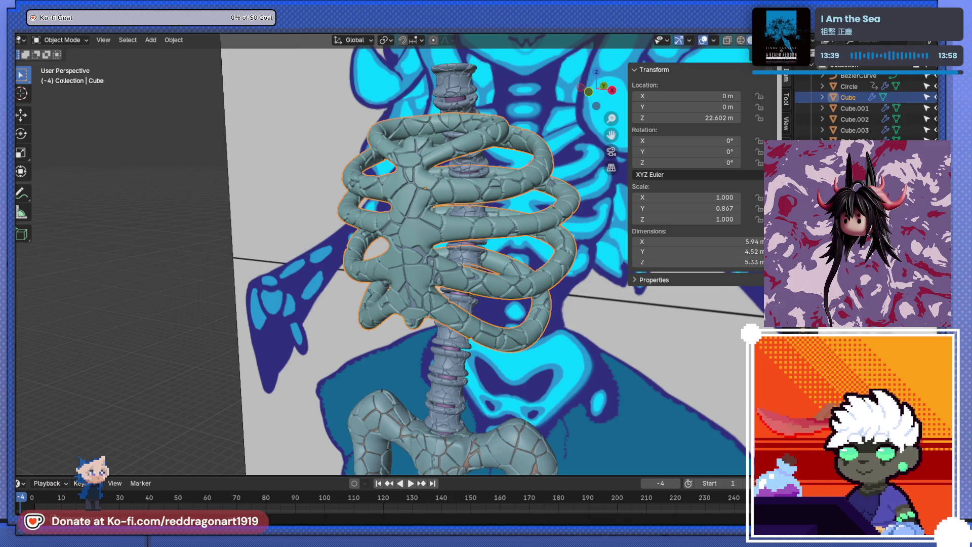
click(32, 17)
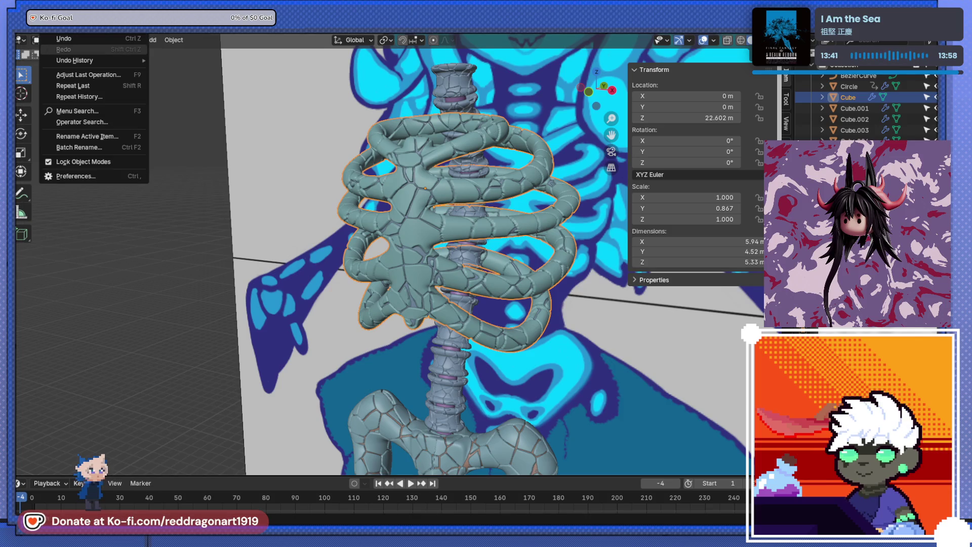
key(Escape)
click(30, 28)
Step: Reopen the recent file TEMPLEv2.blend, confirming the save prompt
mouse_move(84, 59)
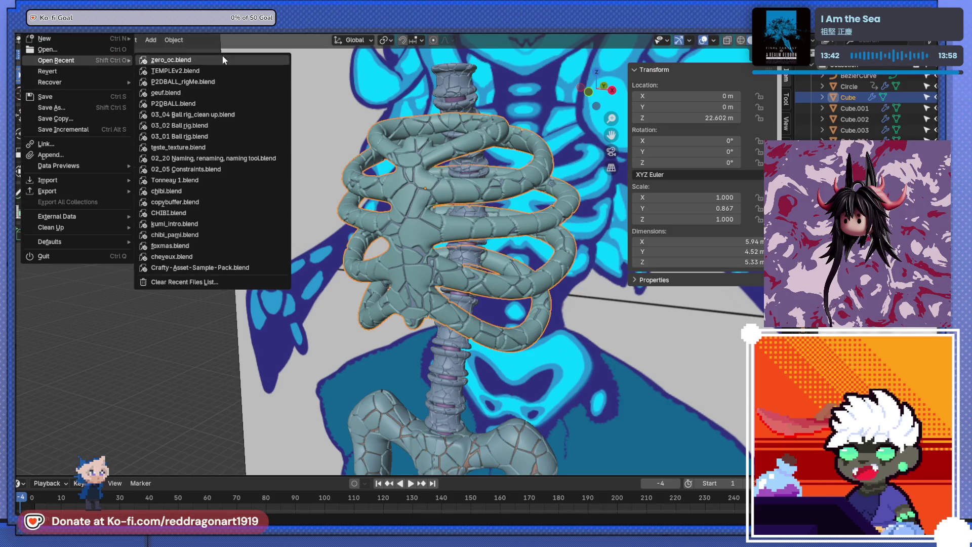
click(223, 59)
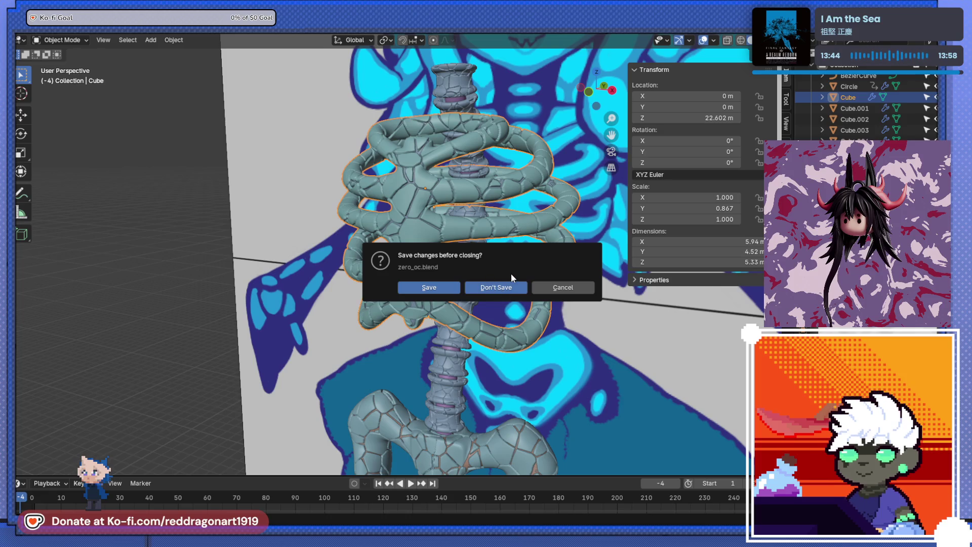
key(Return)
Step: Select the rock base block, orbit to its long side, and enter Edit Mode
click(452, 230)
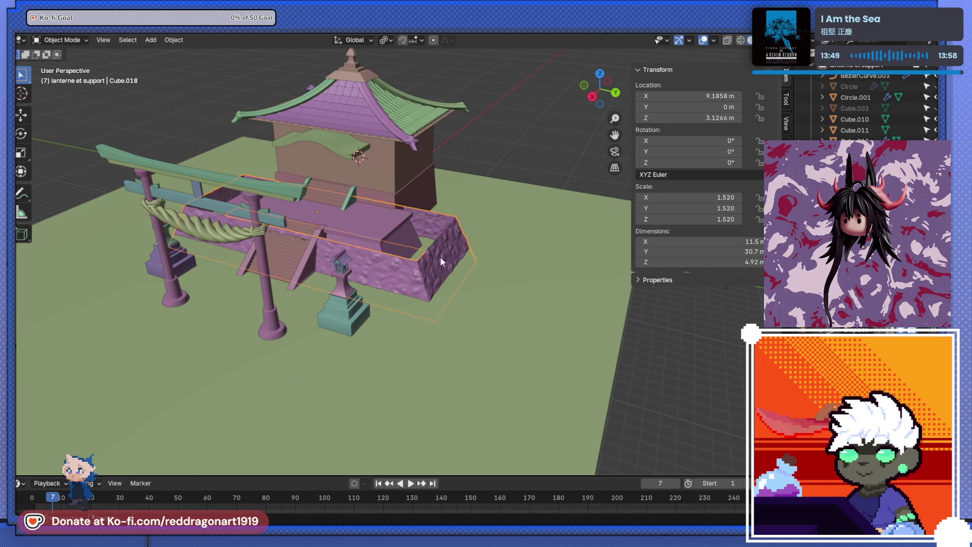
scroll(up, 3)
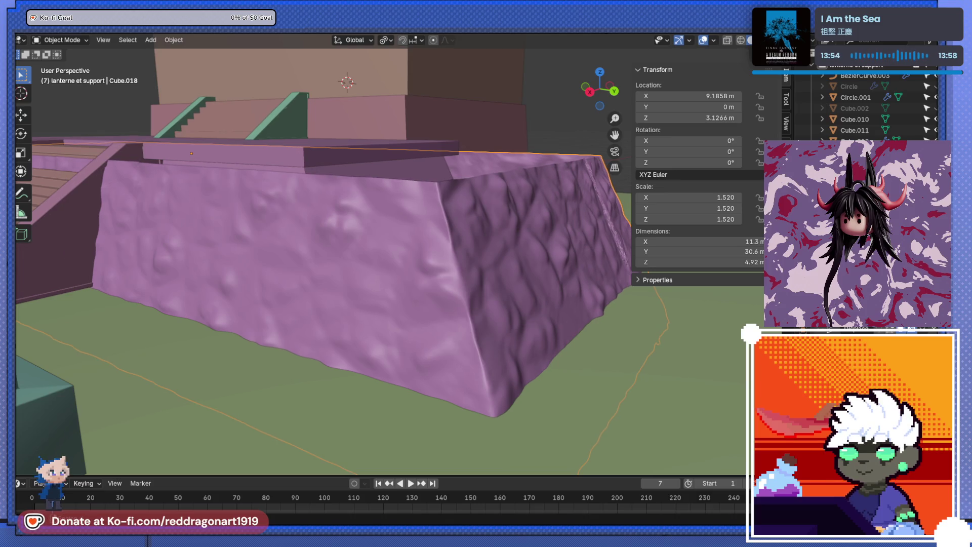
drag(702, 348, 557, 341)
drag(623, 370, 458, 342)
key(Tab)
Step: Dissolve the two vertical edges splitting the base block's large left face
drag(522, 338, 513, 325)
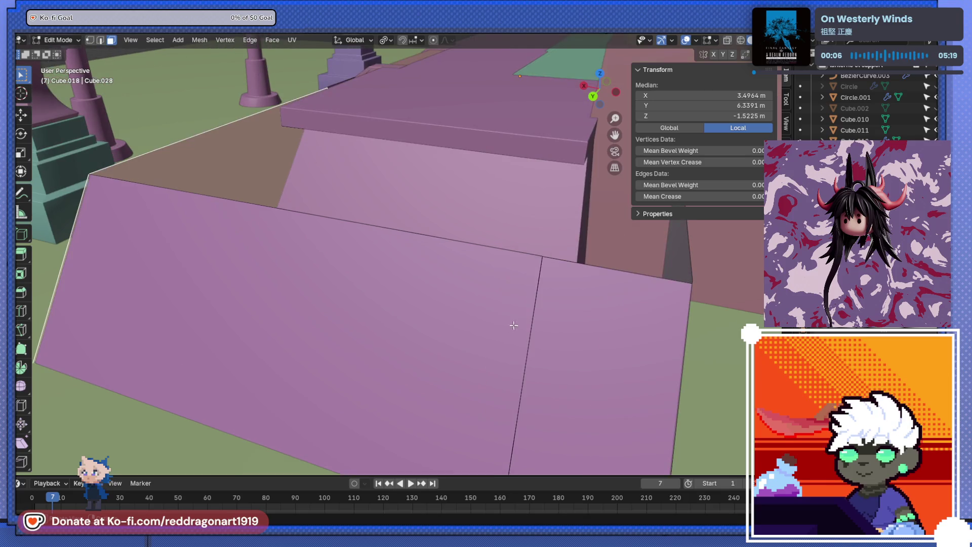
click(526, 318)
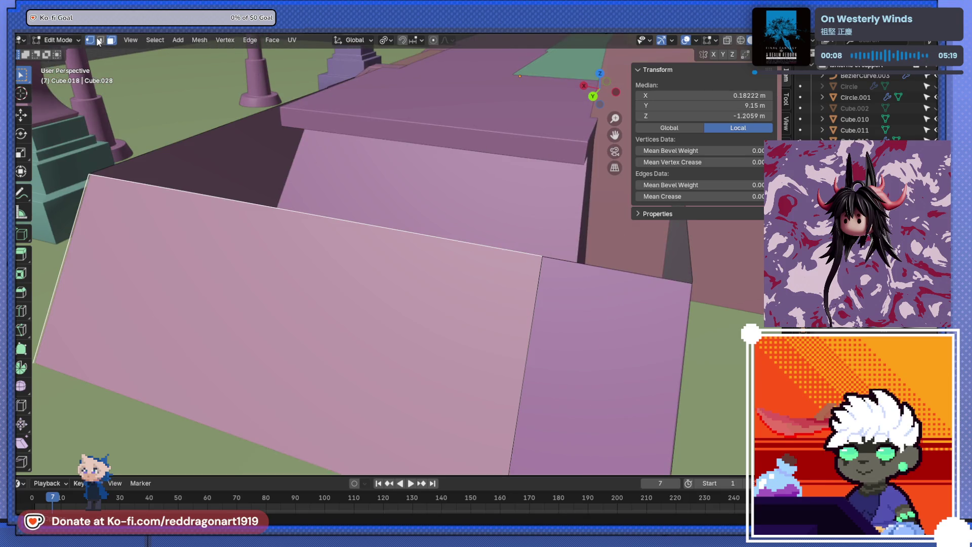
click(100, 41)
click(538, 332)
scroll(down, 3)
drag(521, 321, 525, 319)
click(560, 289)
drag(560, 289, 538, 330)
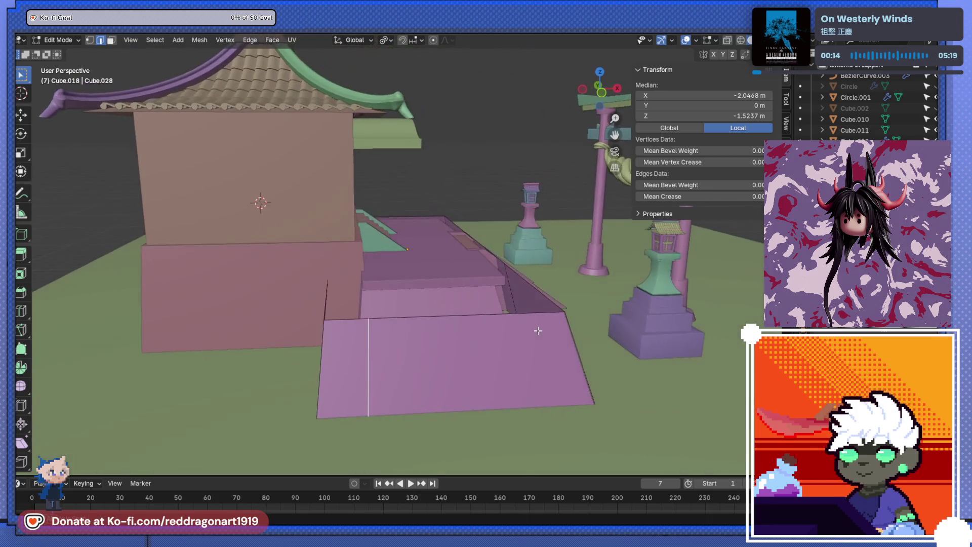
key(x)
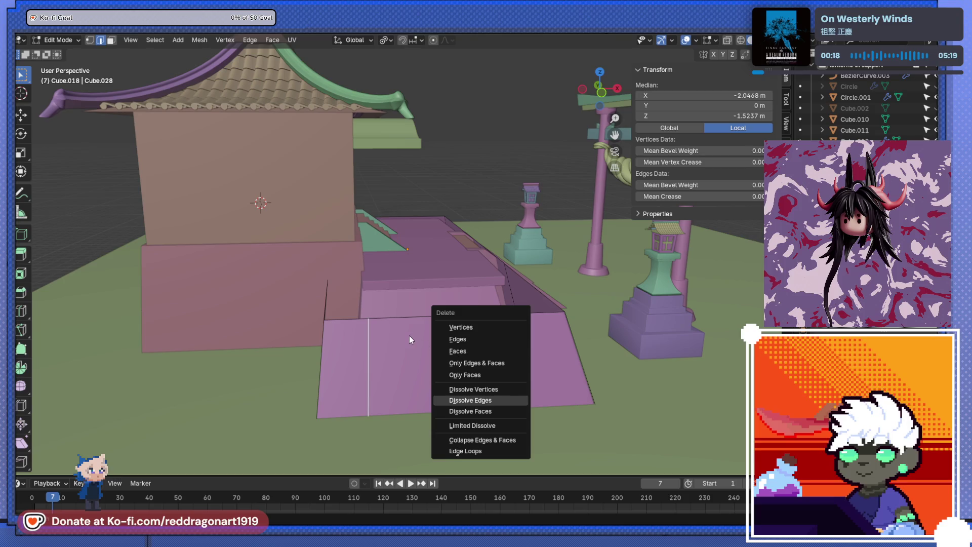
key(Return)
Step: Move an edge on the base block's side to a new position
drag(517, 332, 588, 354)
scroll(up, 3)
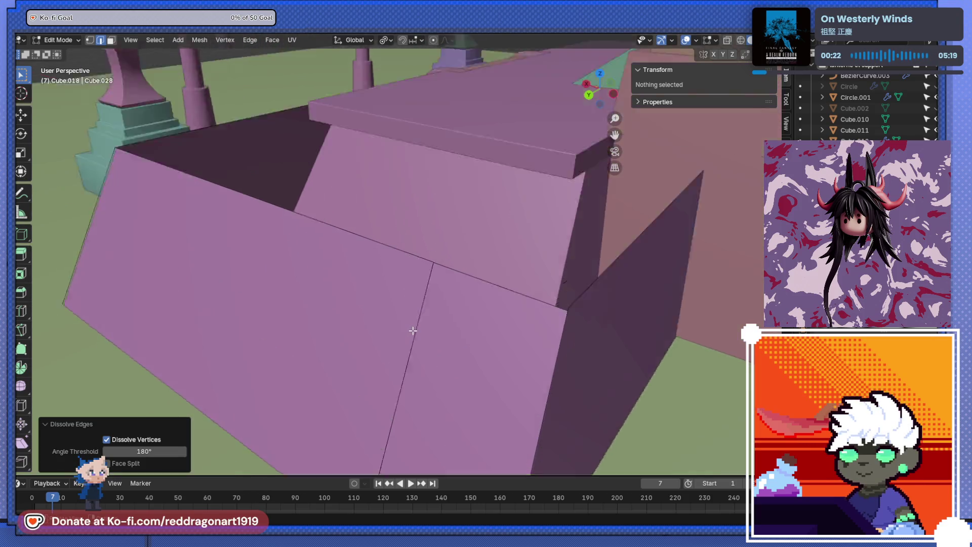
click(415, 334)
key(g)
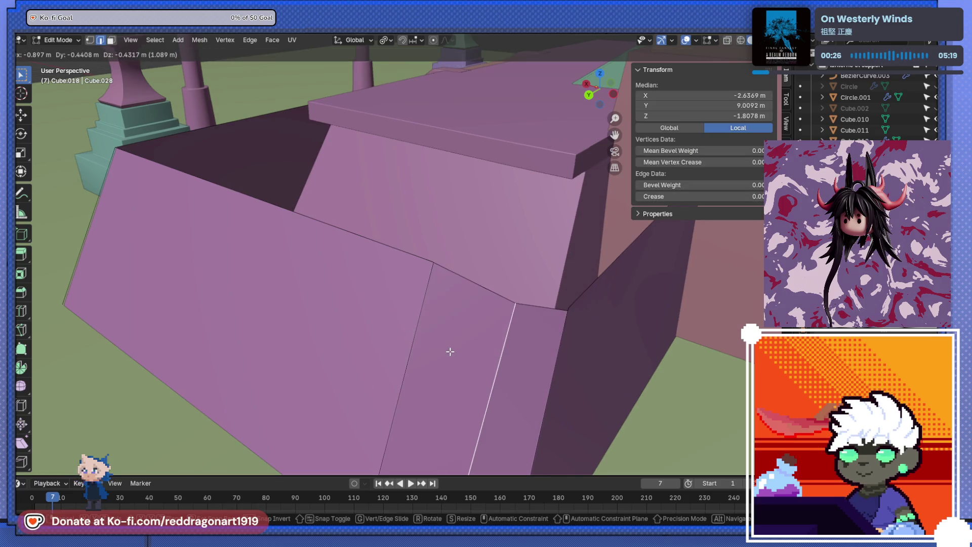
right_click(482, 400)
scroll(down, 3)
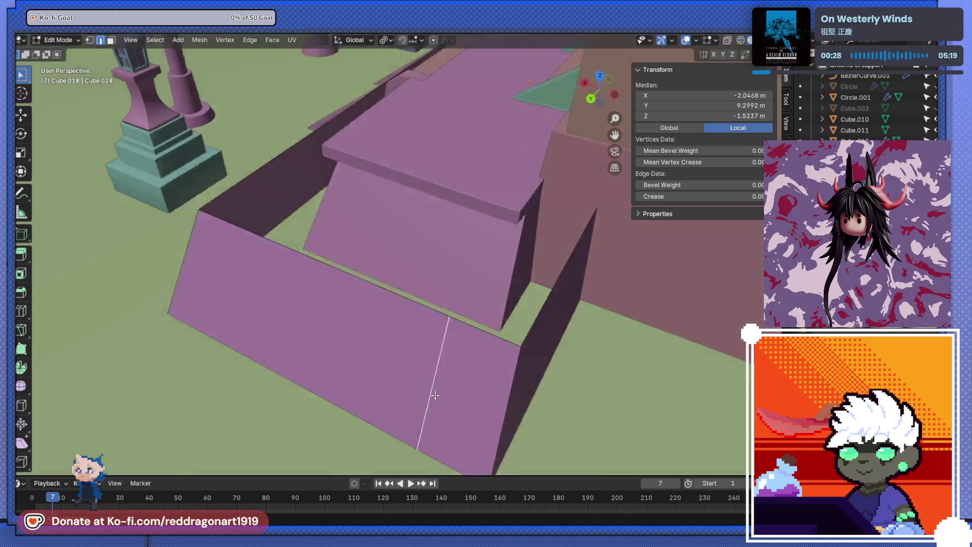
key(g)
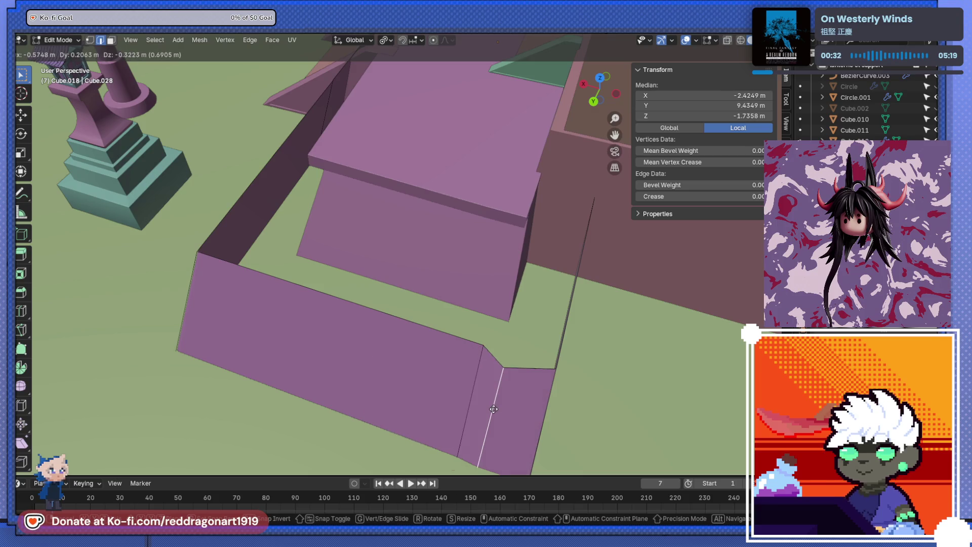
click(492, 409)
Step: Dissolve that moved edge and the remaining vertical edge on the base side
key(x)
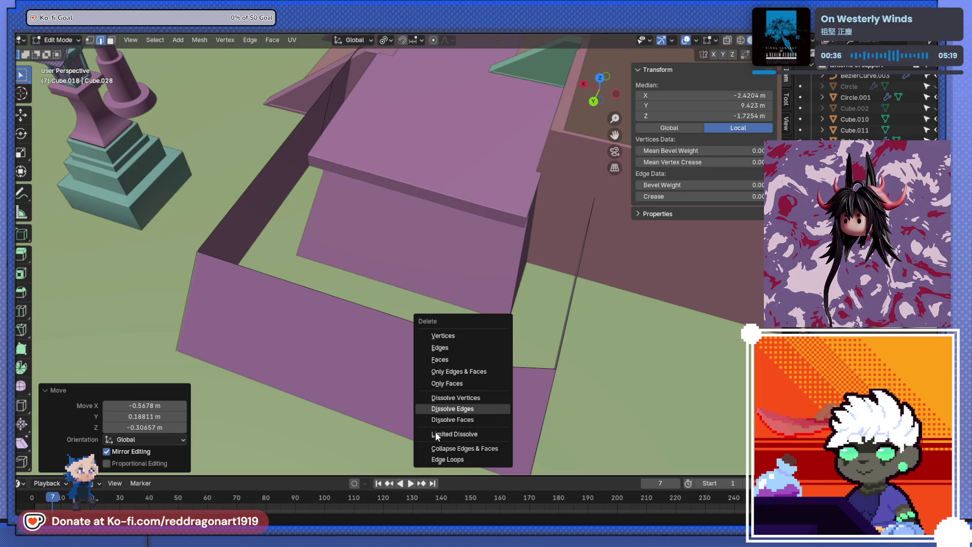
key(Return)
click(478, 383)
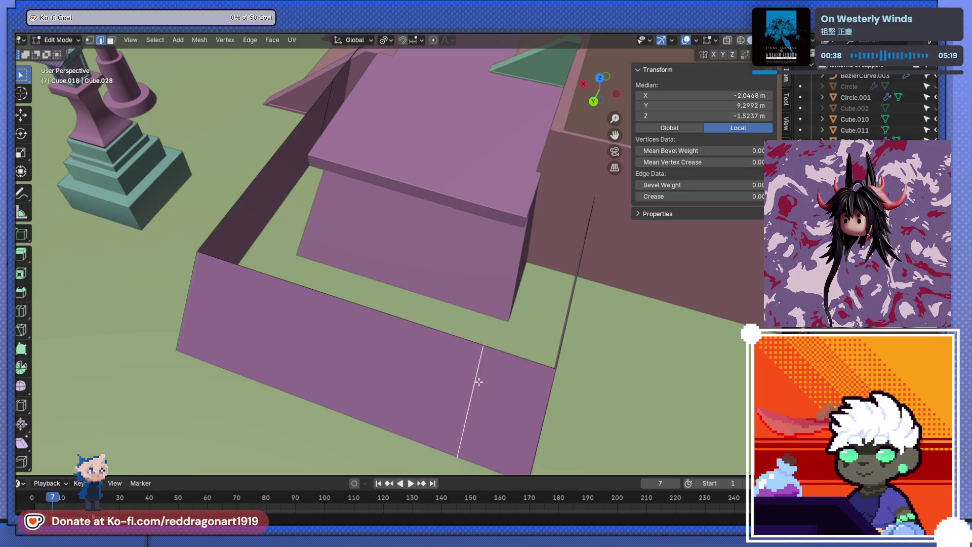
key(x)
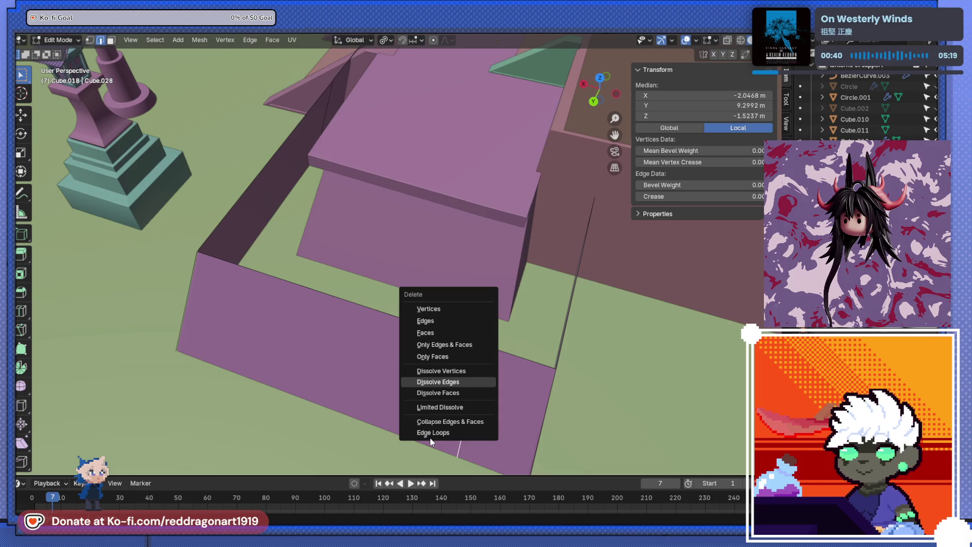
key(Return)
Step: Dissolve the last vertical edges on the front of the base block
drag(451, 364, 265, 302)
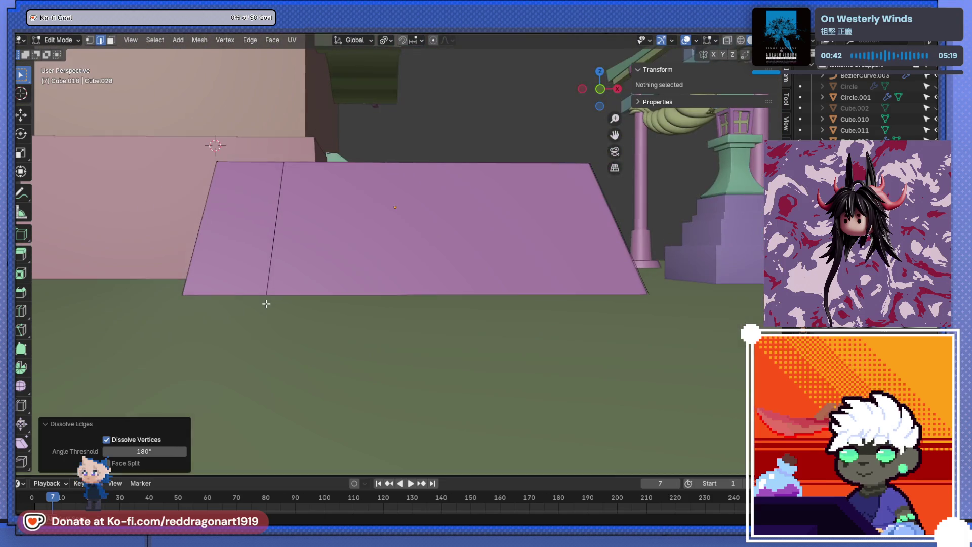
click(265, 256)
key(x)
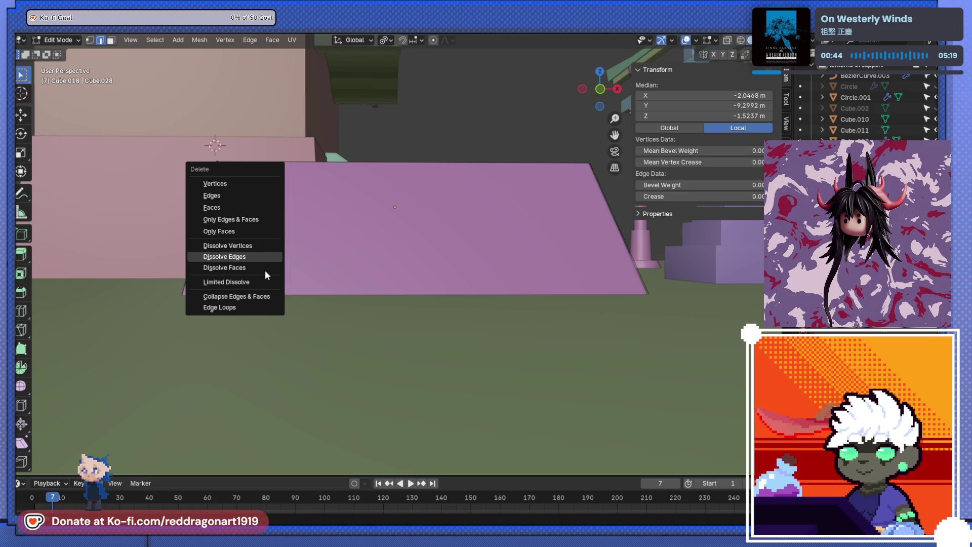
key(Return)
click(270, 257)
key(x)
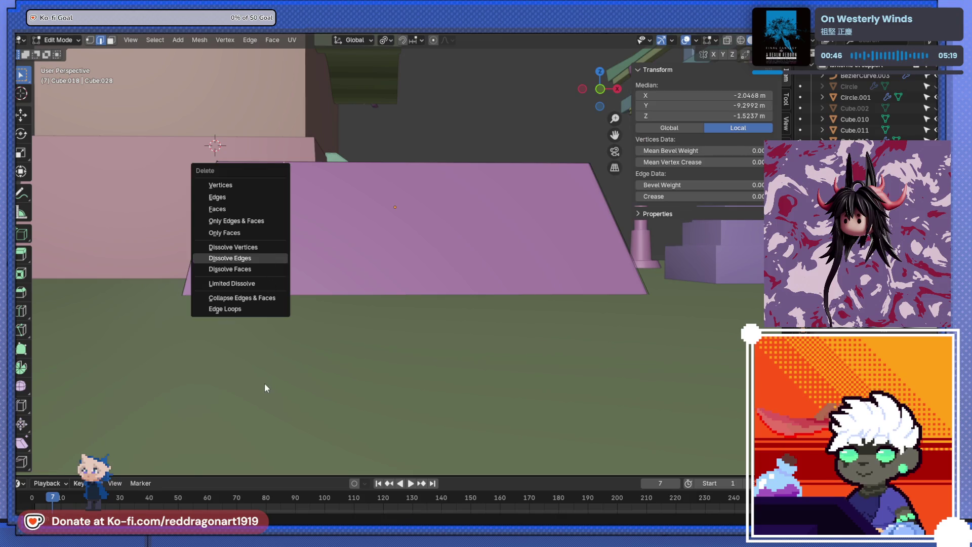
key(Return)
drag(264, 382, 298, 332)
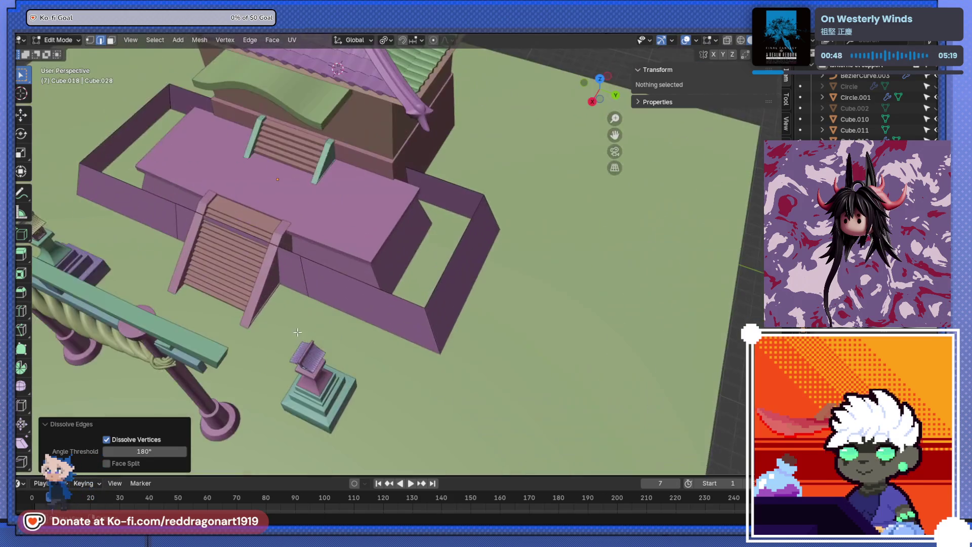
drag(409, 280, 429, 333)
Step: Switch between Object and Edit Mode to inspect the rocky platform block
scroll(up, 3)
key(Tab)
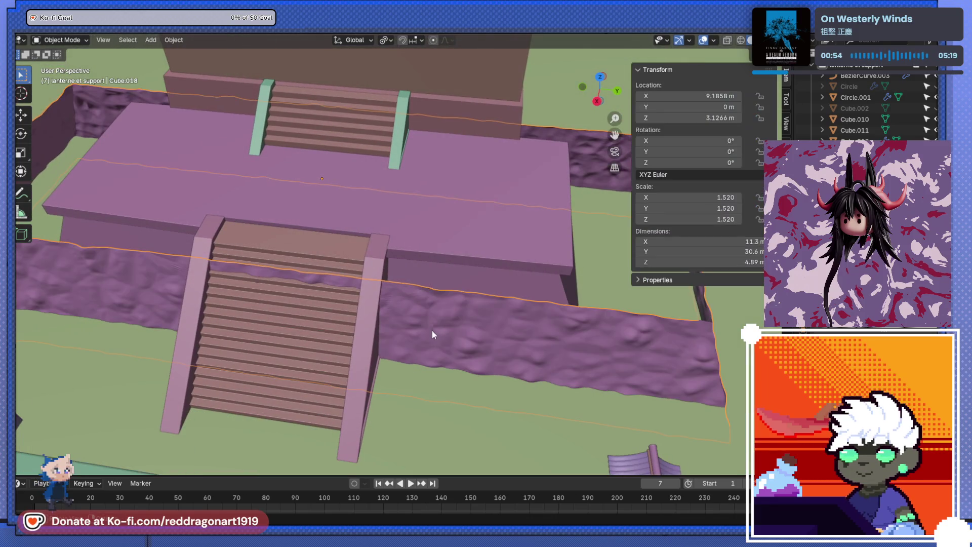
drag(390, 394, 350, 344)
scroll(up, 3)
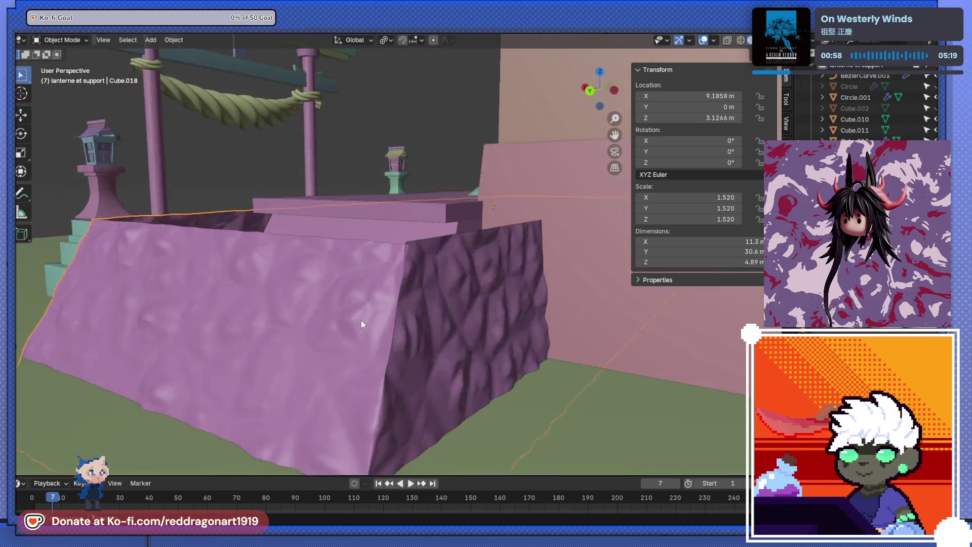
scroll(down, 3)
scroll(up, 3)
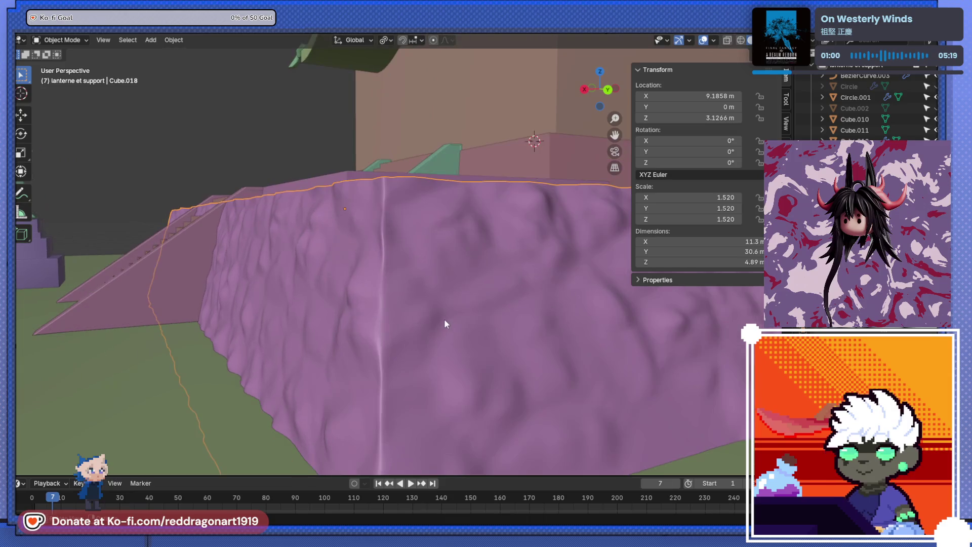
key(Tab)
drag(418, 343, 418, 348)
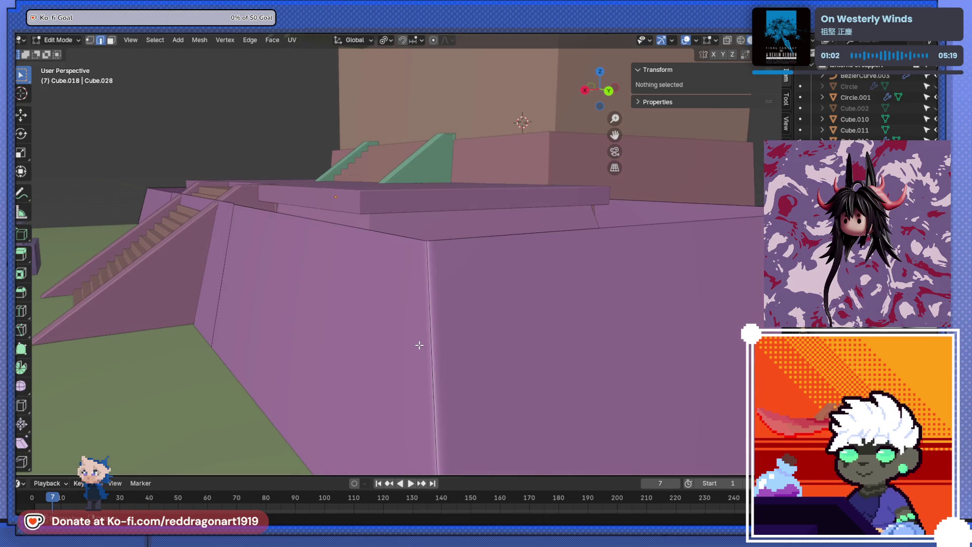
key(Tab)
scroll(down, 3)
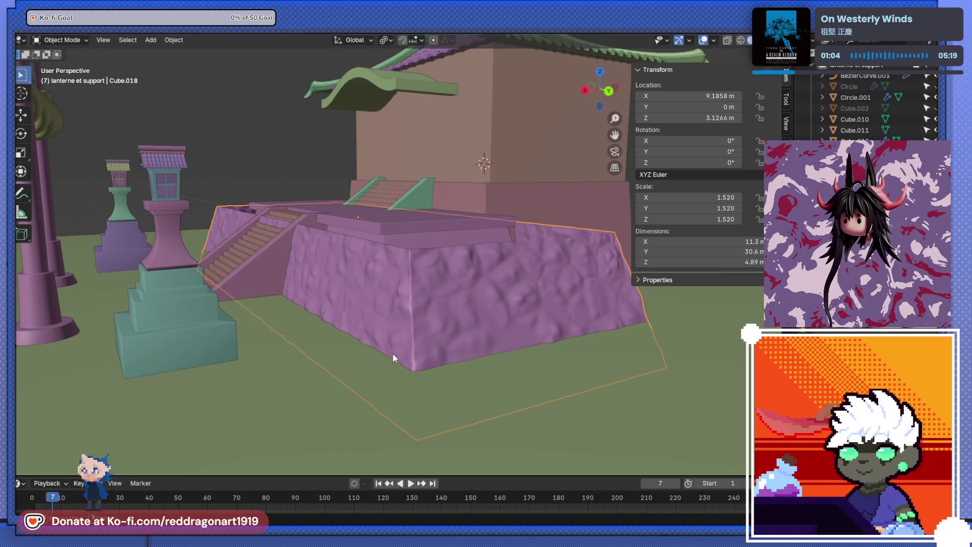
scroll(up, 3)
key(Tab)
Step: Select the vertical corner edges of the platform block
click(419, 328)
drag(419, 328, 443, 311)
drag(502, 328, 328, 319)
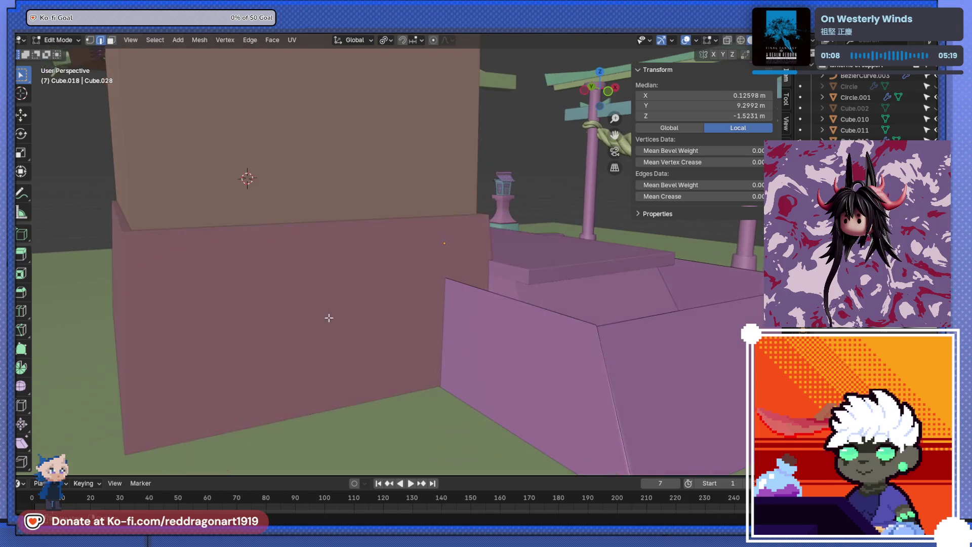
click(603, 374)
scroll(down, 3)
drag(602, 390, 358, 365)
click(356, 365)
scroll(up, 3)
drag(426, 288, 481, 309)
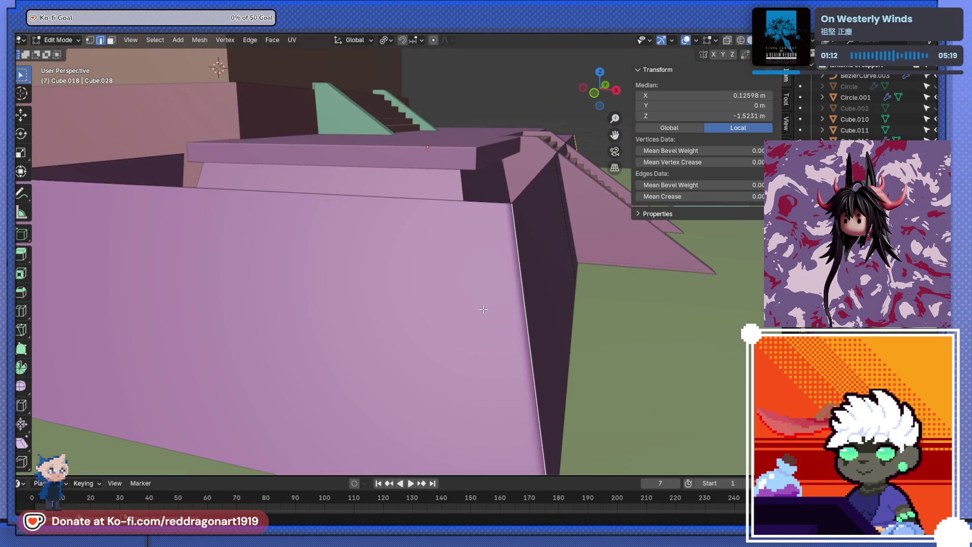
Step: Bevel the selected corner with Ctrl+B using 4 segments
key(ctrl+b)
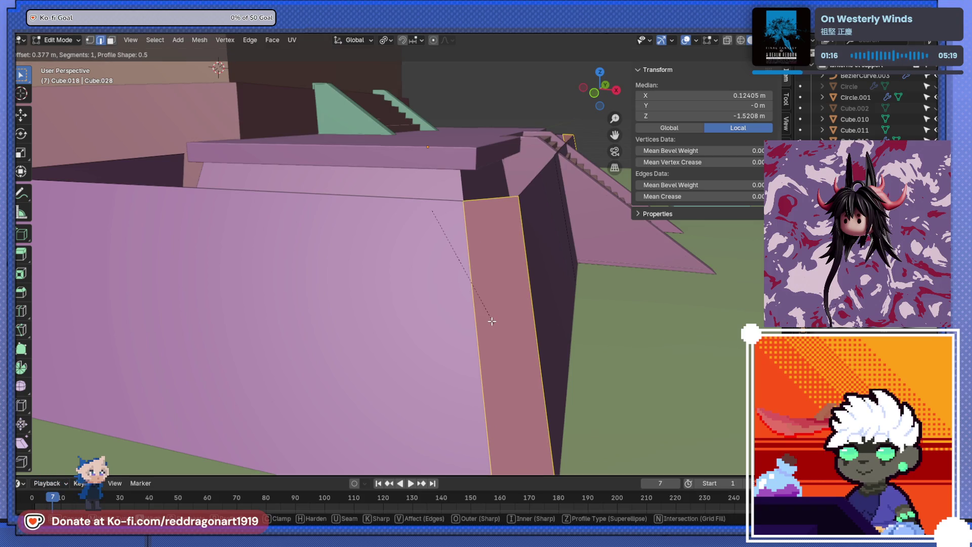
scroll(up, 3)
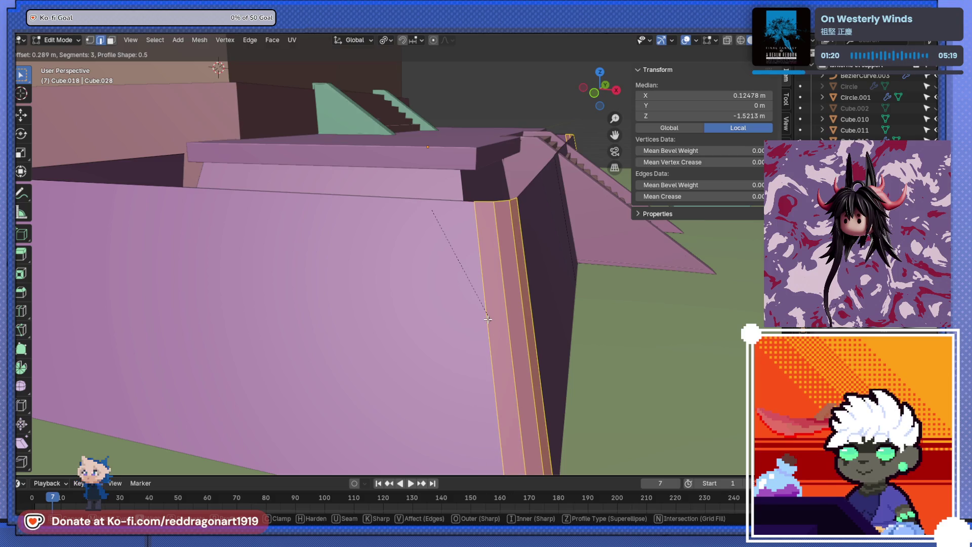
scroll(up, 3)
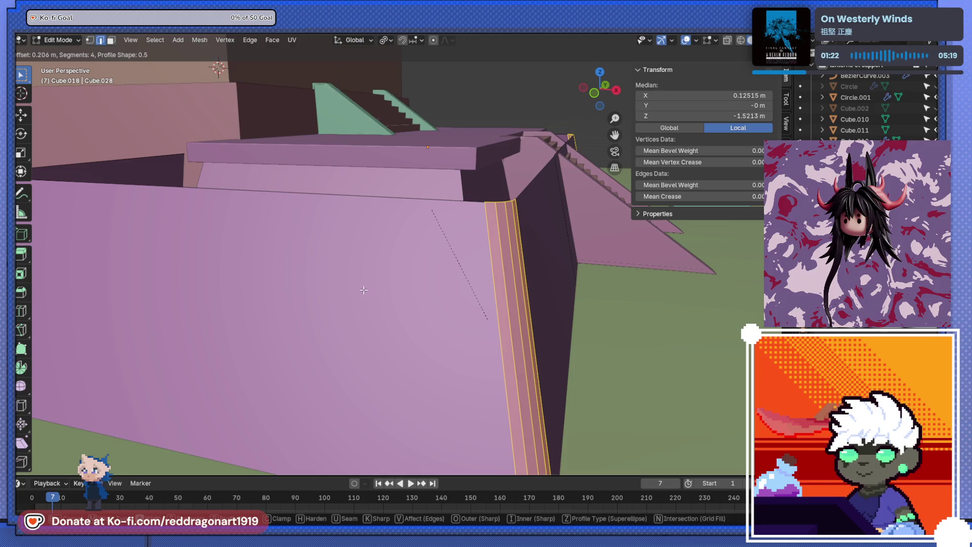
click(371, 287)
scroll(down, 3)
drag(334, 301, 492, 278)
Step: Return to Object Mode and apply Shade Smooth to the platform
key(Tab)
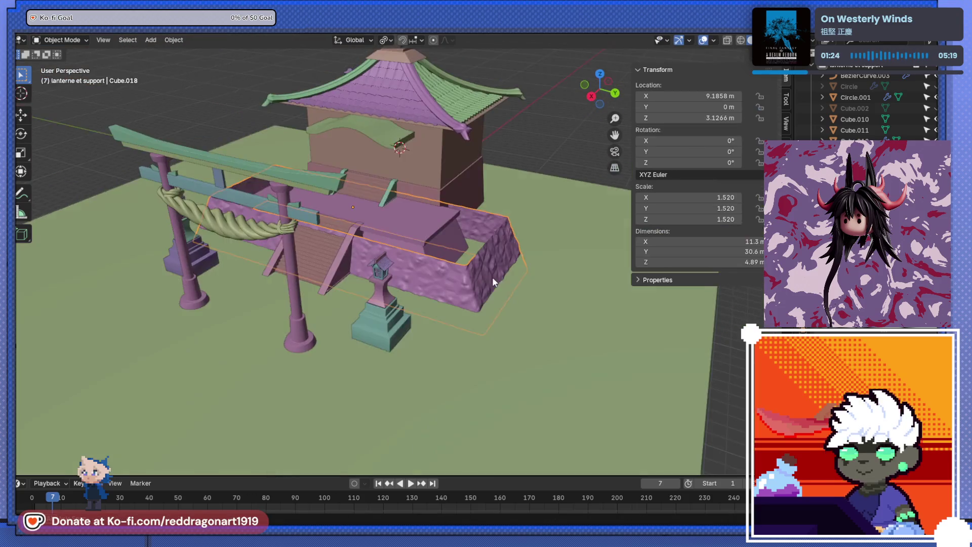
scroll(up, 3)
scroll(down, 3)
scroll(up, 3)
scroll(down, 3)
right_click(383, 297)
click(389, 287)
drag(394, 314, 411, 307)
scroll(up, 3)
scroll(down, 3)
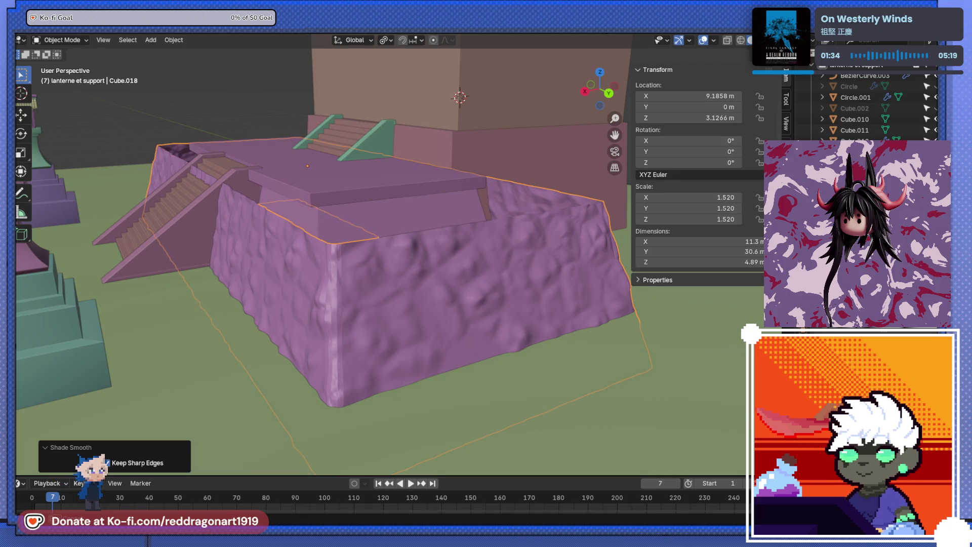
key(ctrl+z)
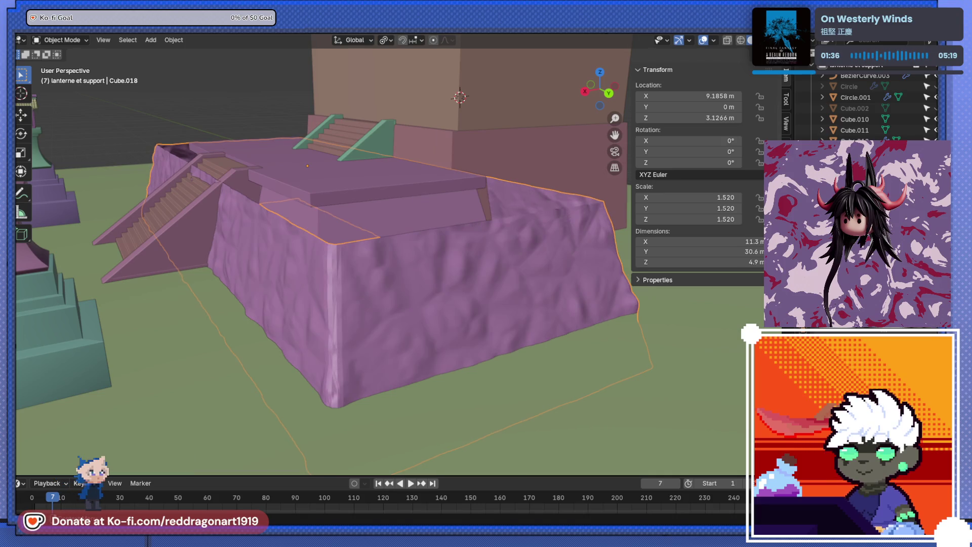
Step: Orbit and zoom in close on the platform wall to inspect the stone pattern
drag(421, 329, 551, 277)
scroll(up, 3)
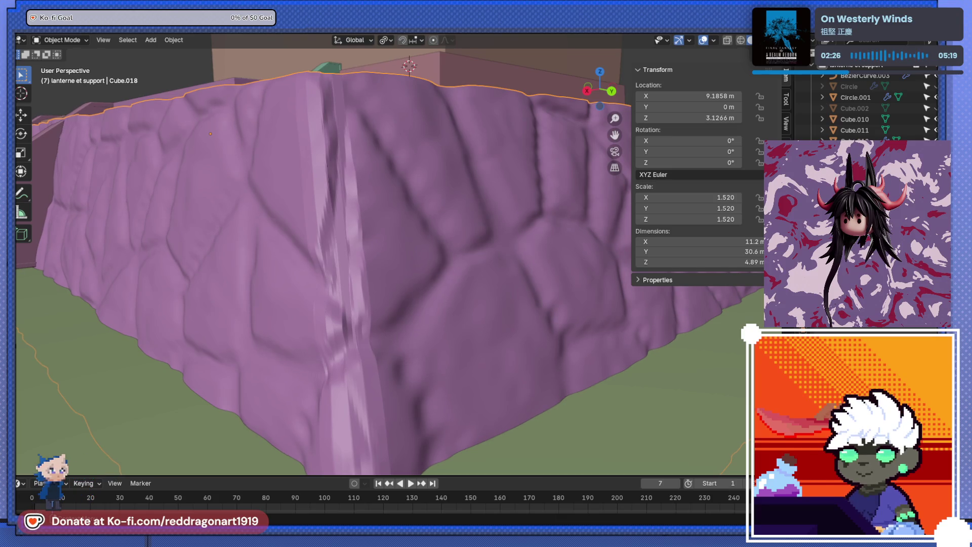
scroll(down, 3)
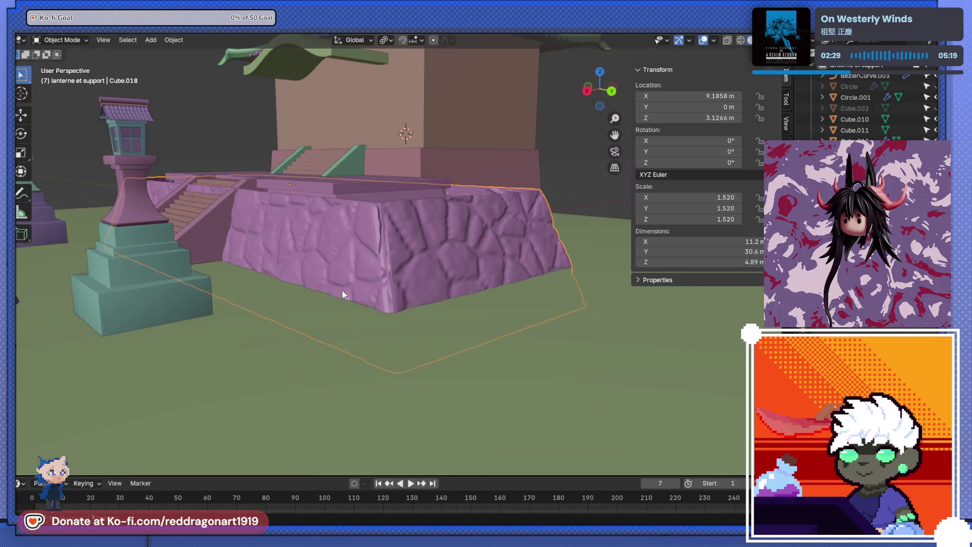
scroll(up, 3)
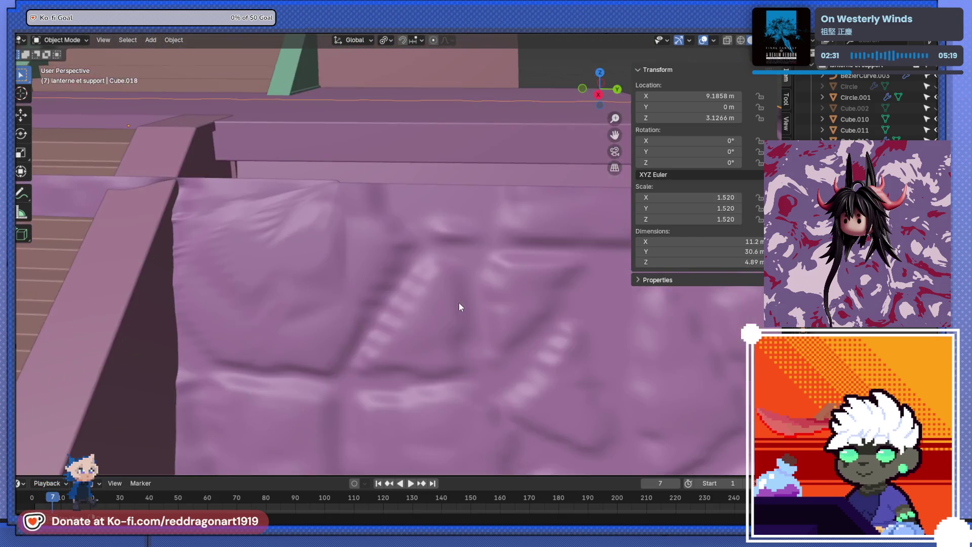
drag(459, 303, 444, 293)
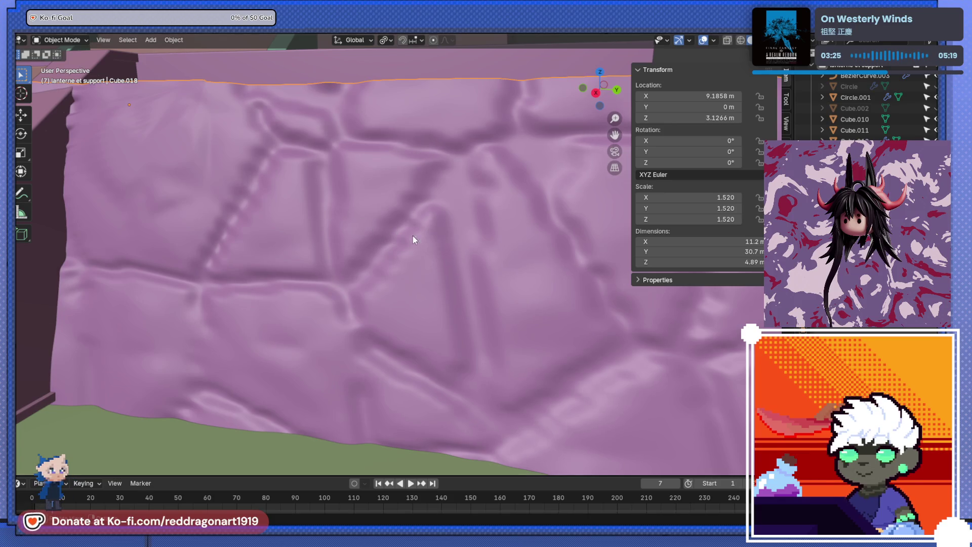
key(KP_Decimal)
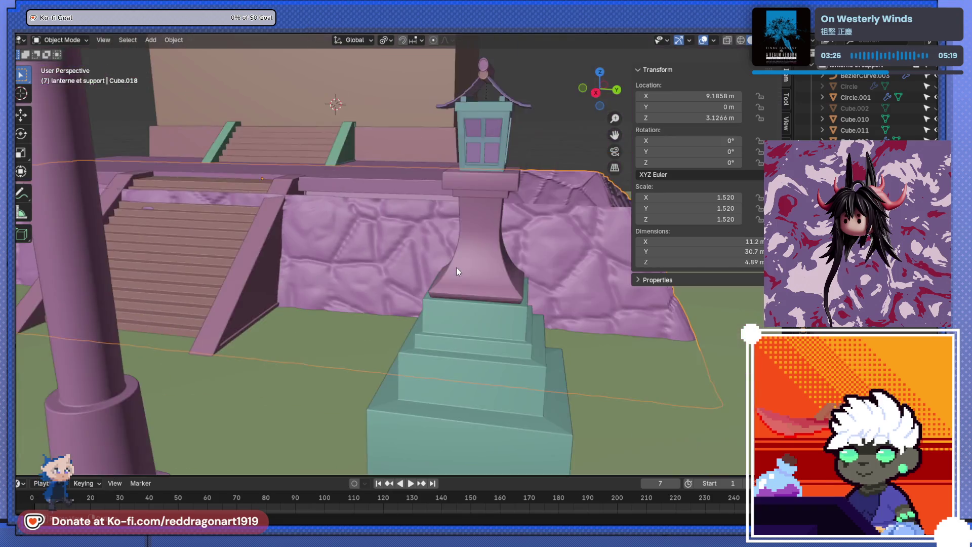
drag(456, 266, 400, 279)
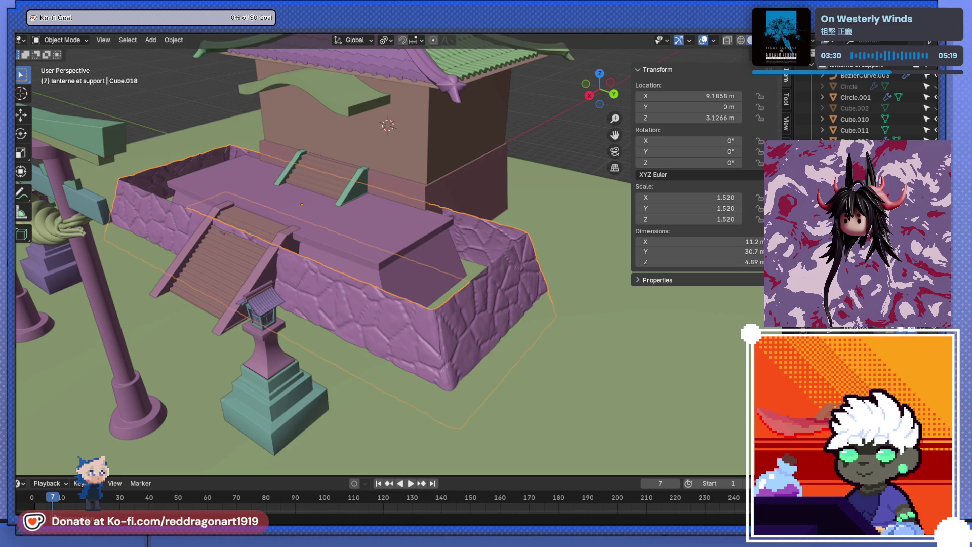
scroll(up, 3)
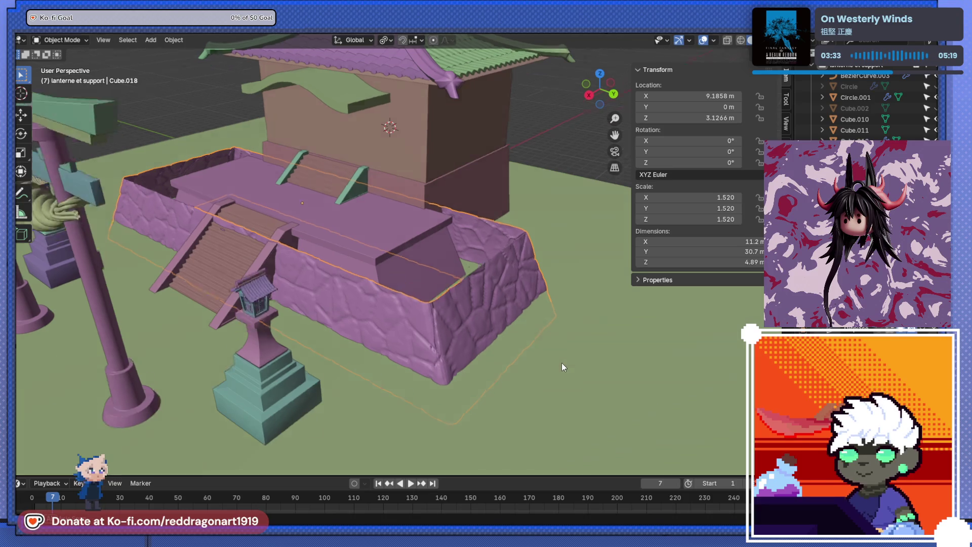
scroll(up, 3)
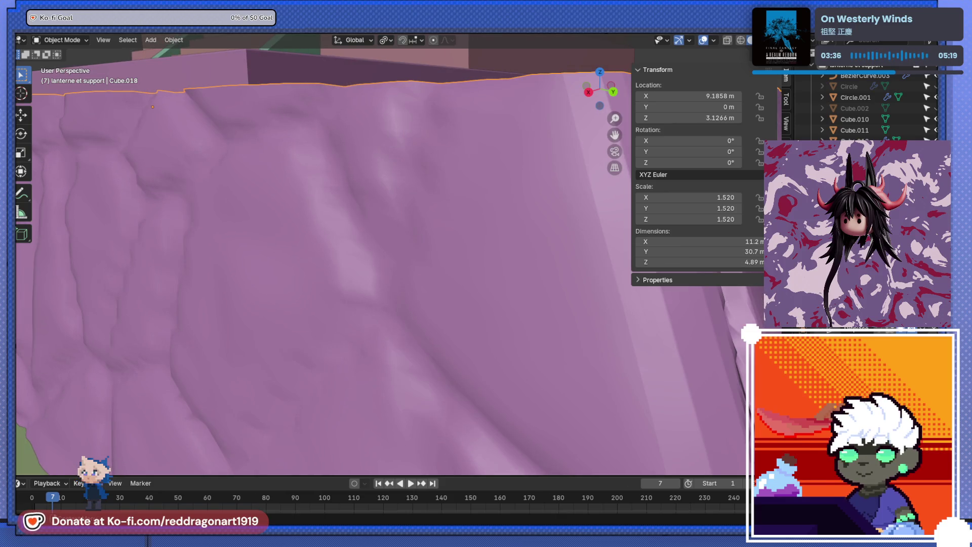
scroll(down, 3)
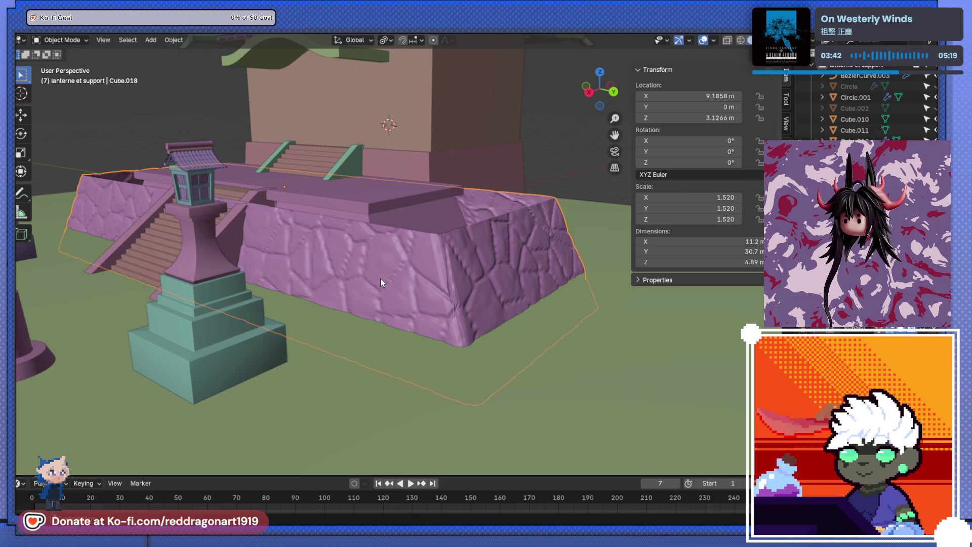
drag(380, 282, 439, 310)
scroll(up, 3)
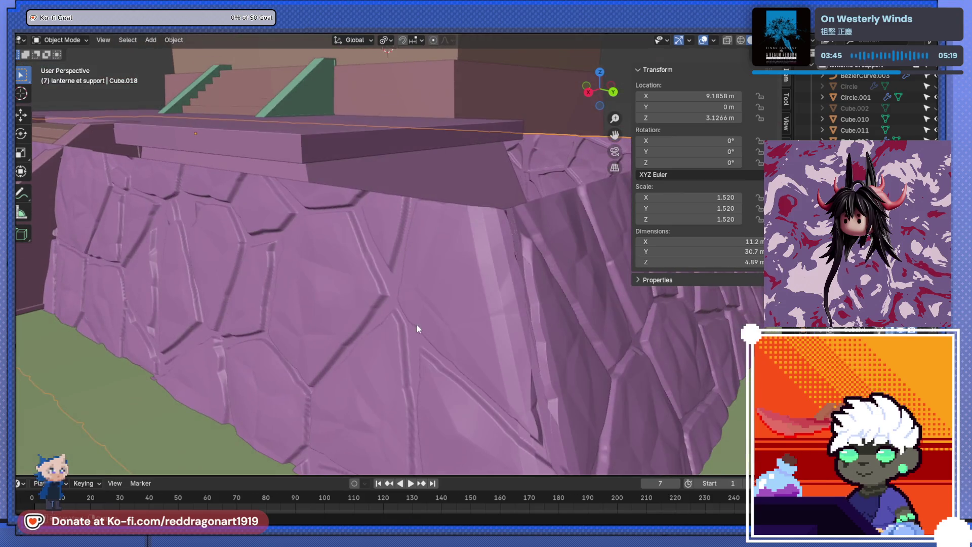
scroll(up, 3)
drag(455, 297, 523, 350)
scroll(down, 3)
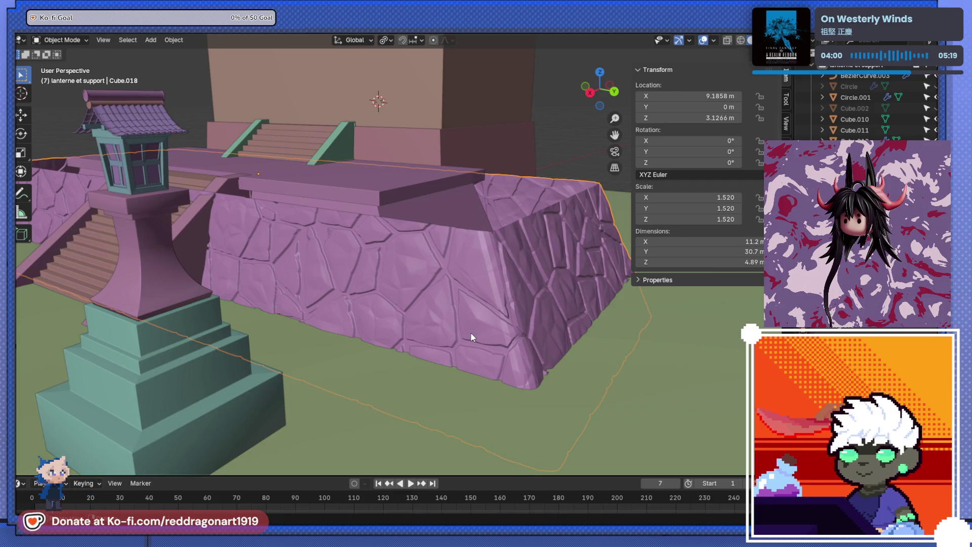
drag(470, 337, 734, 497)
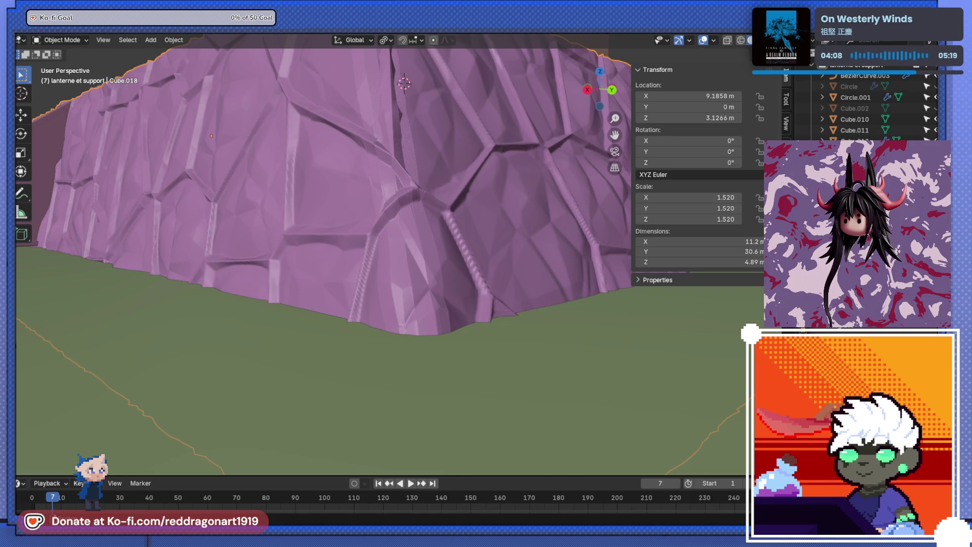
scroll(up, 3)
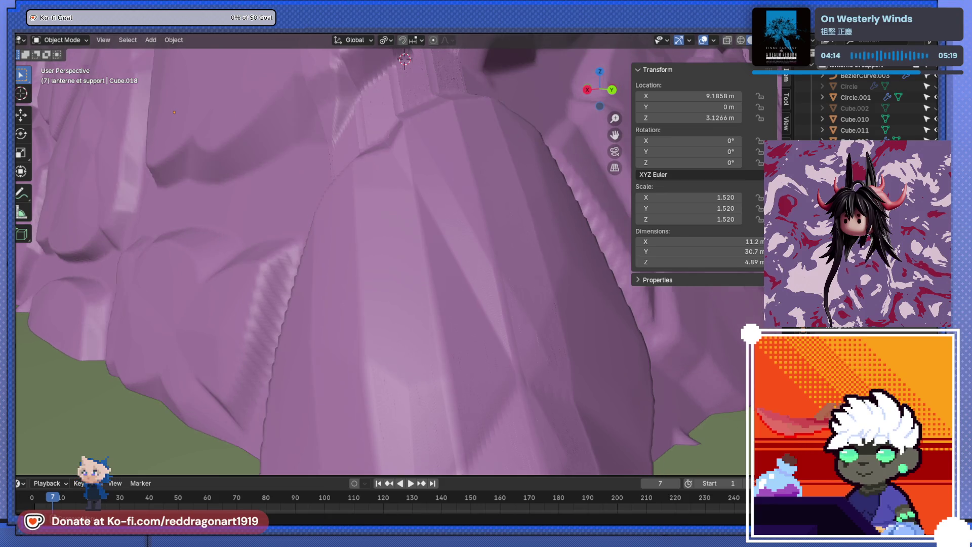
scroll(down, 3)
drag(483, 254, 451, 280)
scroll(up, 3)
scroll(down, 3)
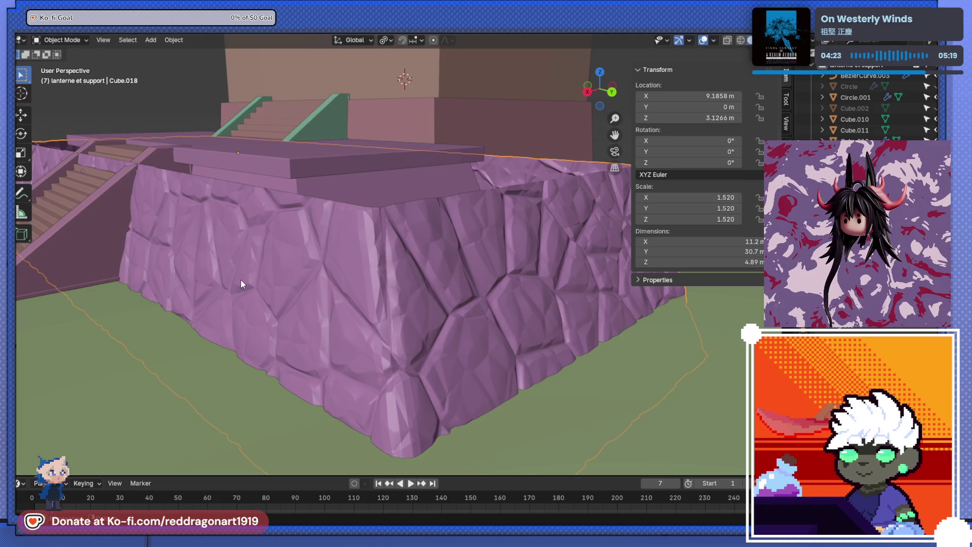
drag(241, 279, 631, 378)
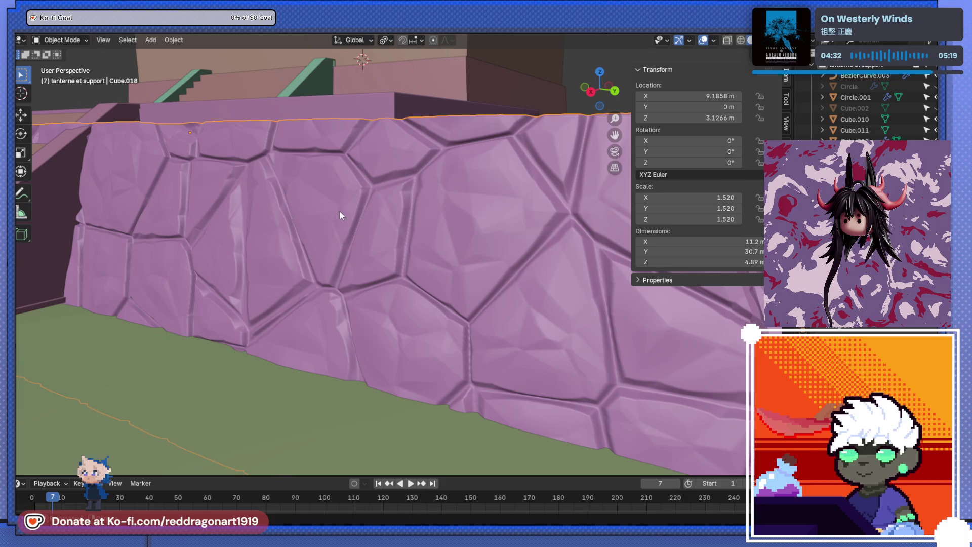
drag(340, 212, 340, 271)
scroll(down, 3)
drag(480, 352, 444, 274)
key(s)
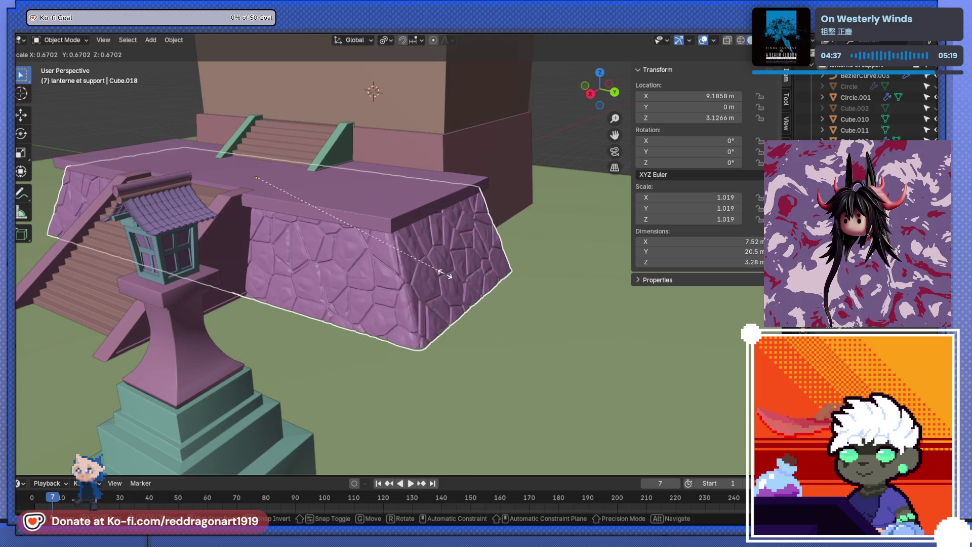
Step: Confirm the base shrink, then scale it slightly to 1.016, about 7.5 × 20.5 × 3.27 m
click(445, 274)
scroll(up, 3)
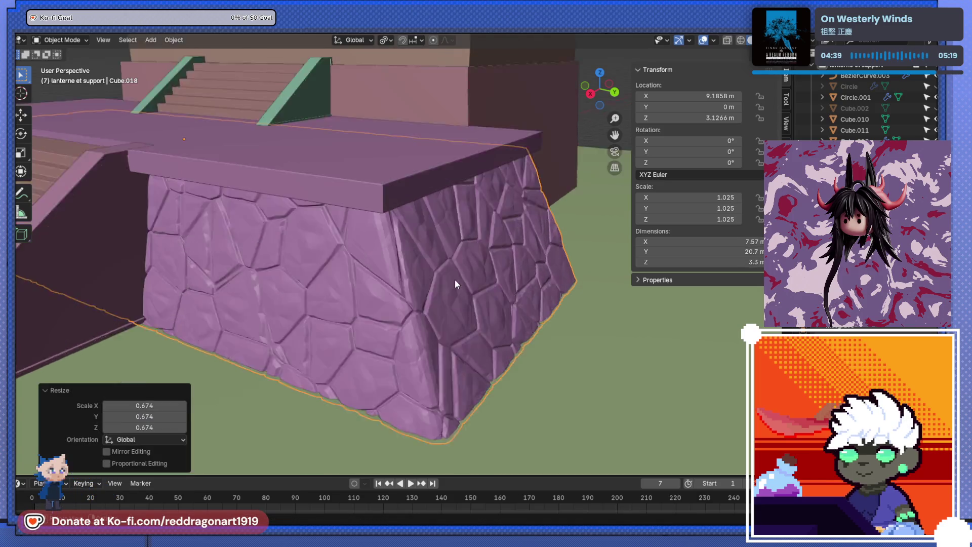
key(s)
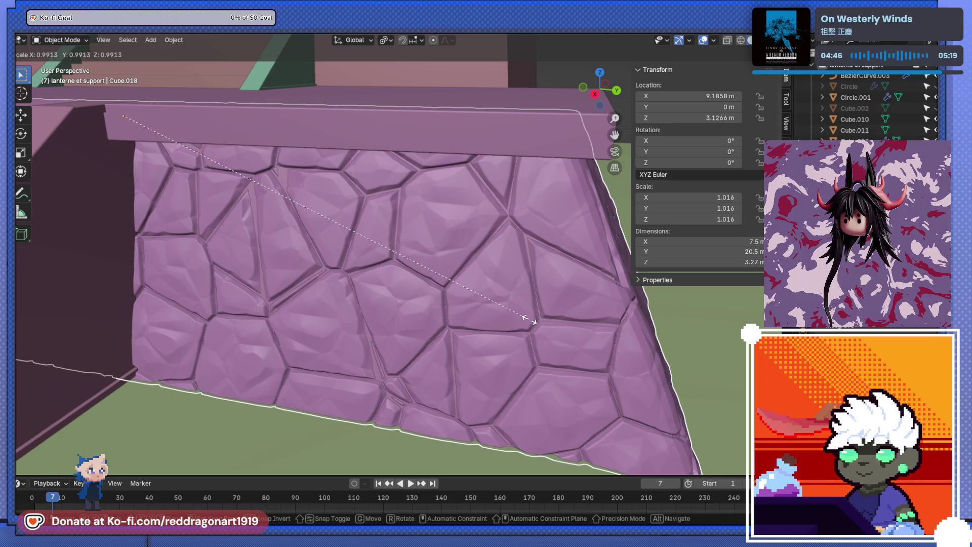
click(529, 319)
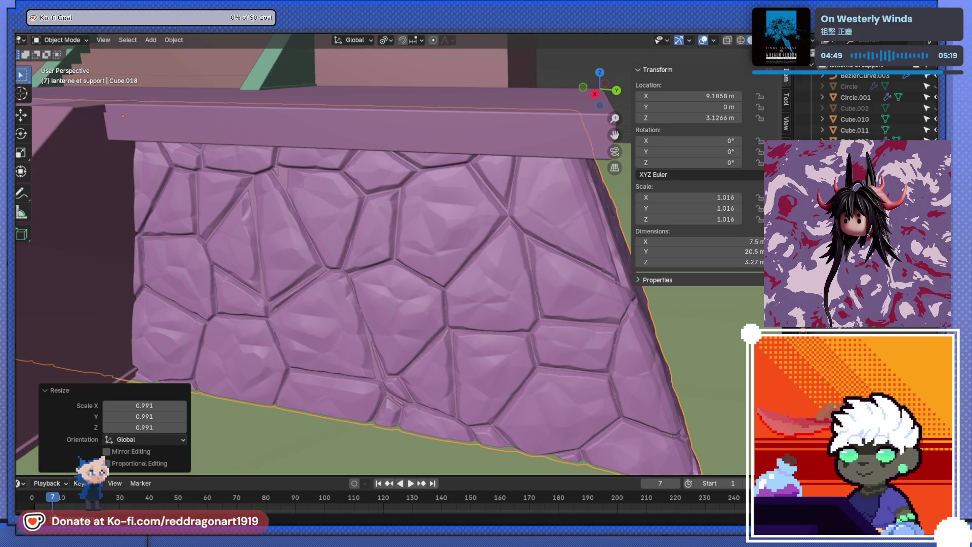
click(605, 393)
drag(559, 360, 491, 267)
scroll(down, 3)
scroll(down, 3)
scroll(up, 3)
scroll(up, 3)
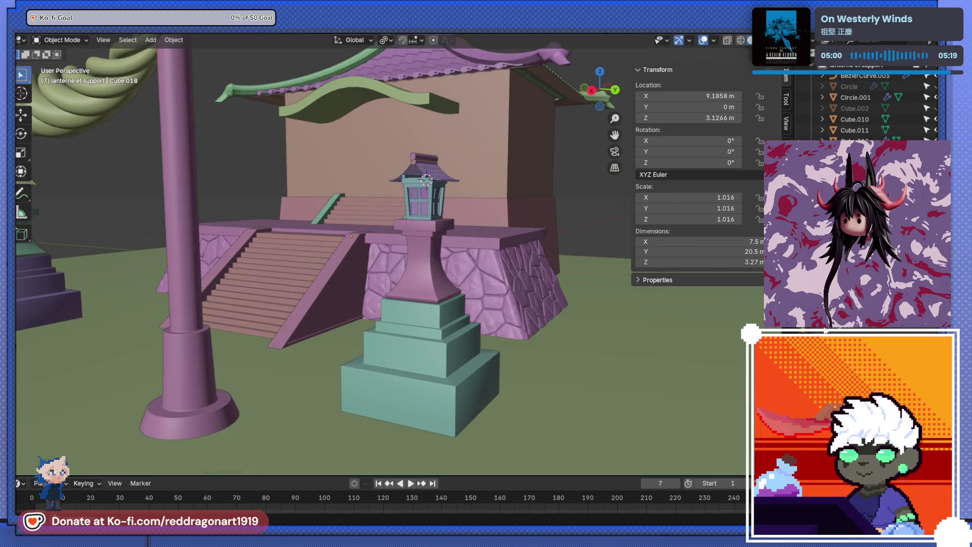
Step: Orbit and zoom out to frame the torii gate, shrine and stone base together
scroll(up, 3)
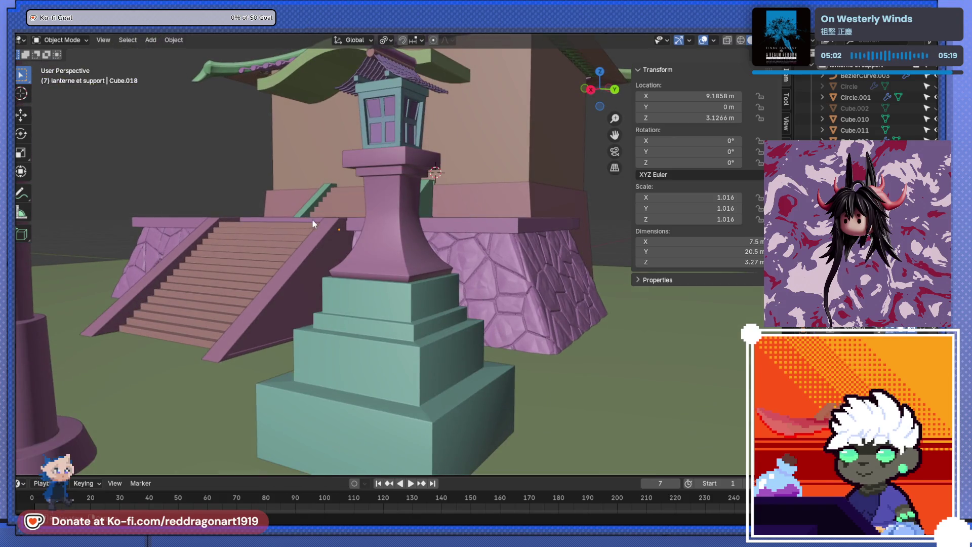
scroll(up, 3)
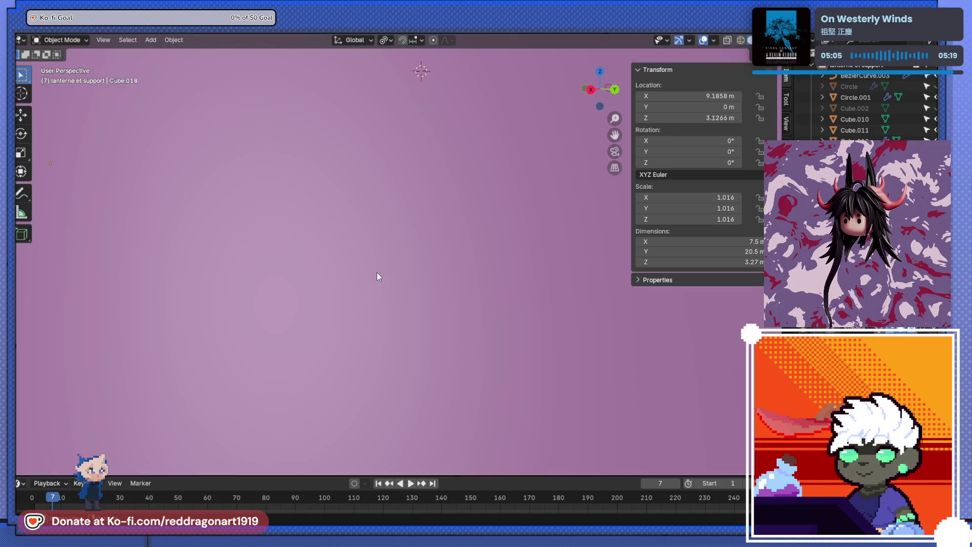
scroll(down, 3)
scroll(down, 3)
scroll(up, 3)
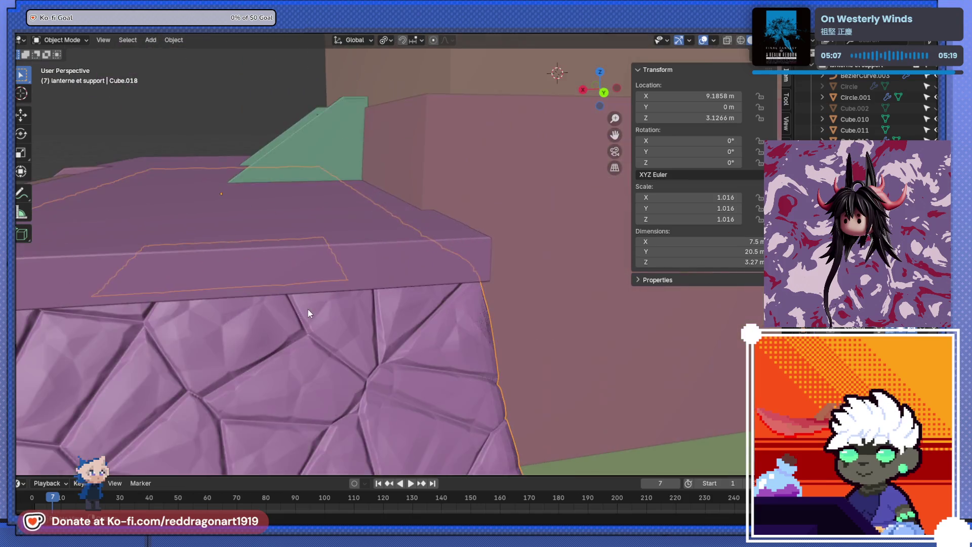
scroll(down, 3)
scroll(up, 3)
scroll(down, 3)
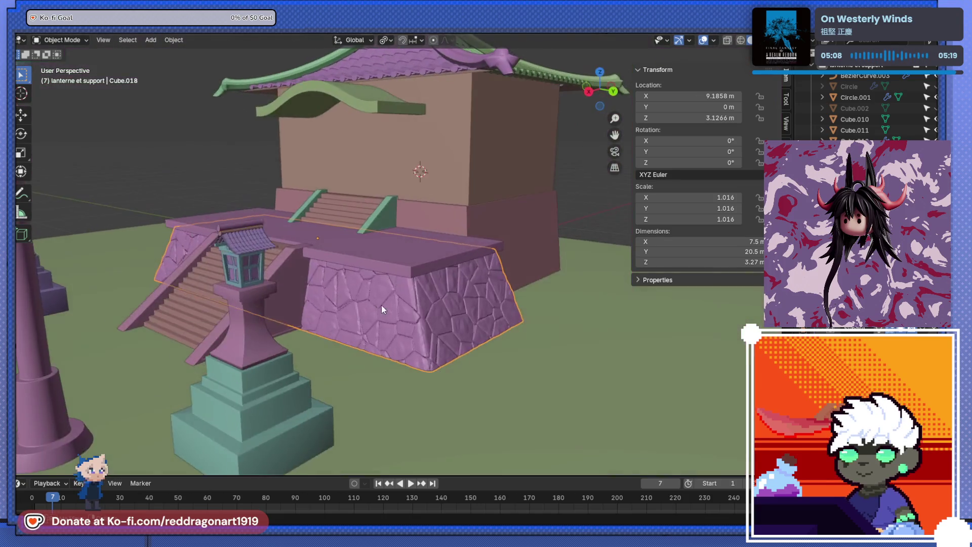
drag(381, 305, 460, 296)
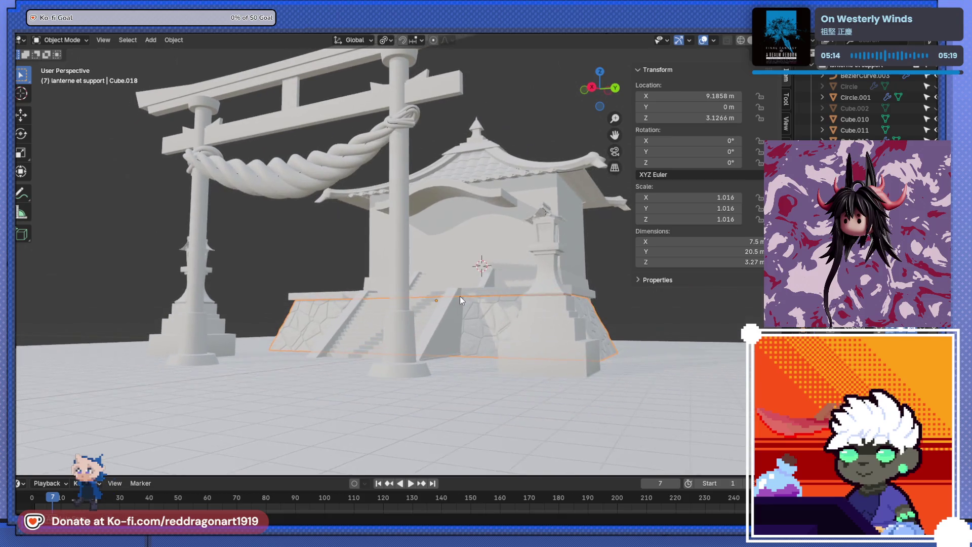
scroll(up, 3)
scroll(down, 3)
drag(475, 331, 478, 282)
scroll(up, 3)
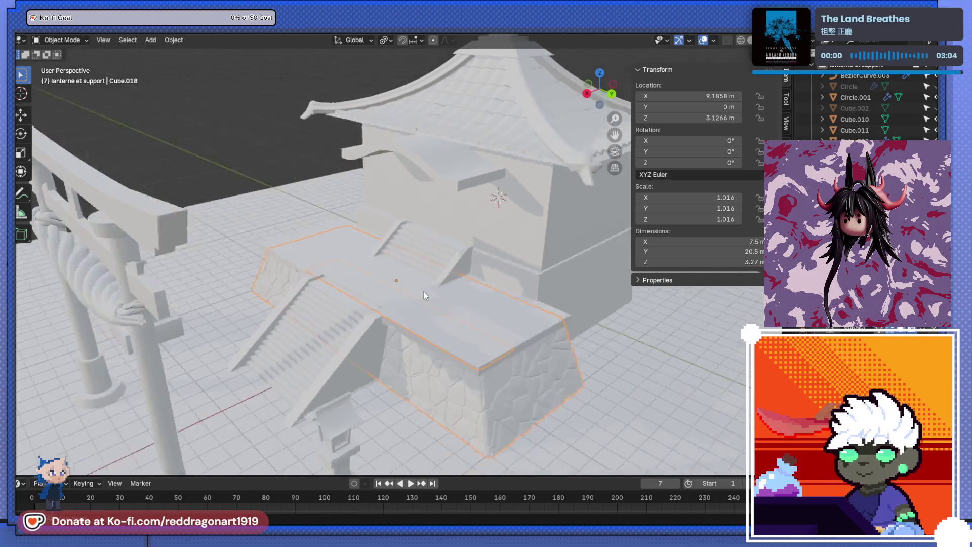
scroll(up, 3)
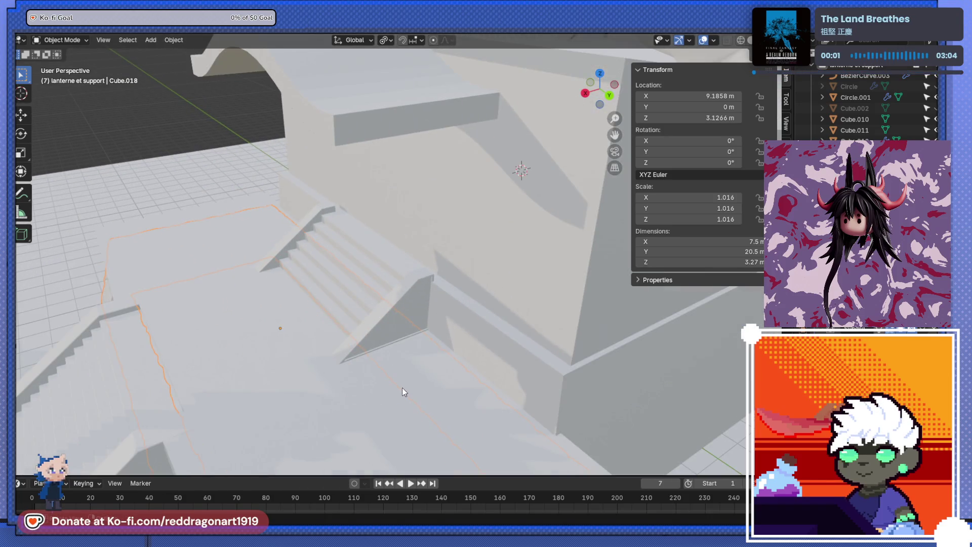
key(shift+a)
Step: Add a cube, move it 8.53 m along X, and switch to material preview shading
mouse_move(372, 289)
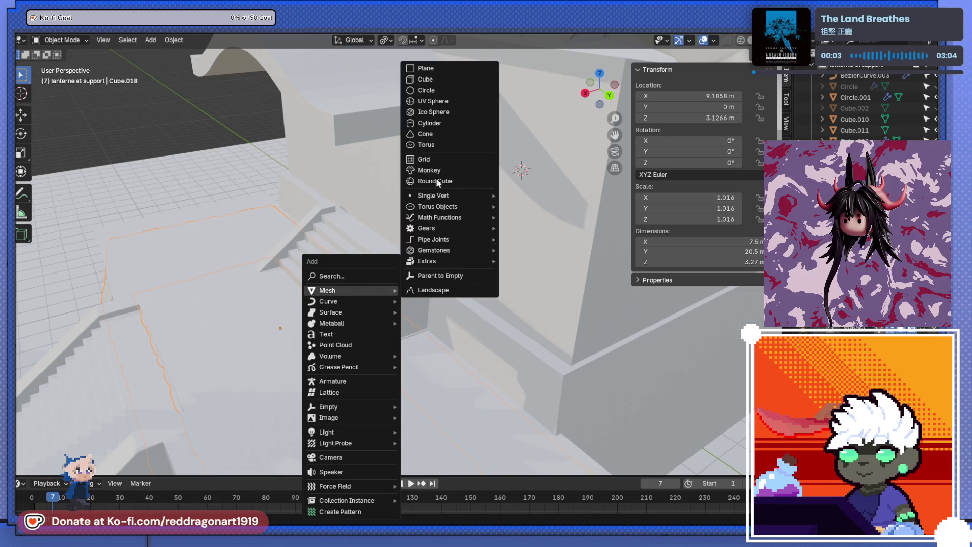
click(434, 83)
scroll(down, 3)
drag(329, 363, 369, 392)
key(g)
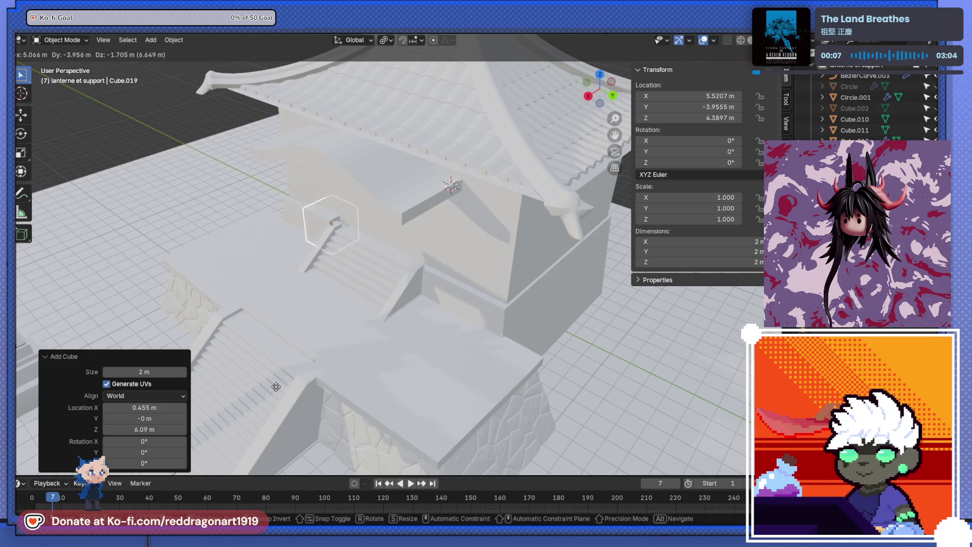
key(x)
click(350, 356)
scroll(down, 3)
drag(351, 357, 365, 233)
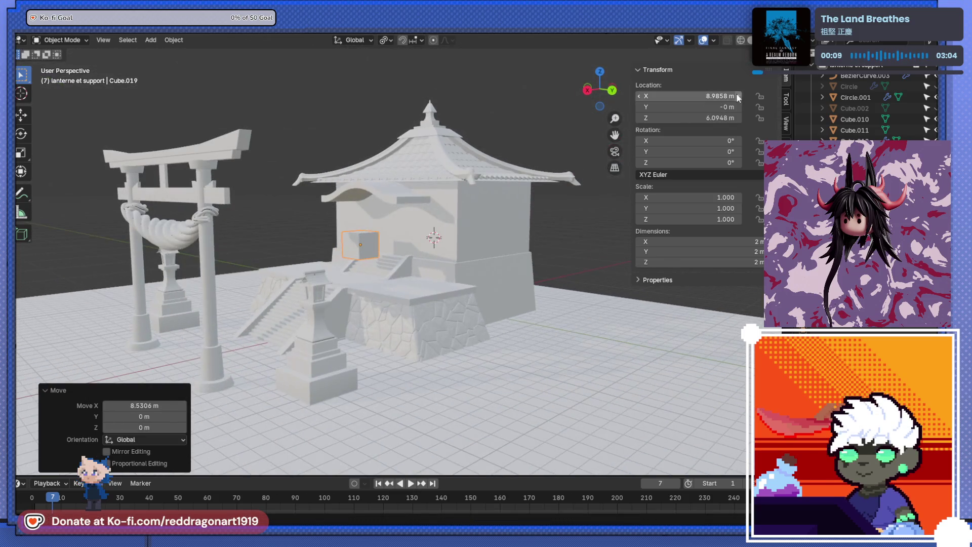
click(750, 43)
drag(490, 311, 515, 342)
scroll(up, 3)
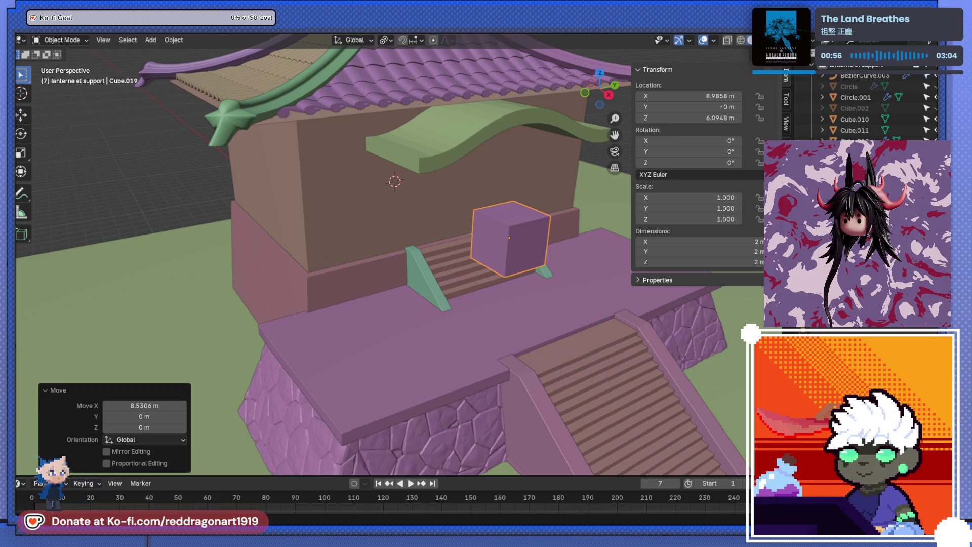
Step: Scale the cube down to 0.239
key(KP_3)
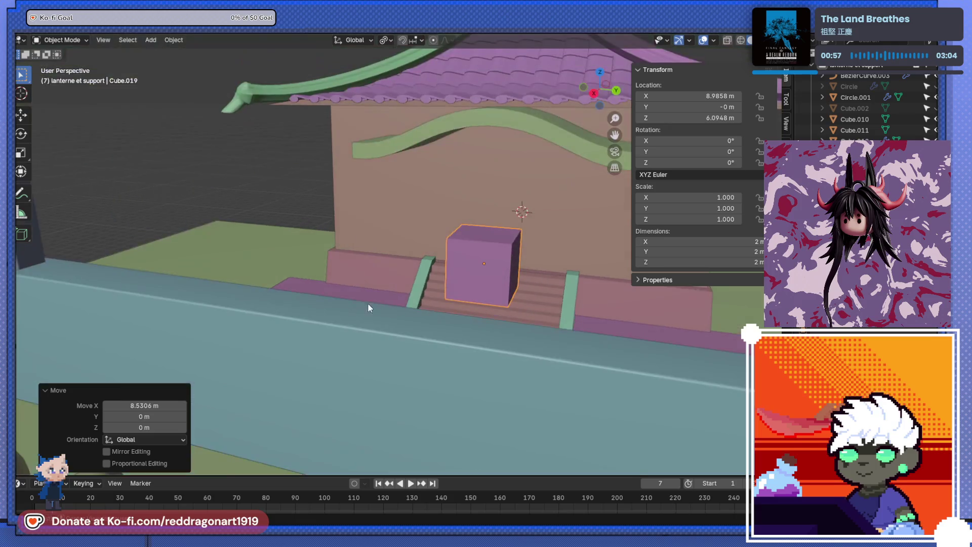
drag(615, 300, 409, 333)
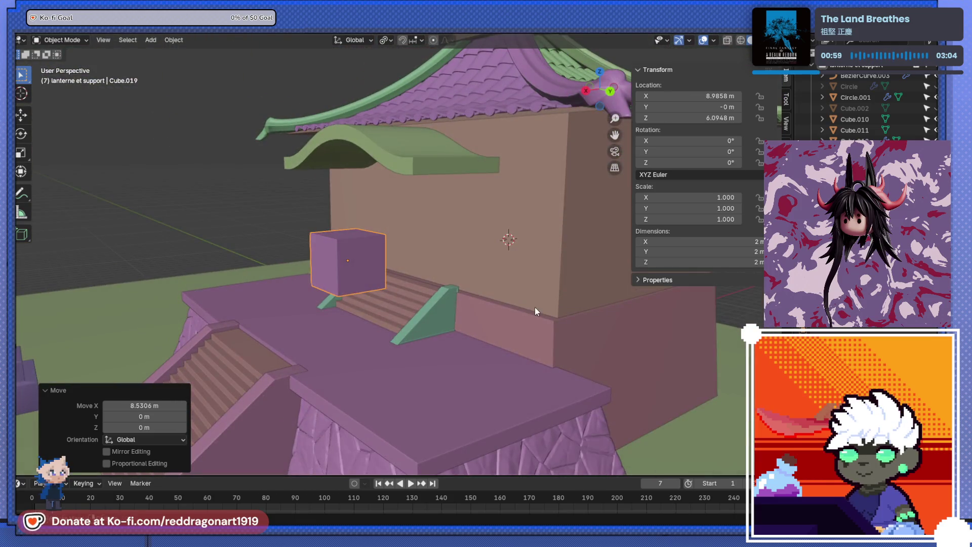
key(ctrl+KP_3)
key(ctrl+KP_1)
scroll(up, 3)
drag(416, 297, 464, 289)
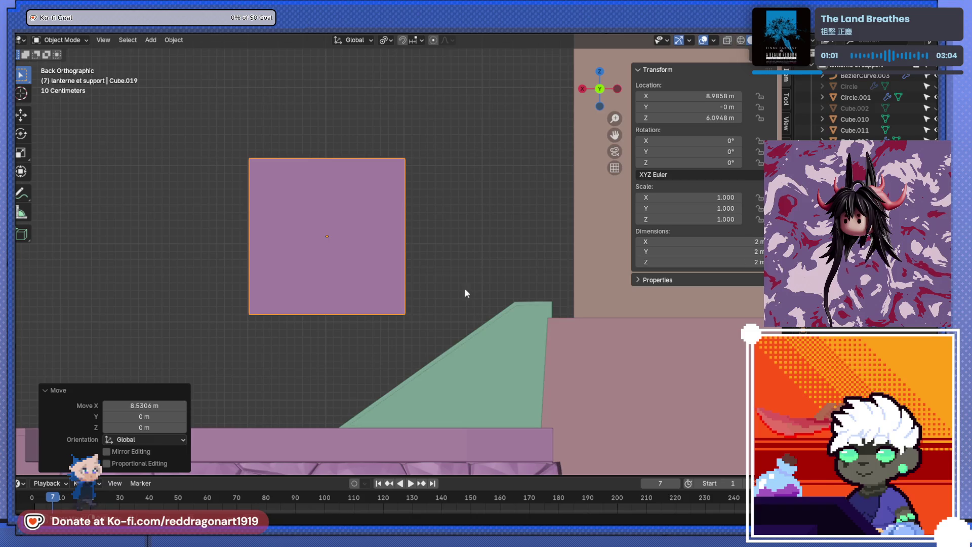
key(s)
click(353, 259)
drag(354, 260, 360, 320)
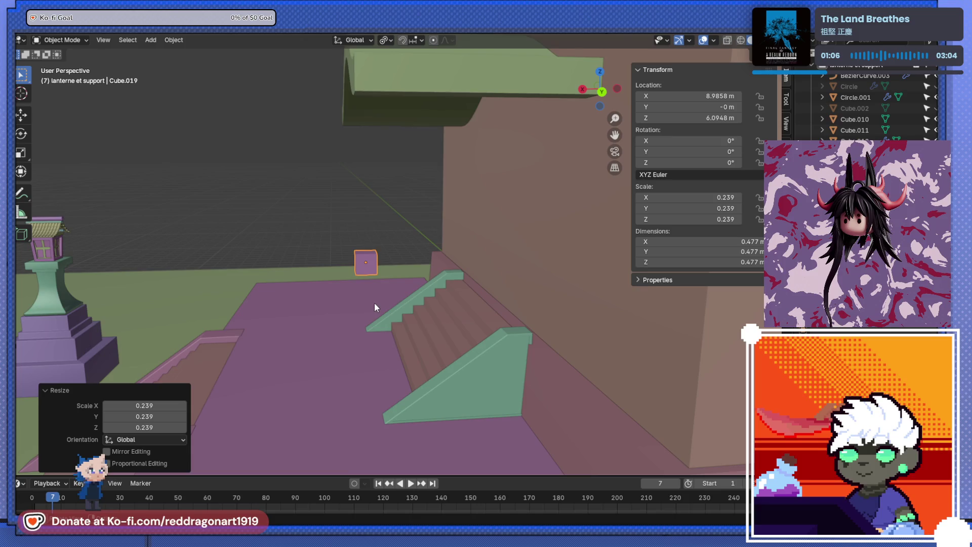
Step: Stretch the cube along Z into a tall pillar about 5.16 m high
key(s)
key(z)
key(Return)
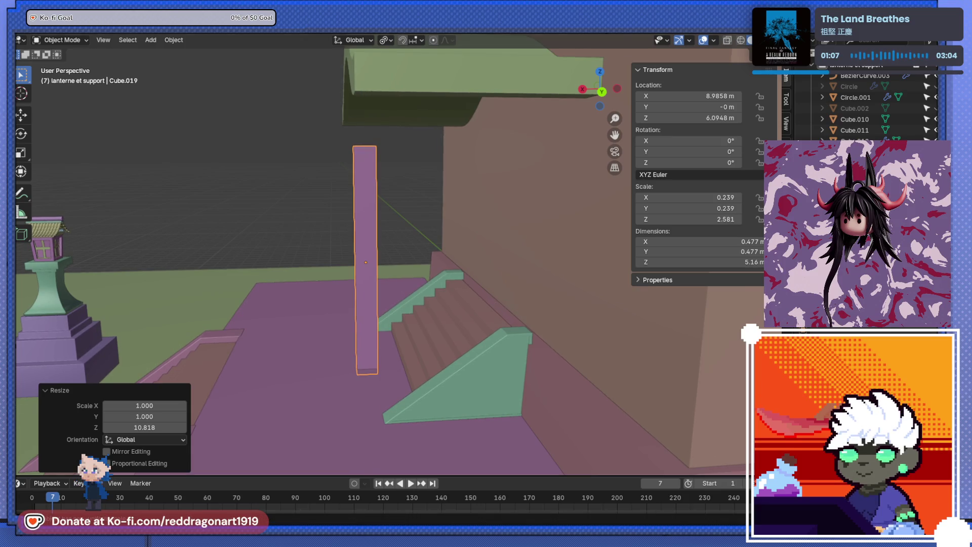
scroll(down, 3)
key(ctrl+KP_1)
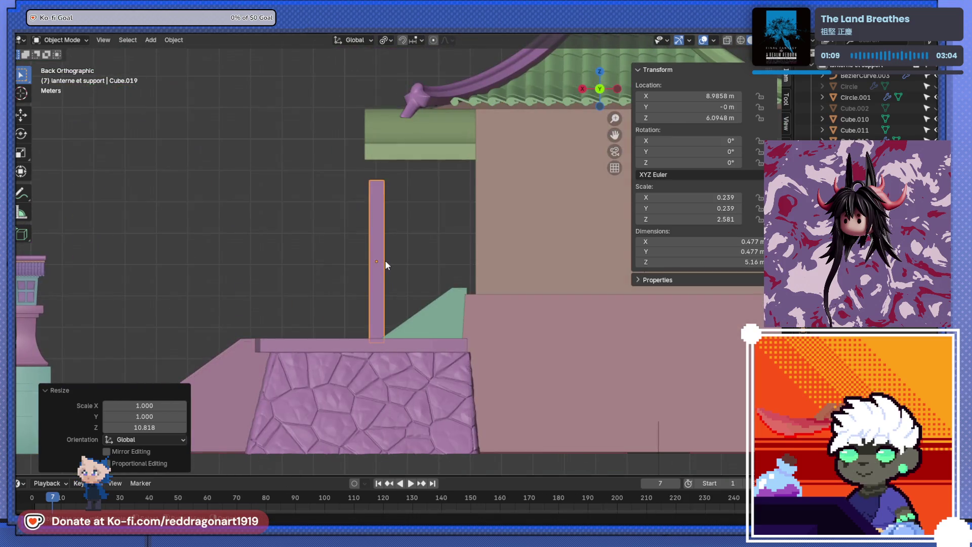
drag(376, 263, 454, 353)
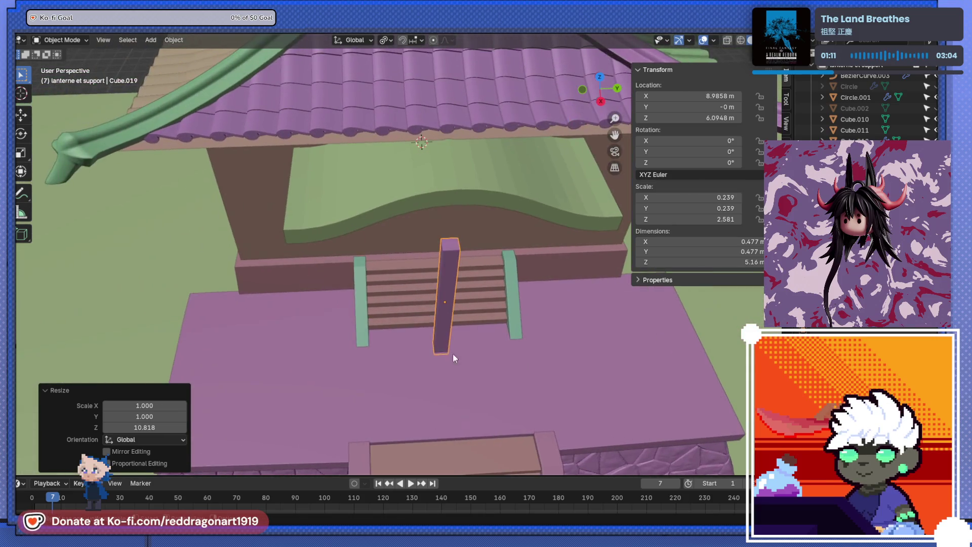
Step: Place the pillar beside the upper shrine stairs
key(g)
click(328, 346)
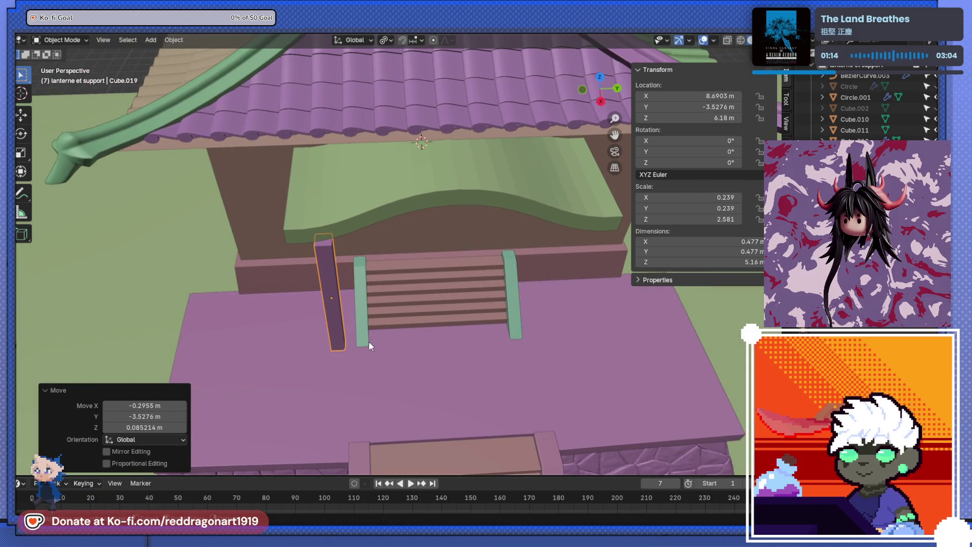
key(g)
click(384, 340)
drag(384, 340, 436, 272)
Step: Thin the pillar along Y and enter Edit Mode on it
key(s)
key(x)
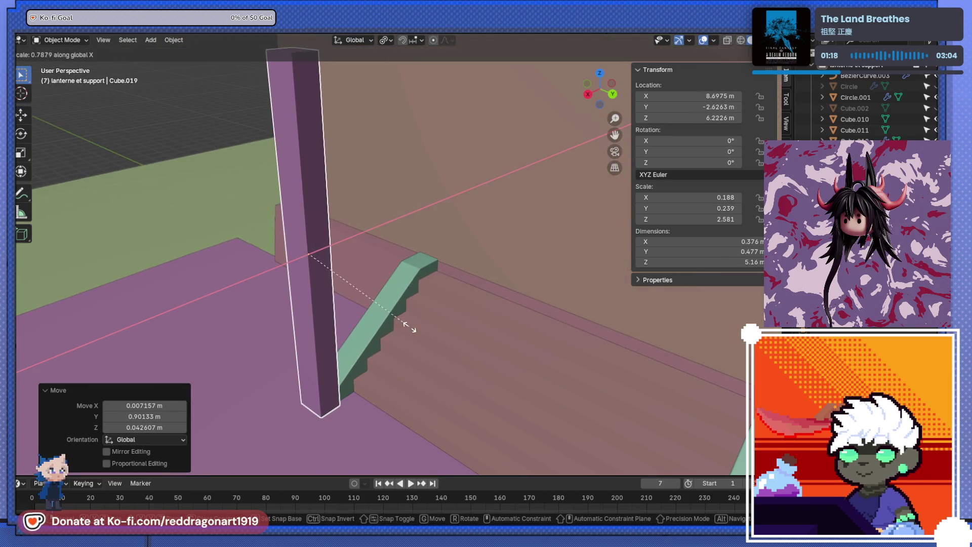
key(y)
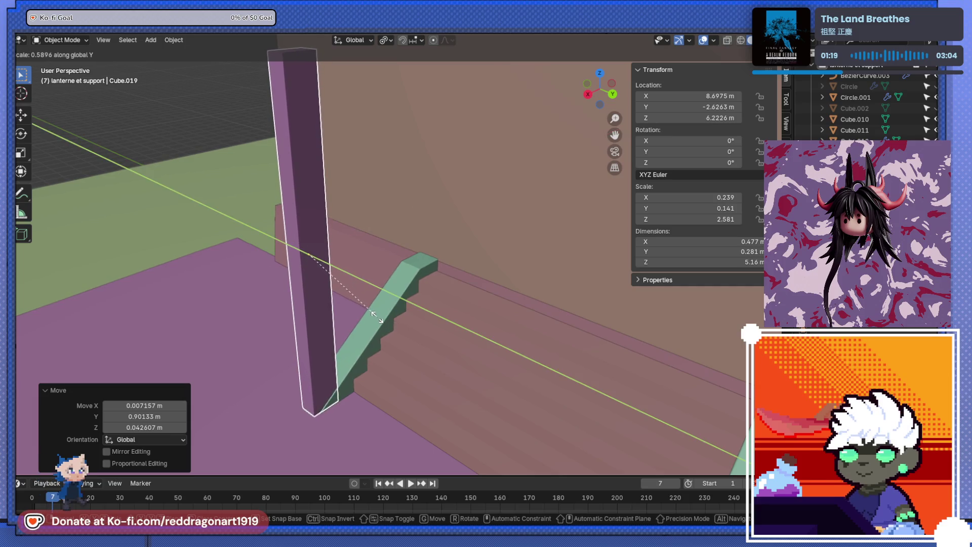
click(378, 318)
drag(378, 318, 334, 256)
key(Tab)
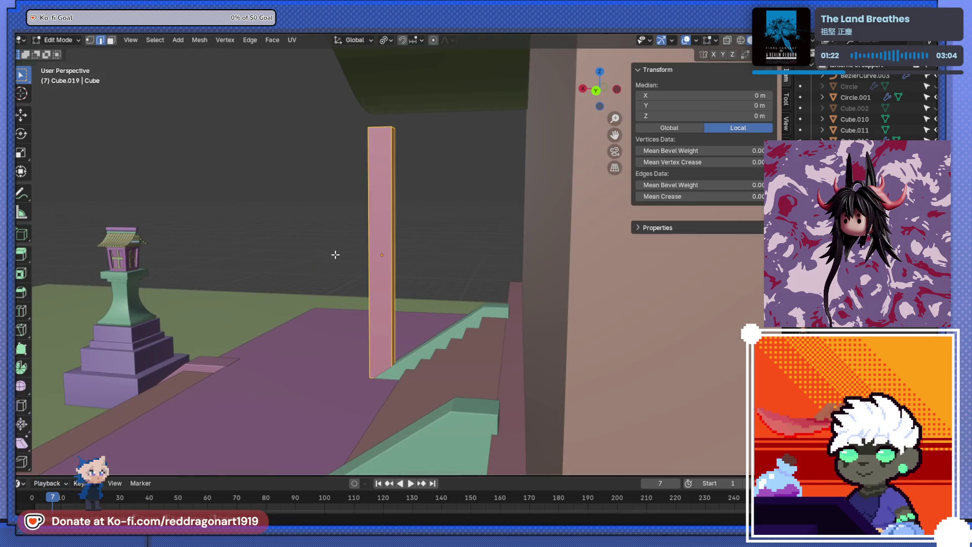
Step: Raise the pillar's top edge in two vertical moves to make the pillar taller
key(ctrl+KP_1)
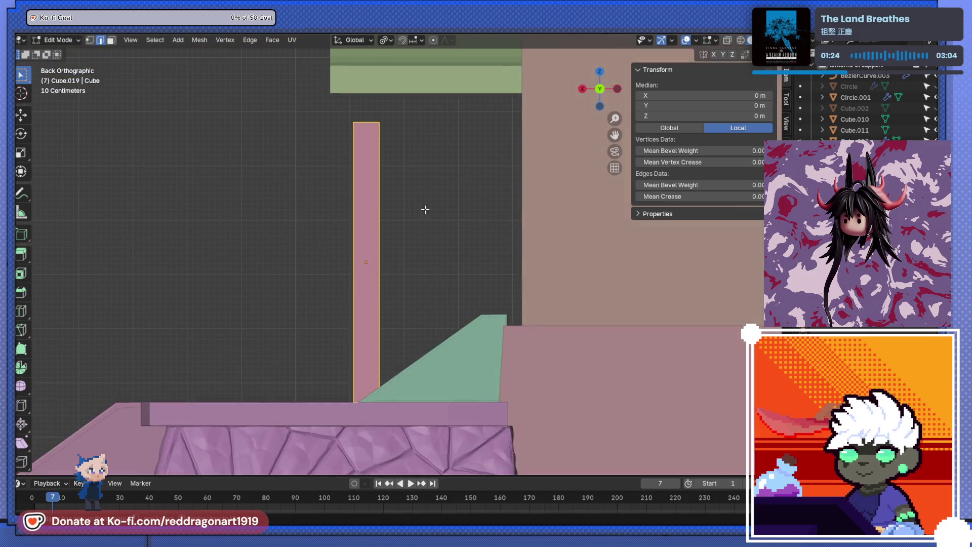
key(alt+z)
drag(321, 141, 496, 219)
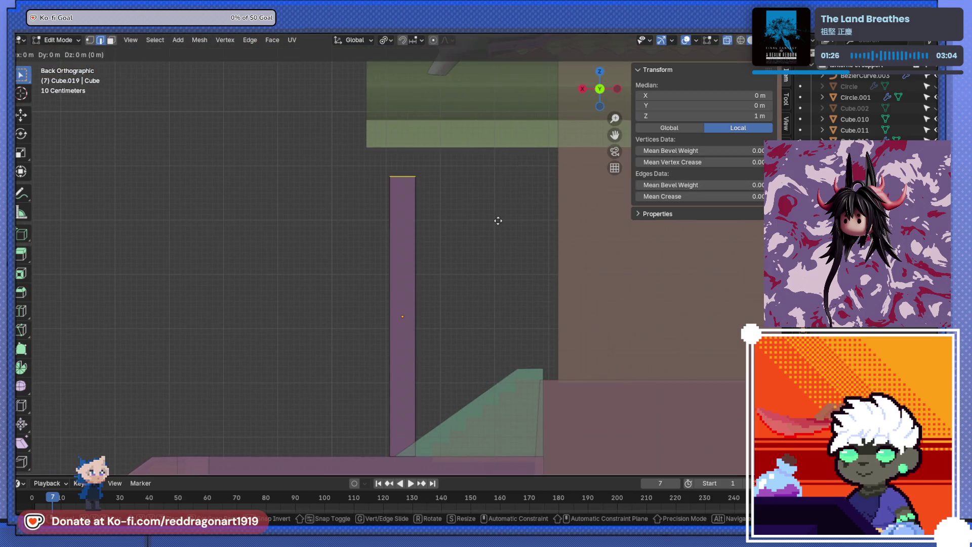
key(g)
key(z)
click(454, 242)
drag(455, 241, 457, 338)
key(g)
key(z)
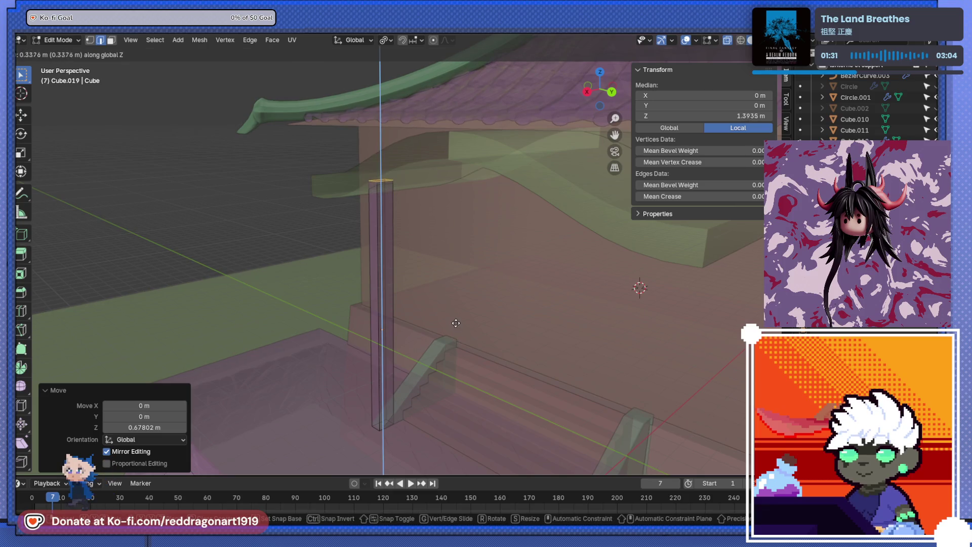
click(455, 322)
key(alt+z)
key(ctrl+KP_3)
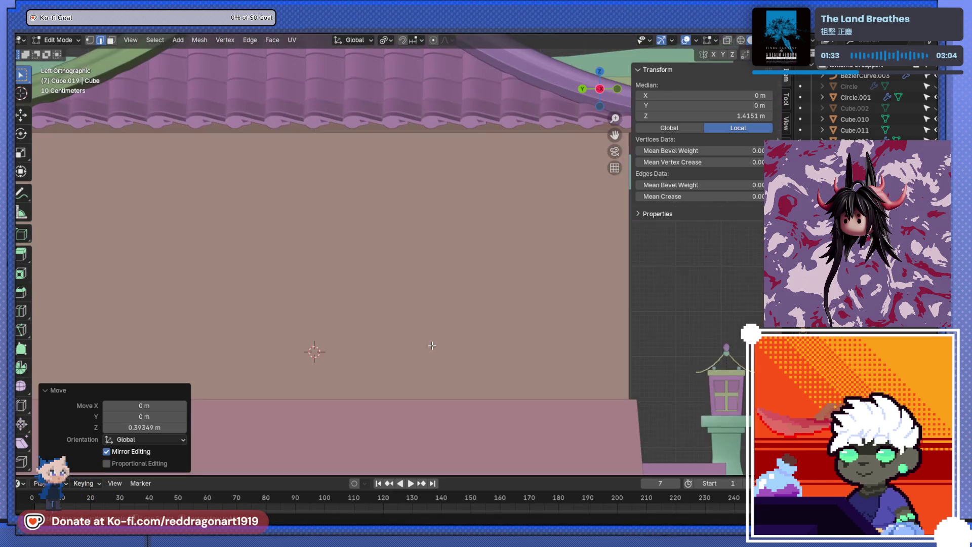
key(ctrl+KP_1)
Step: Move the whole pillar beside the left end of the stairs
key(Tab)
key(g)
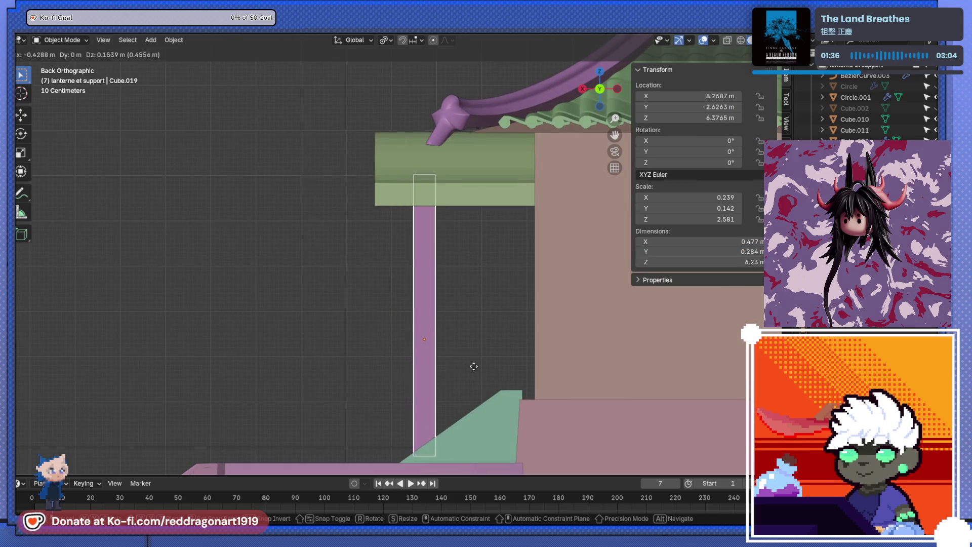
click(496, 357)
drag(499, 356, 610, 403)
scroll(down, 3)
key(g)
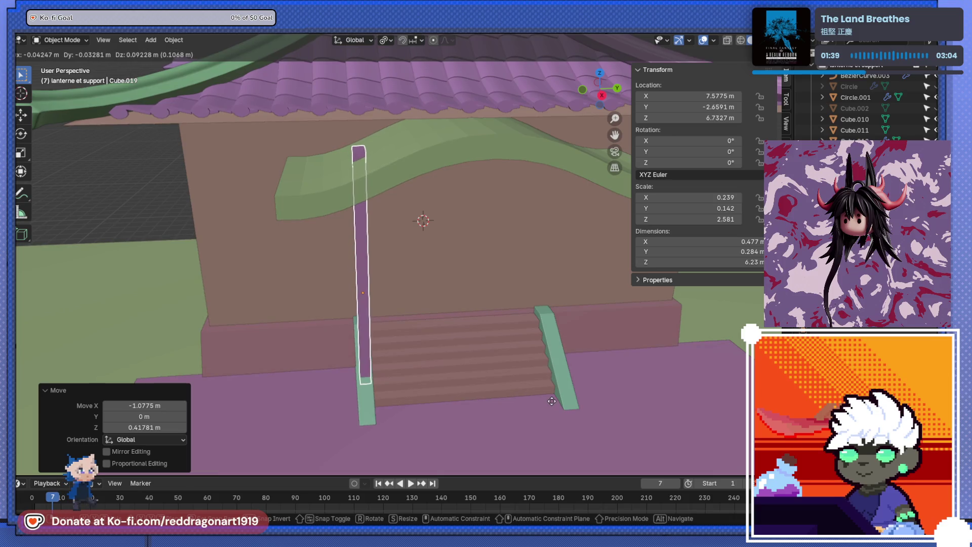
click(552, 404)
Step: Fine-tune the pillar's position along the X and Y axes
drag(552, 404, 463, 433)
key(g)
key(x)
click(425, 416)
key(g)
key(y)
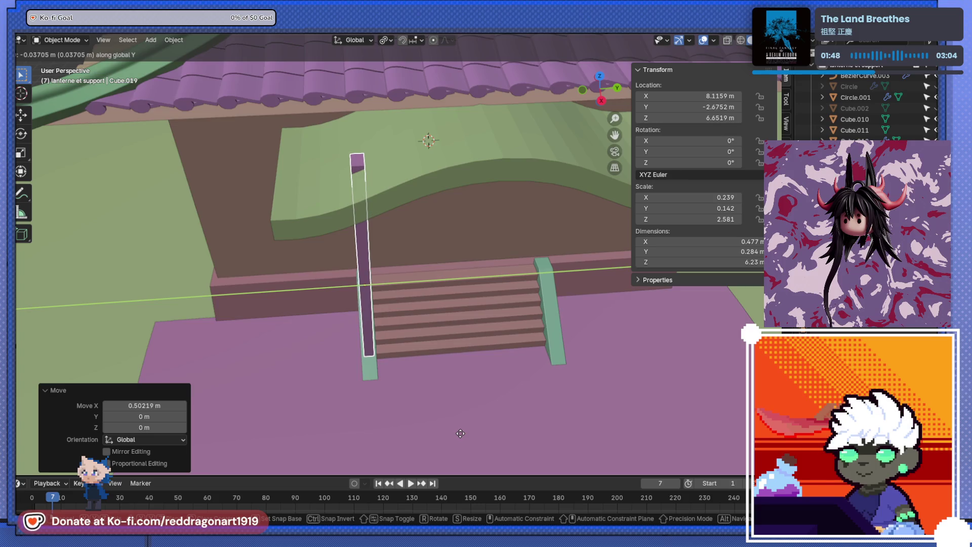
click(459, 428)
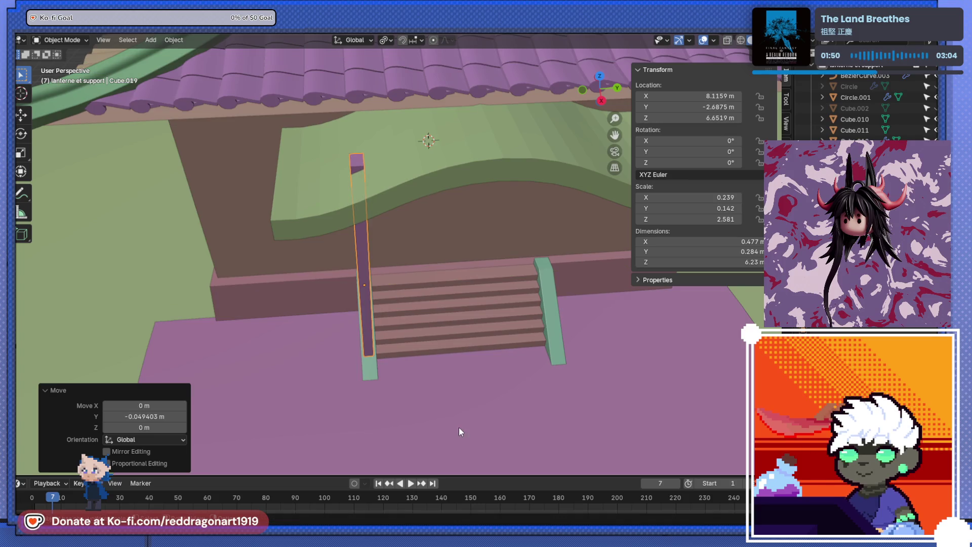
Step: Scale the pillar along Y to make it thicker front to back
drag(458, 427, 466, 338)
key(s)
key(y)
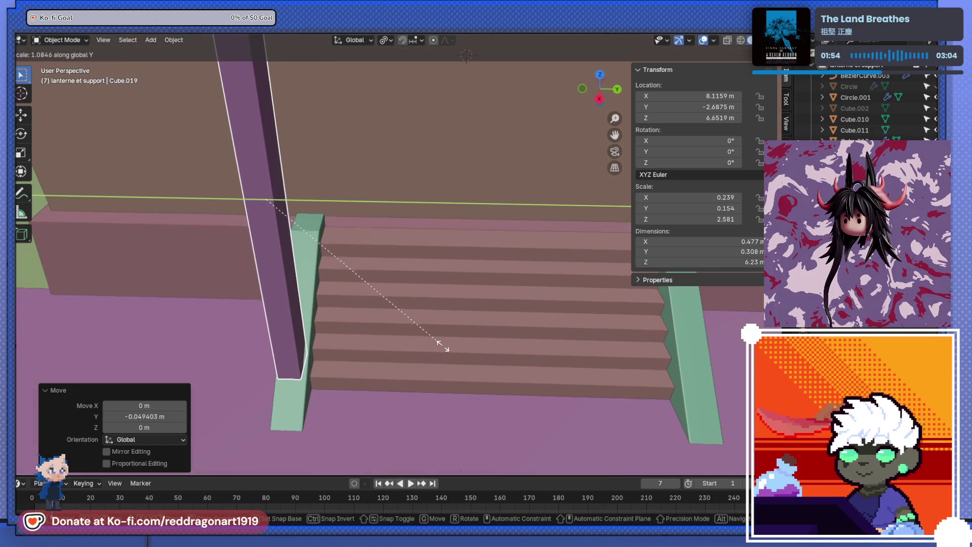
click(493, 354)
Step: Lower the pillar's base edge by about 0.106 m in Edit Mode
drag(332, 362, 404, 324)
scroll(up, 3)
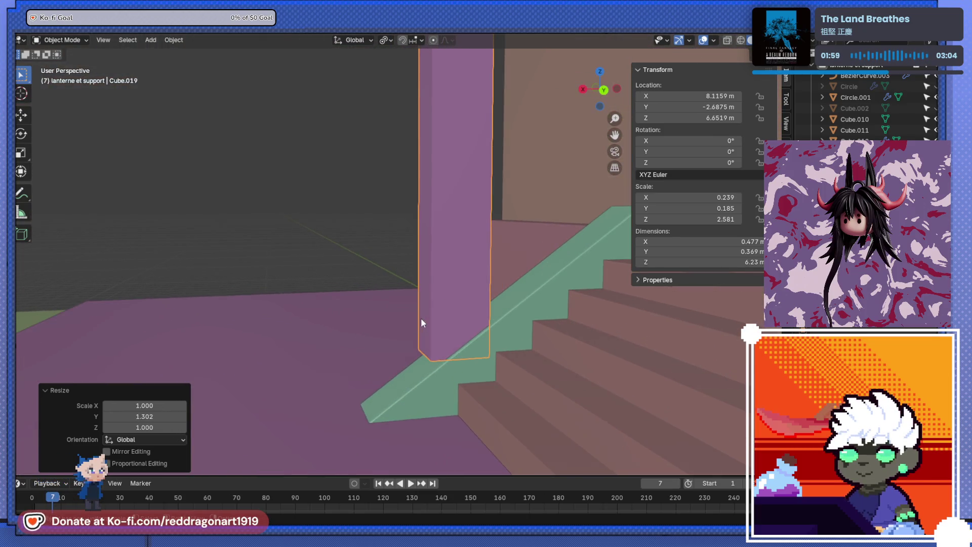
key(Tab)
drag(448, 301, 568, 349)
key(g)
key(z)
click(445, 374)
key(ctrl+r)
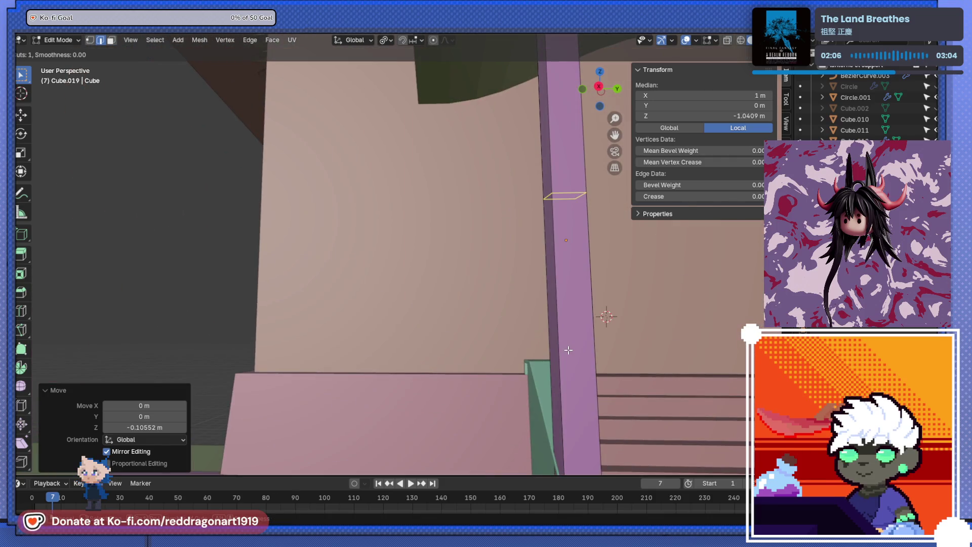
Step: Add an edge loop near the base and select the lower section between the loops
click(568, 350)
key(Return)
scroll(down, 3)
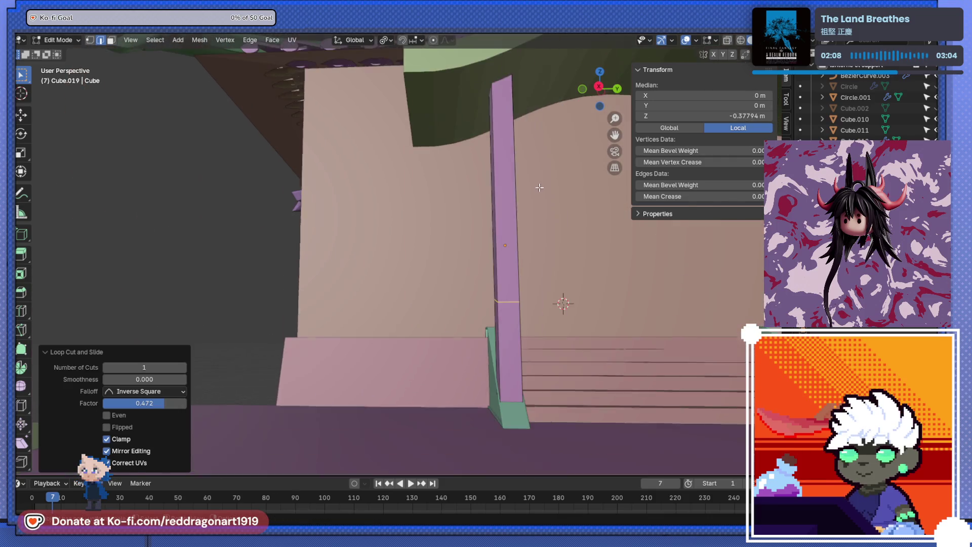
drag(515, 223, 408, 203)
key(alt+z)
click(458, 342)
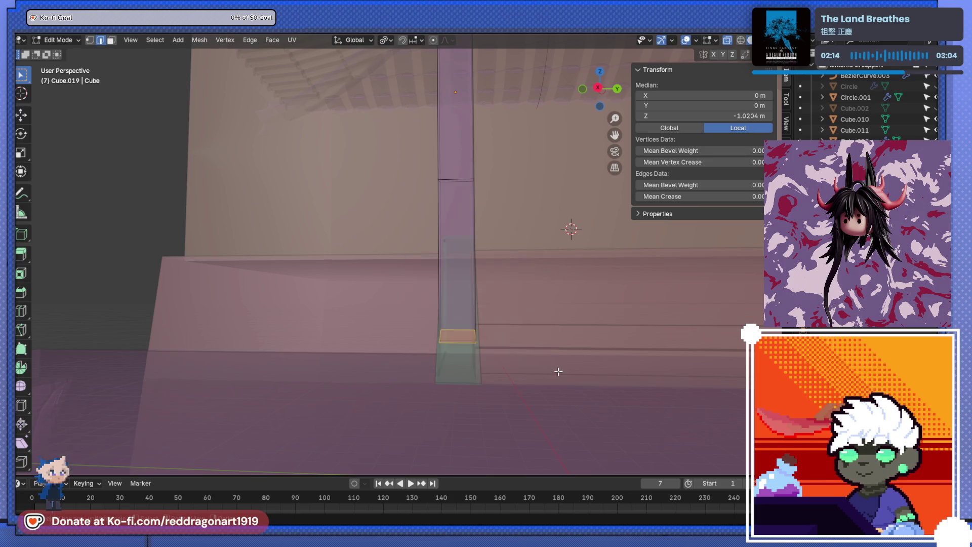
key(ctrl+KP_Add)
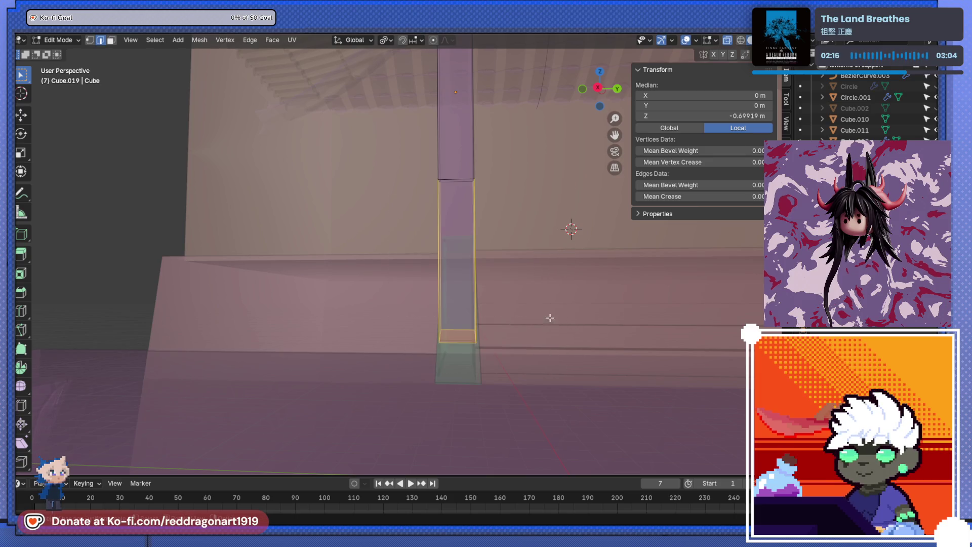
Step: Extrude the lower faces along their normals to fatten the pillar's base band
click(111, 42)
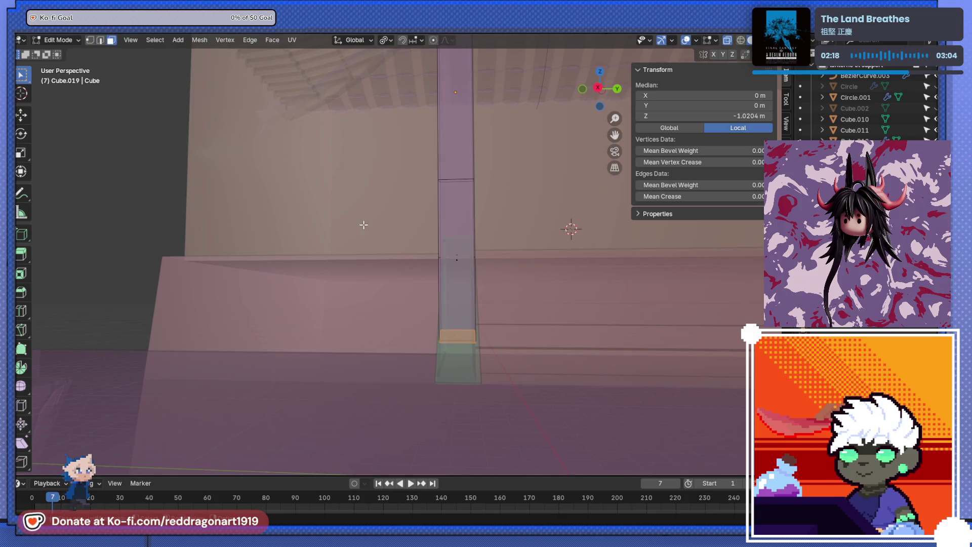
key(alt+e)
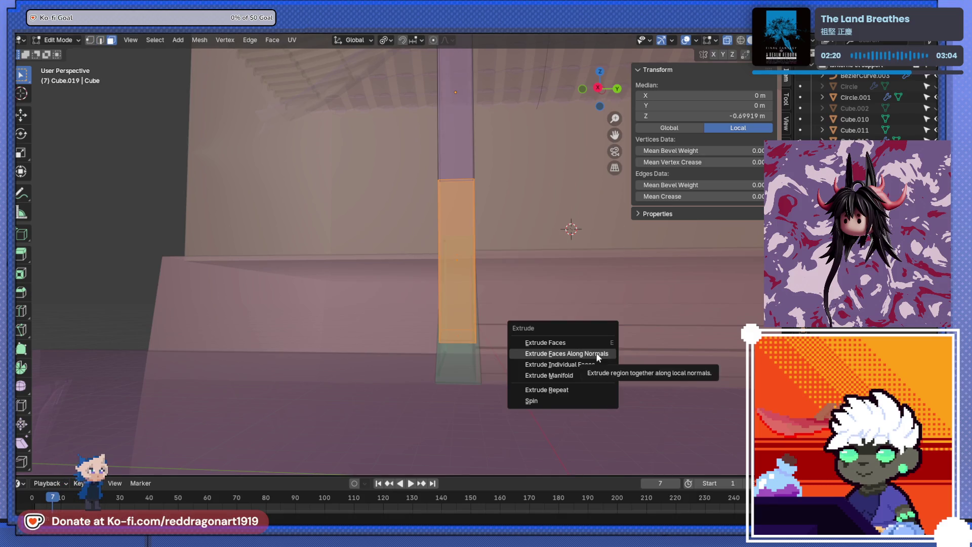
click(598, 353)
click(606, 357)
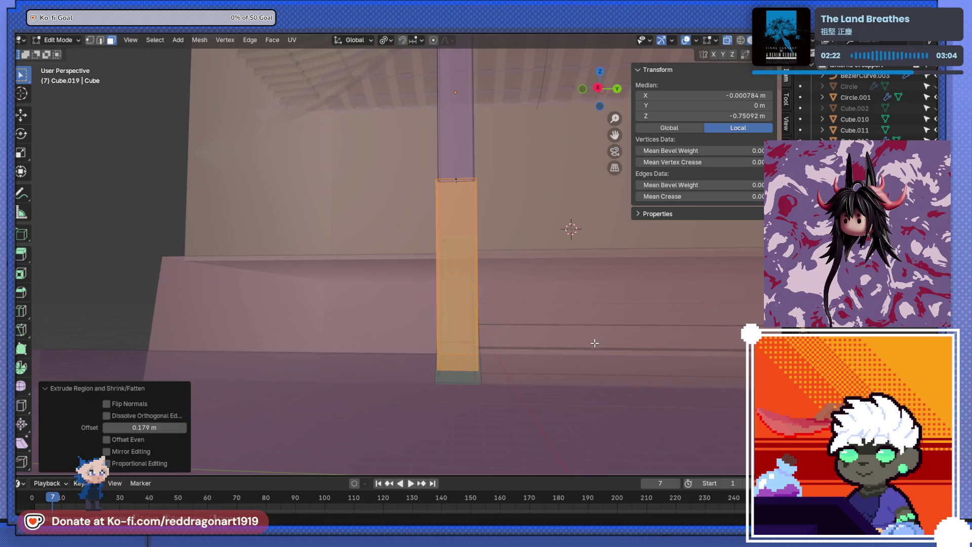
drag(597, 340, 365, 211)
key(Tab)
key(alt+z)
Step: Lower the pillar's top piece about 0.27 m beneath the green roof beam
key(Tab)
click(313, 91)
key(g)
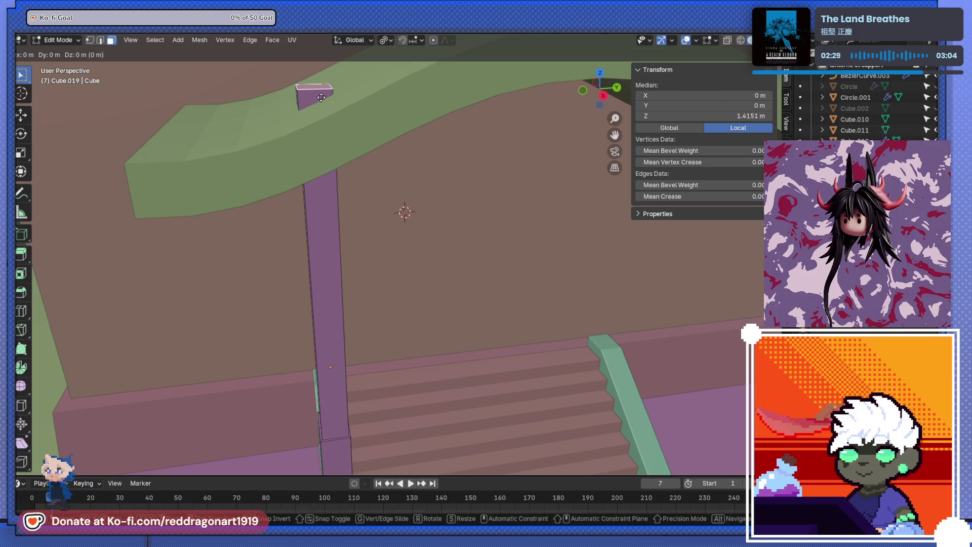
key(z)
click(342, 153)
drag(342, 154, 388, 260)
key(Tab)
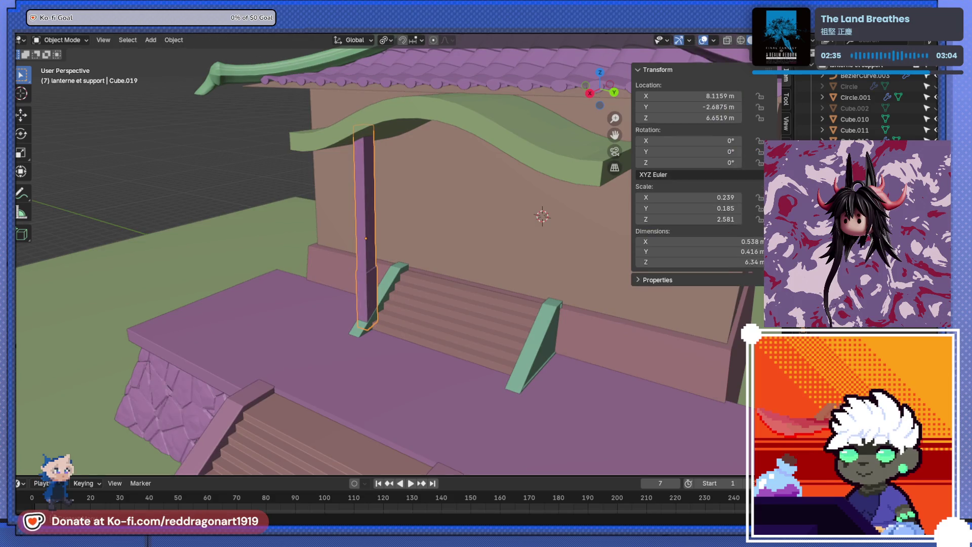
Step: Mirror the pillar across the stairs so a copy stands at the right end
key(Escape)
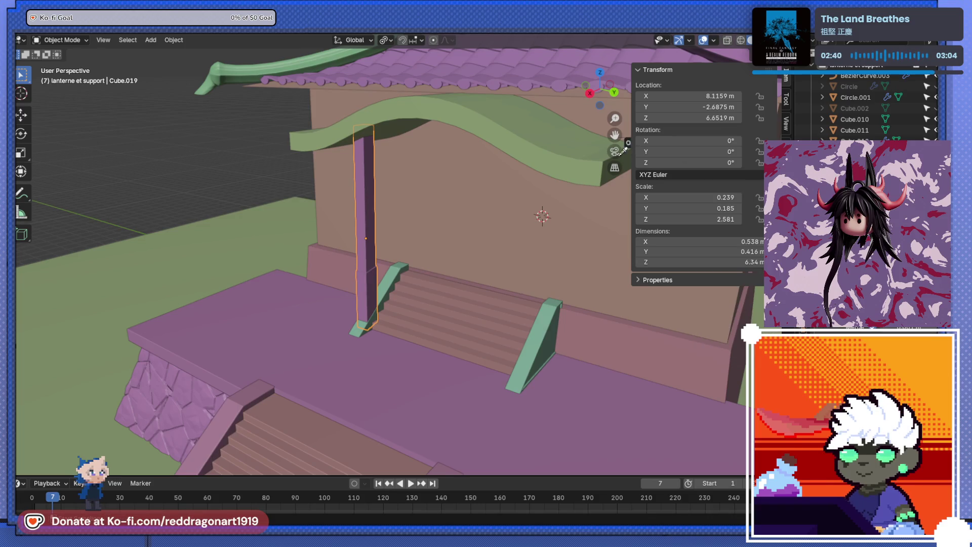
key(ctrl+z)
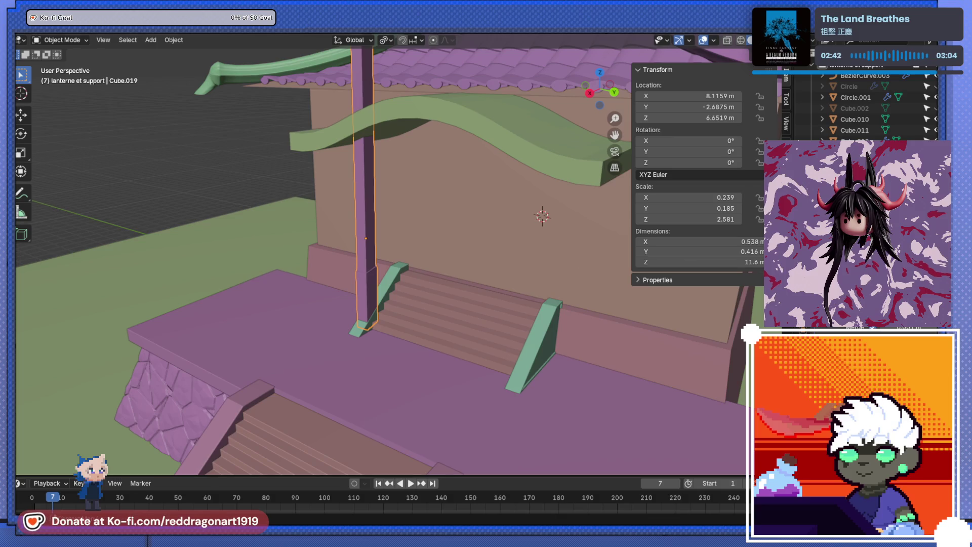
key(ctrl+z)
key(ctrl+z)
drag(435, 319, 428, 322)
key(Tab)
key(Tab)
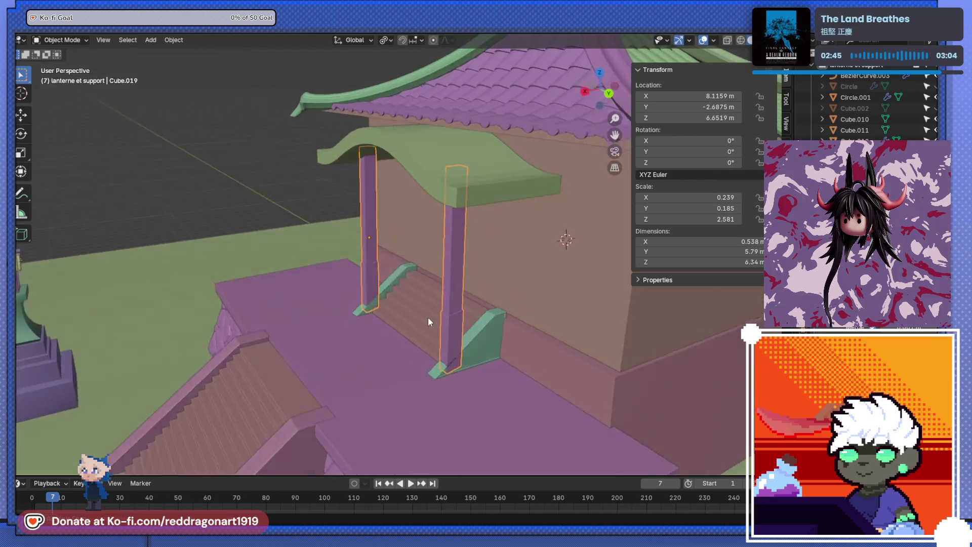
scroll(up, 3)
scroll(down, 3)
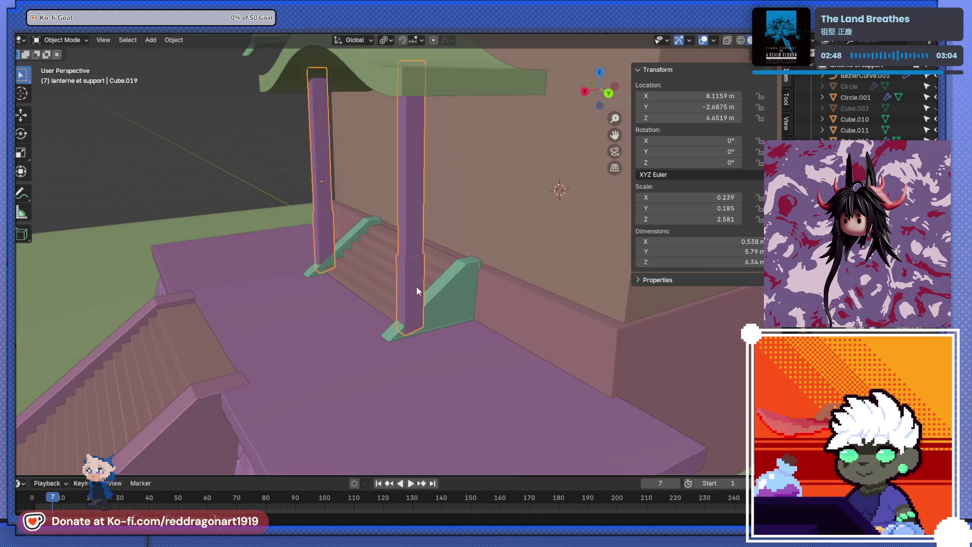
scroll(up, 3)
drag(414, 312, 431, 308)
scroll(up, 3)
Step: Apply Shade Smooth to both pillars
right_click(431, 301)
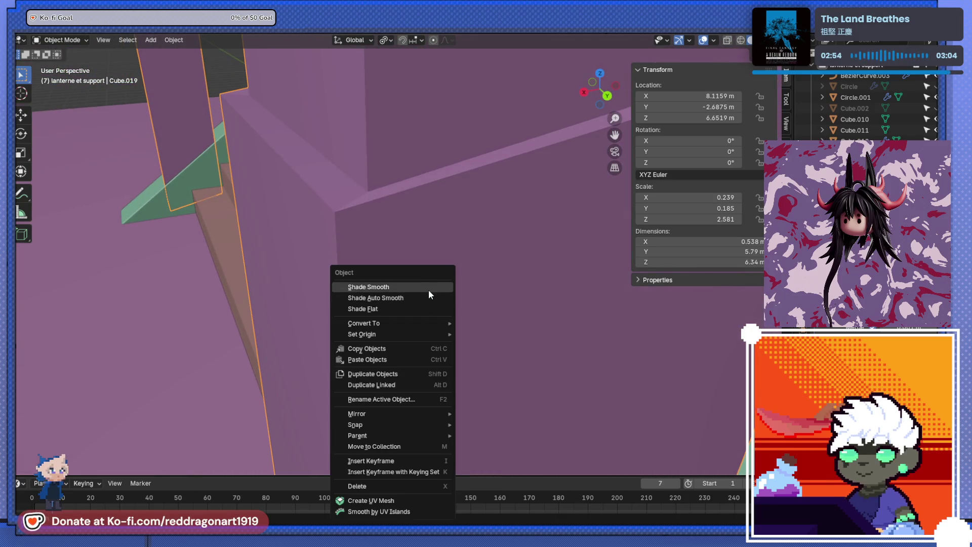
click(428, 290)
scroll(down, 3)
scroll(down, 3)
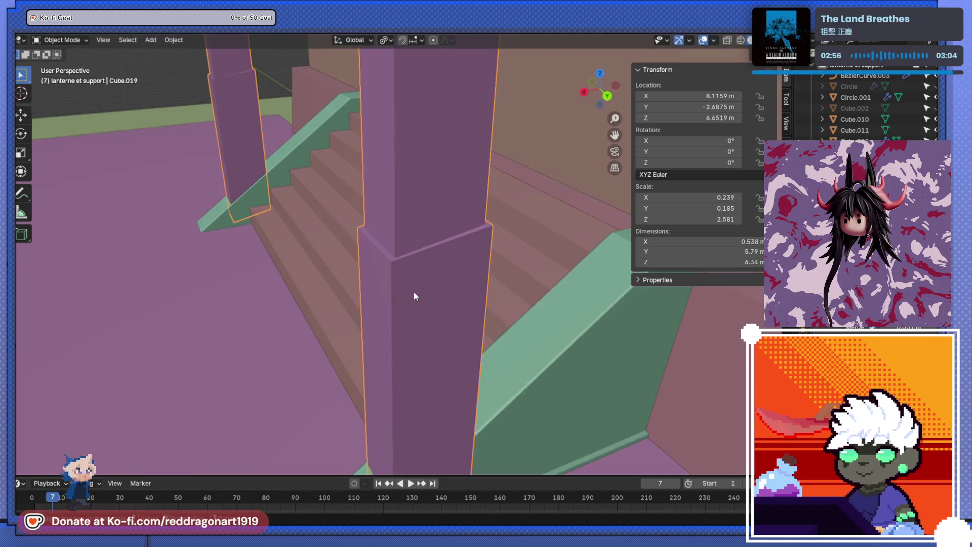
drag(413, 291, 420, 329)
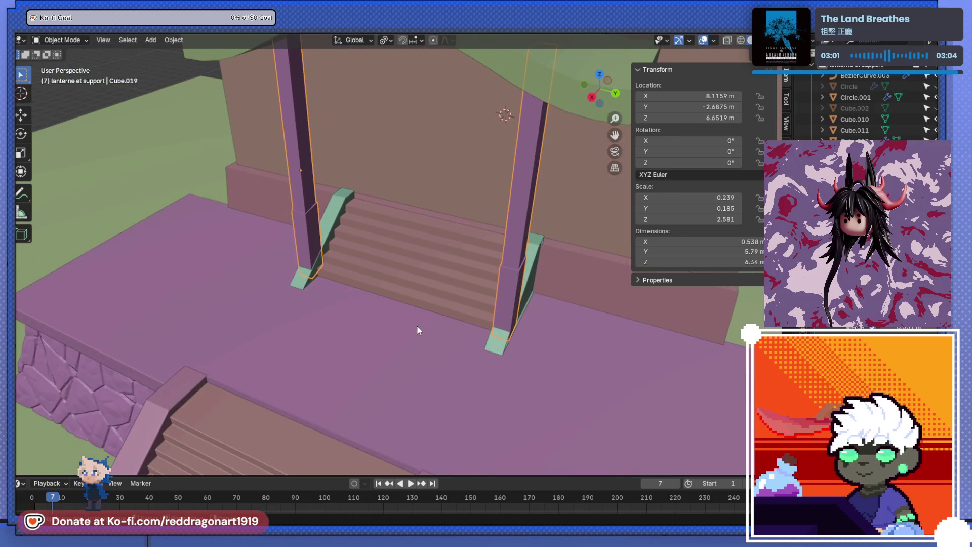
key(KP_1)
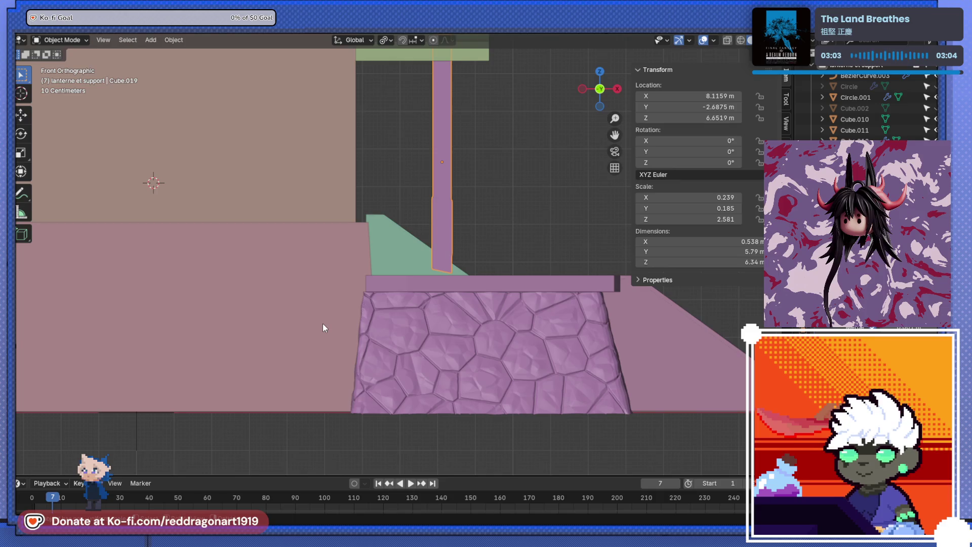
Step: Scale the pair of pillars down to 0.961 of their size
key(KP_3)
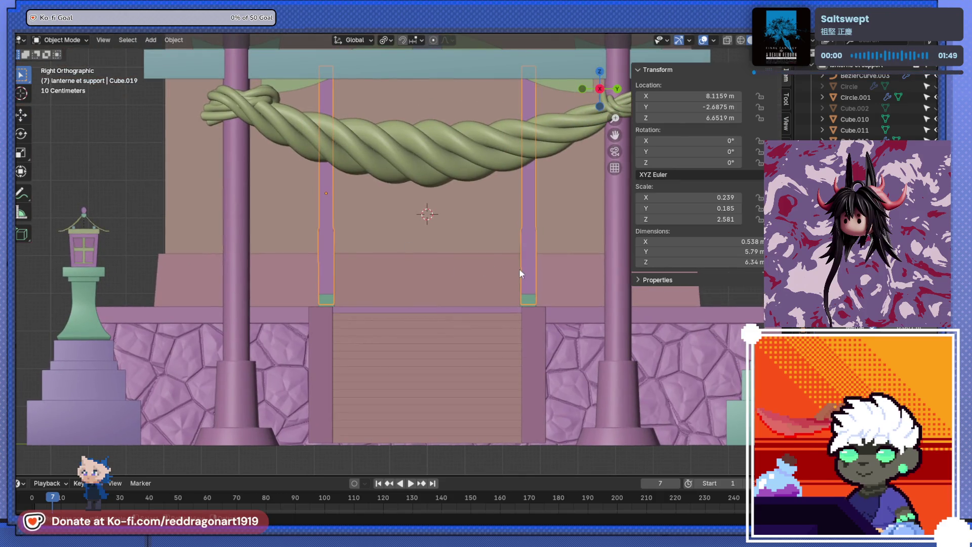
key(s)
click(515, 266)
drag(515, 266, 587, 337)
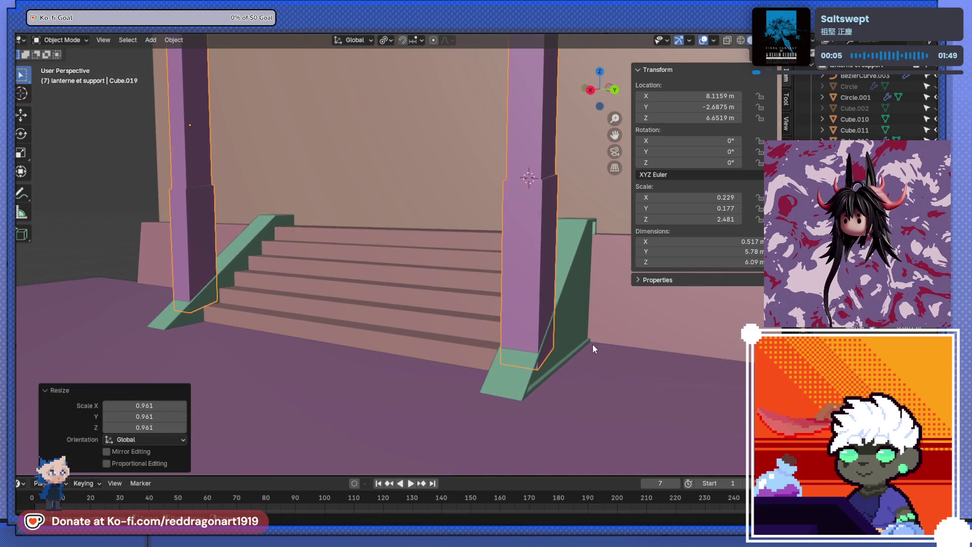
key(KP_1)
key(KP_3)
Step: Nudge the pillars slightly into position, then select the green stair railing
key(g)
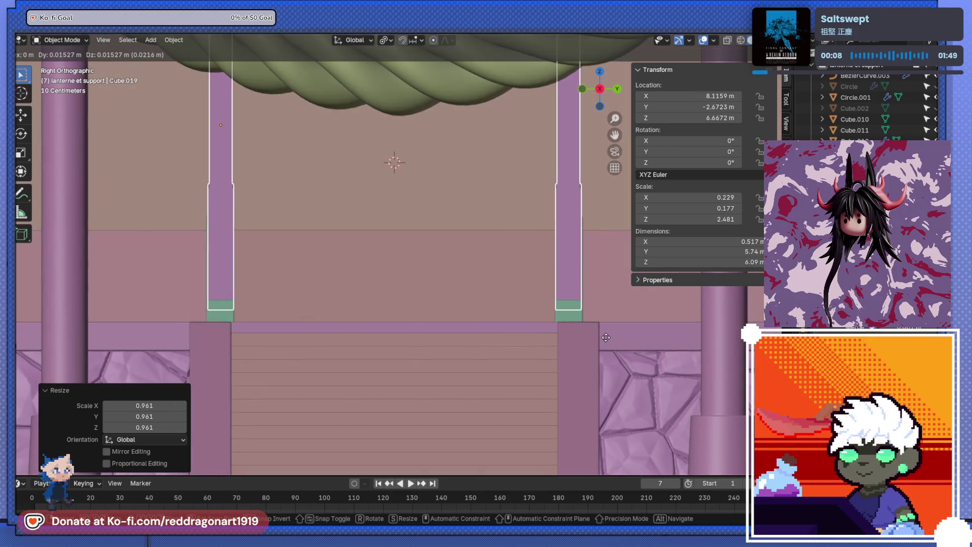
click(605, 337)
drag(606, 337, 458, 311)
scroll(down, 3)
click(461, 332)
click(395, 287)
Step: Shrink the green railing Cube.016 along Z to a scale of 1.173
key(KP_Decimal)
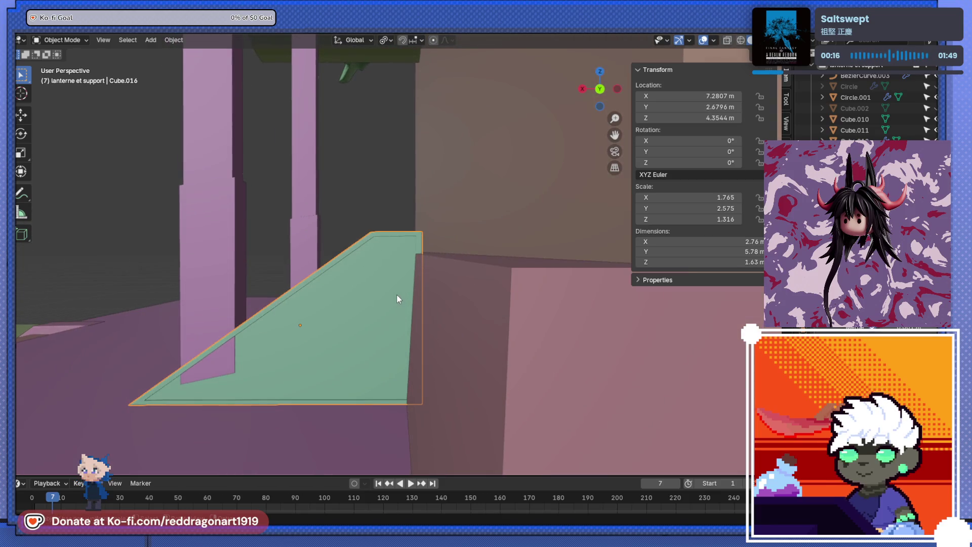
drag(397, 298, 389, 266)
key(s)
key(z)
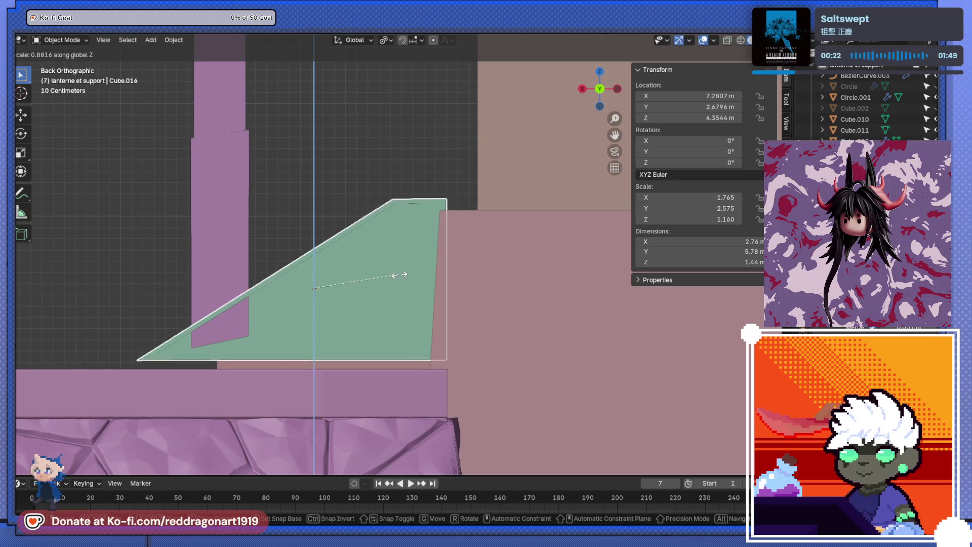
click(397, 274)
Step: Try lowering the railing vertically, then undo to keep its original height
key(g)
key(z)
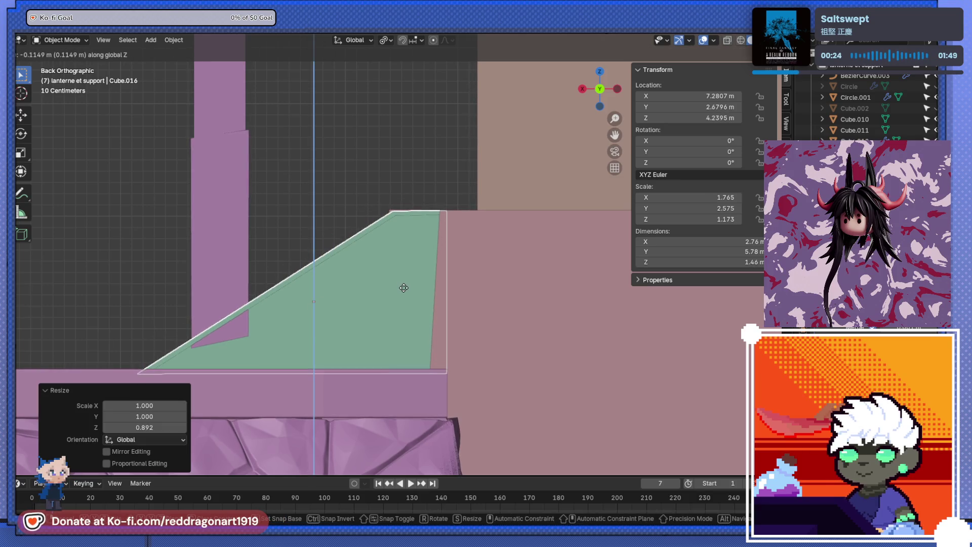
click(400, 282)
drag(399, 282, 396, 308)
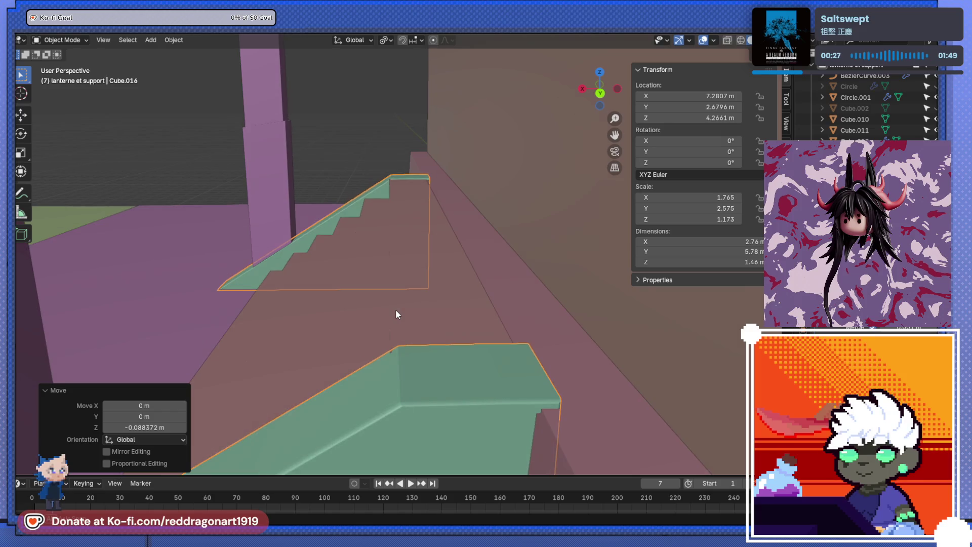
key(ctrl+z)
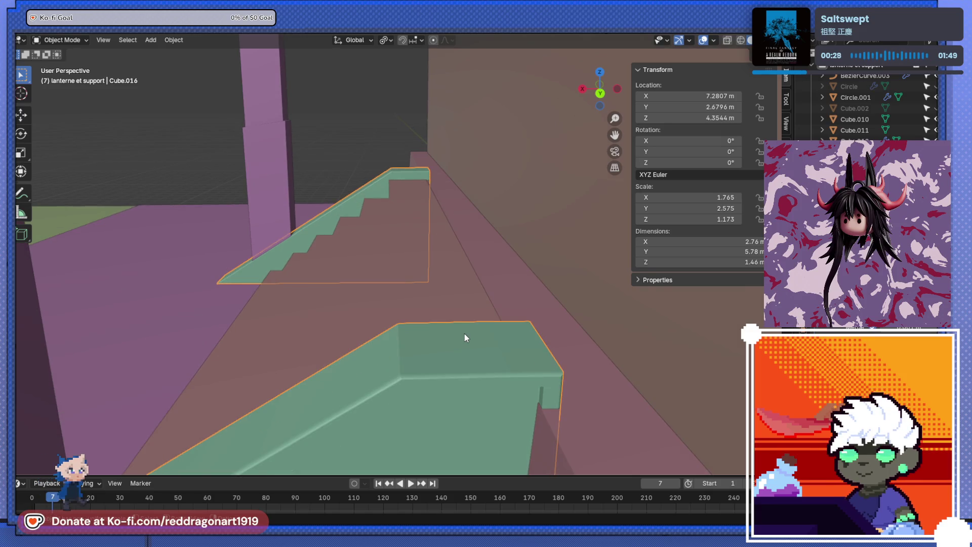
Step: Orbit and zoom around the shrine to inspect the railings, pillars and torii rope
scroll(up, 3)
scroll(down, 3)
drag(463, 330, 521, 312)
scroll(down, 3)
scroll(up, 3)
scroll(down, 3)
drag(401, 323, 374, 306)
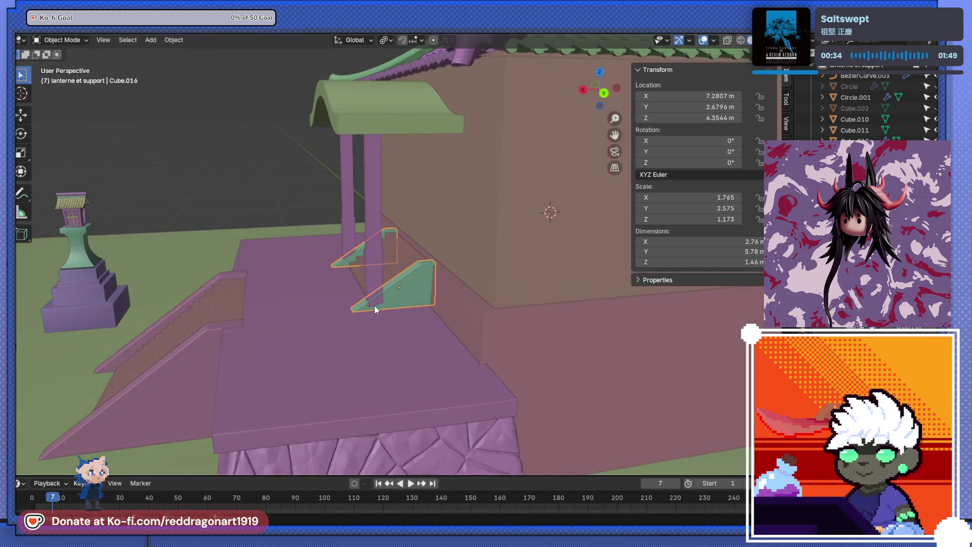
scroll(down, 3)
drag(421, 348, 462, 319)
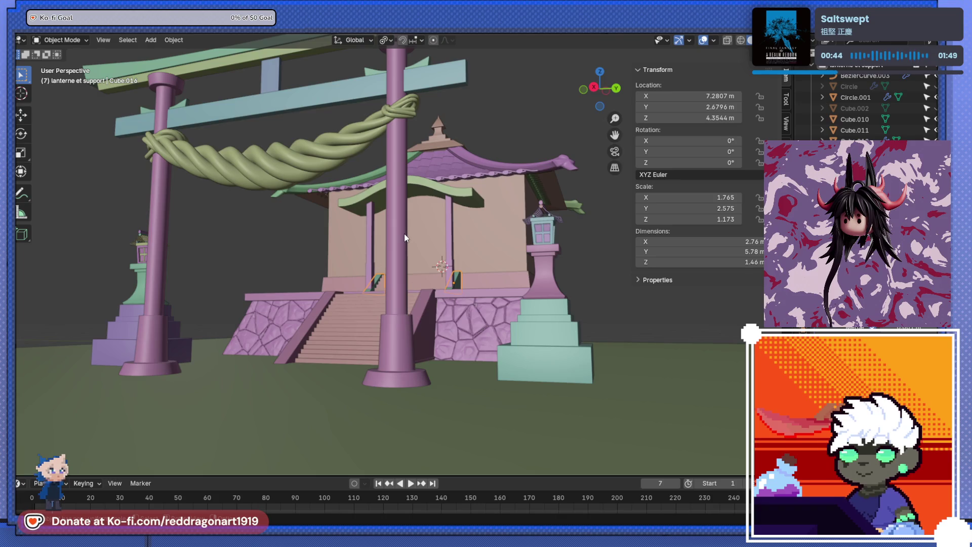
drag(507, 216, 581, 348)
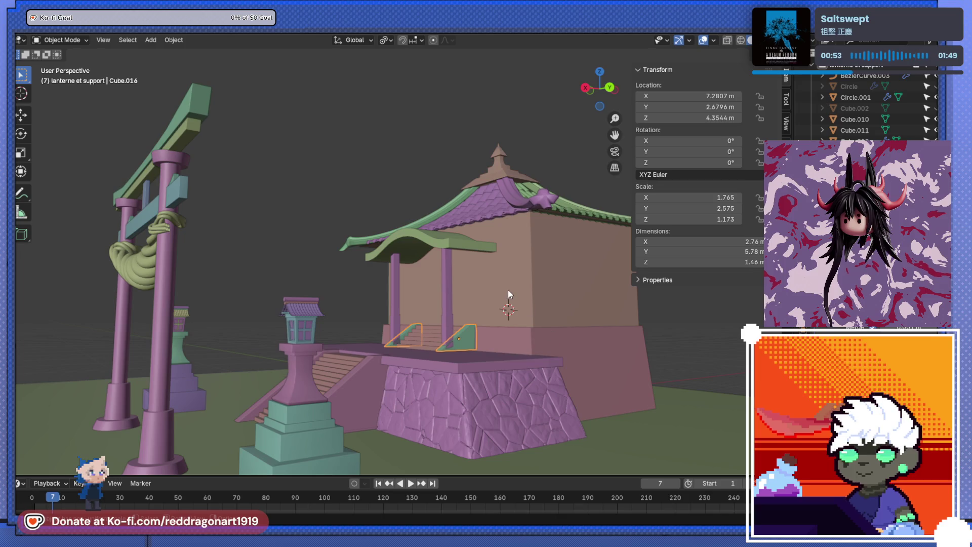
scroll(up, 3)
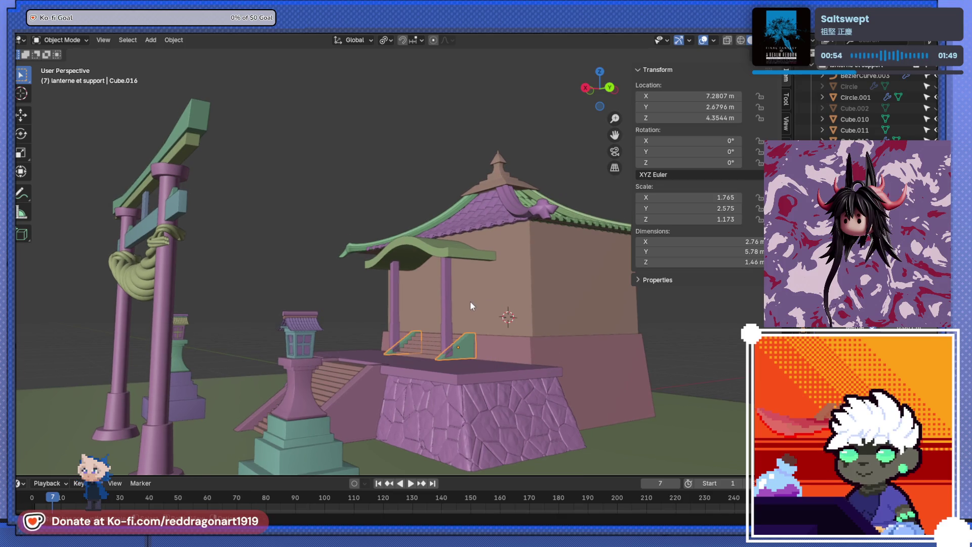
scroll(up, 3)
drag(396, 307, 433, 294)
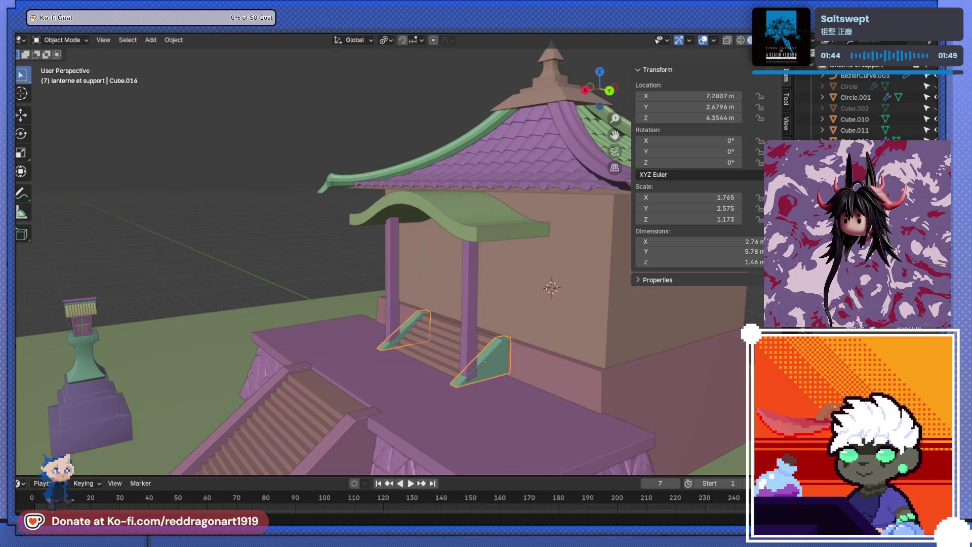
drag(430, 334, 419, 285)
scroll(up, 3)
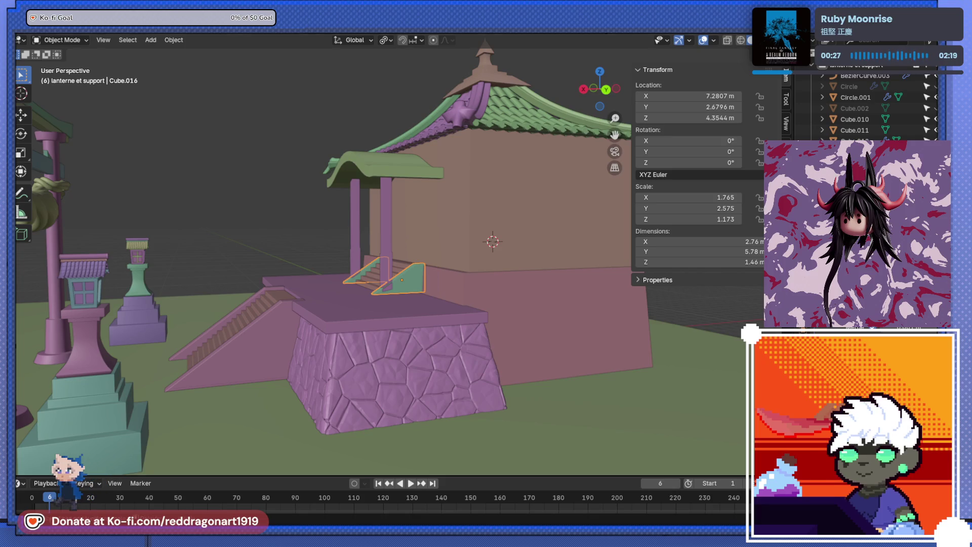
scroll(down, 3)
scroll(down, 3)
drag(454, 248, 451, 287)
scroll(up, 3)
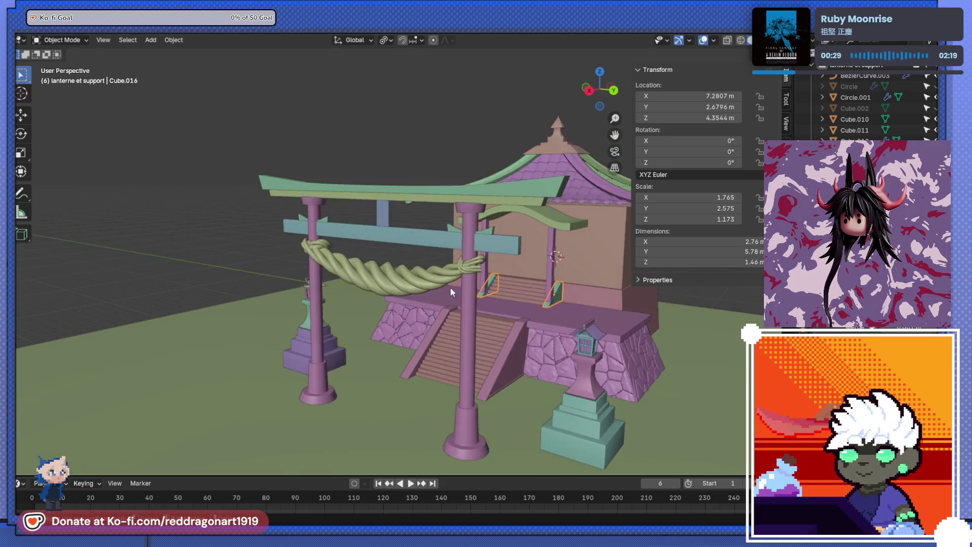
Step: Select the twisted shimenawa rope, enter its Edit Mode to deselect all vertices, then leave and deselect it
click(487, 284)
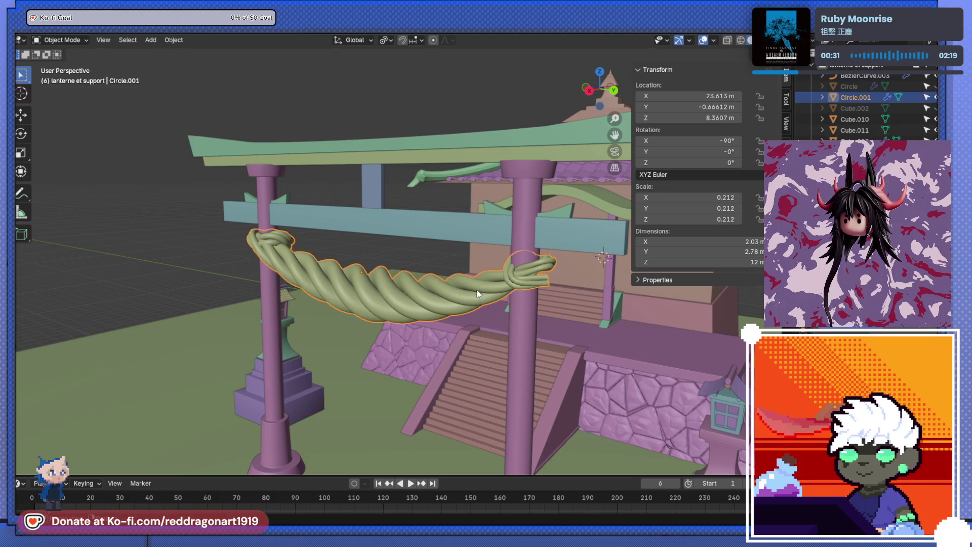
scroll(down, 3)
scroll(up, 3)
key(Tab)
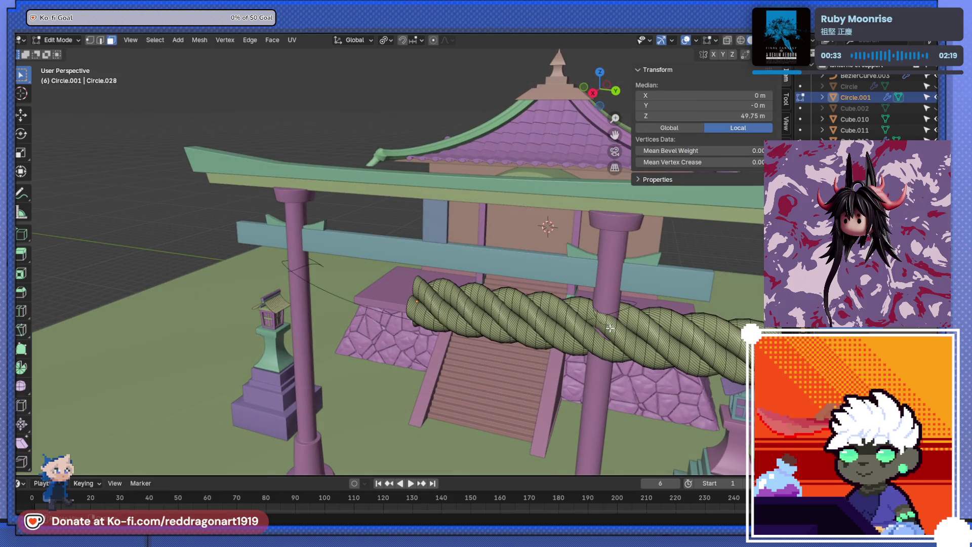
click(370, 308)
key(Tab)
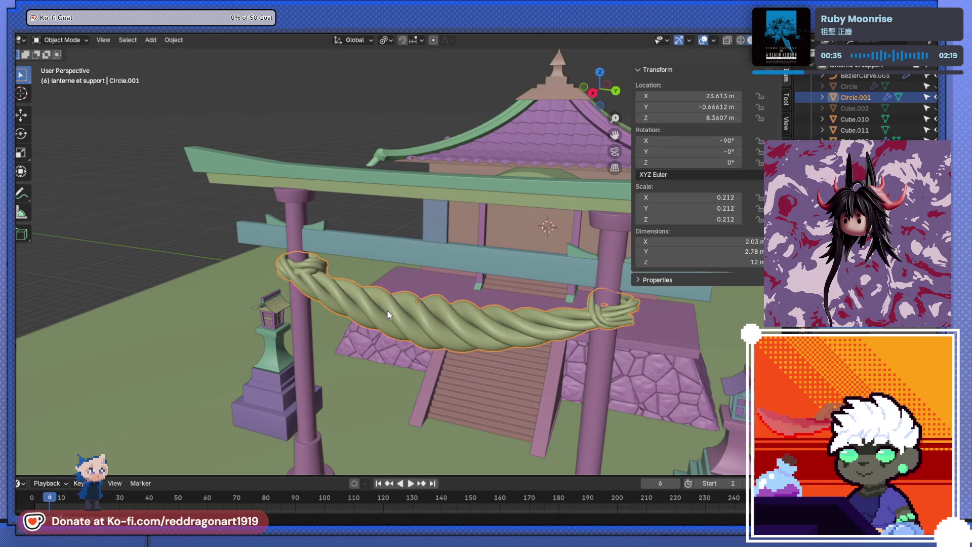
click(346, 275)
Step: Pick the guide curve BezierCurve.003 from the overlapping objects and delete its selected control points
click(360, 305)
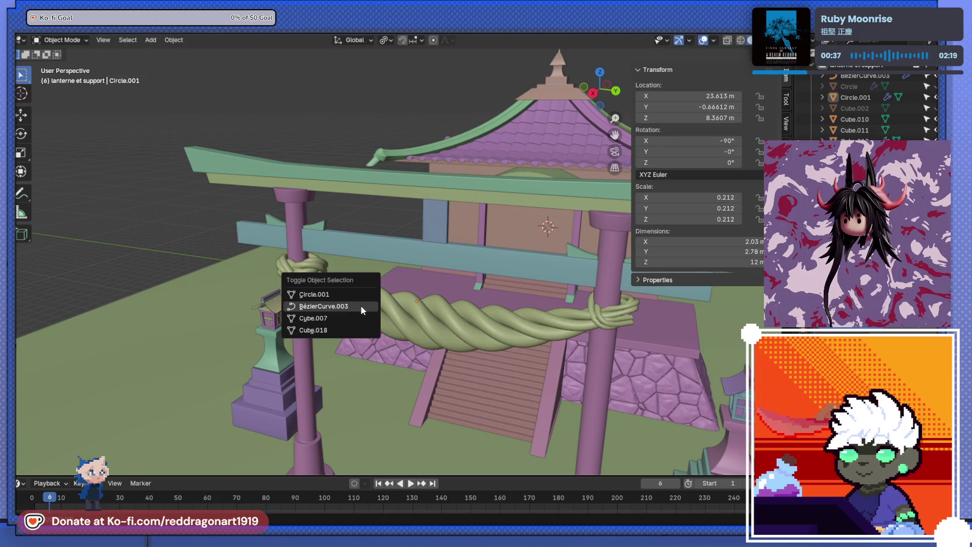
click(341, 308)
scroll(down, 3)
key(Tab)
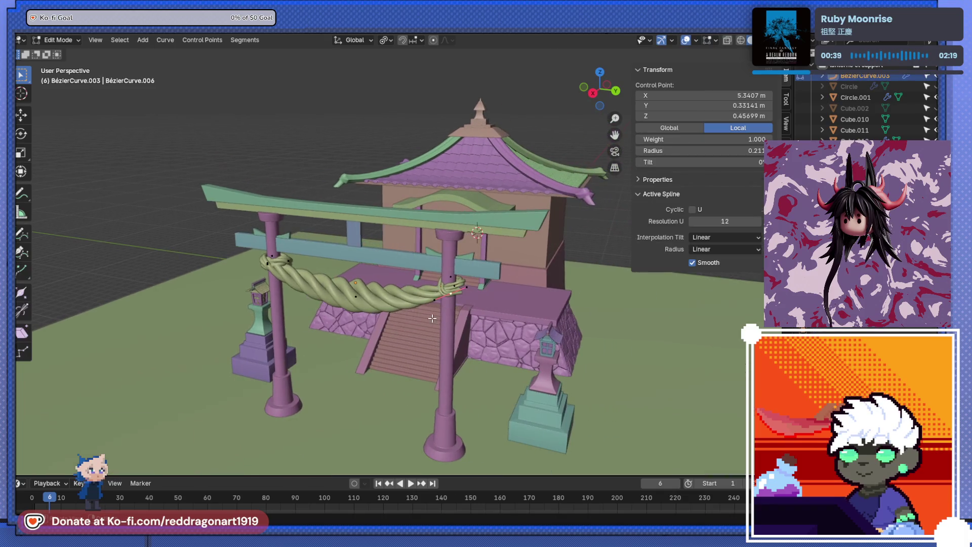
scroll(up, 3)
key(x)
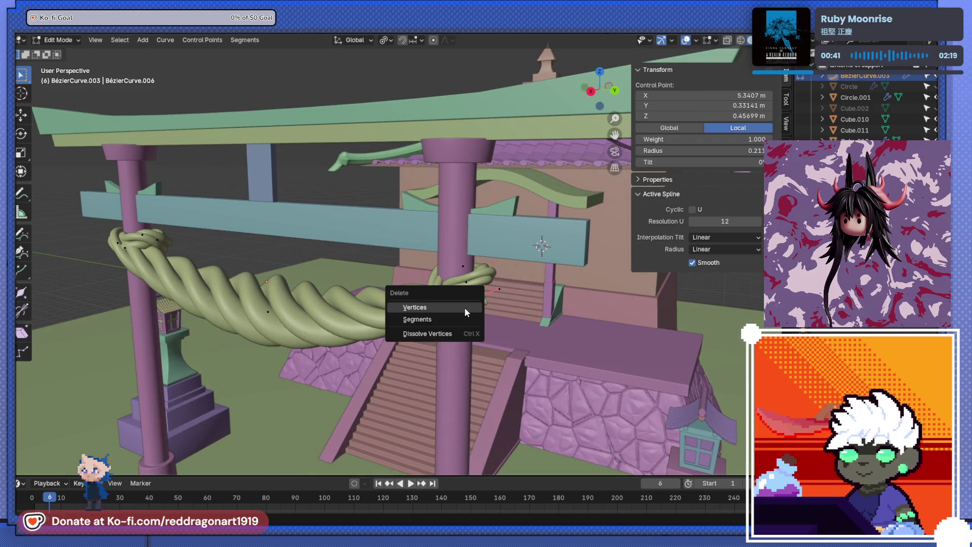
click(464, 307)
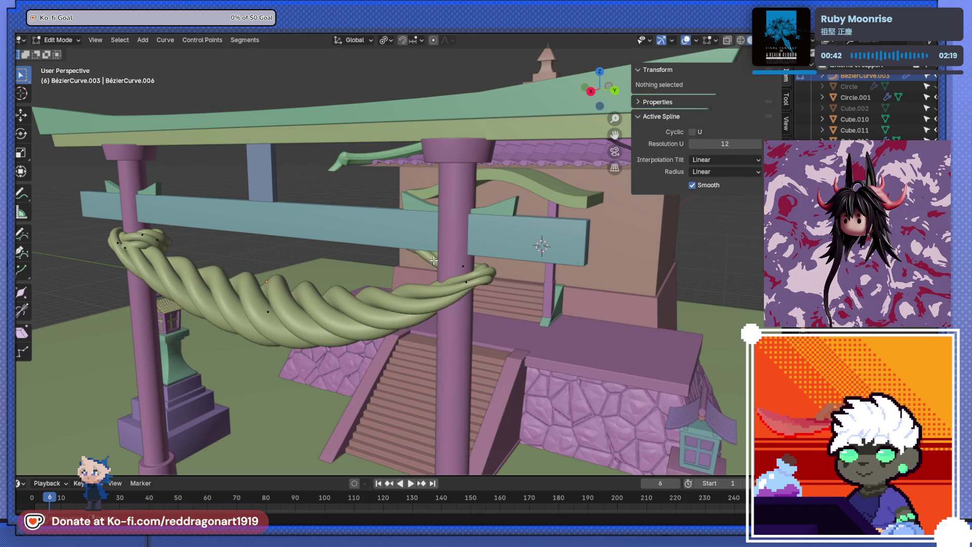
Step: Orbit to a frontal view of the torii gate and undo the last change
drag(434, 260, 428, 240)
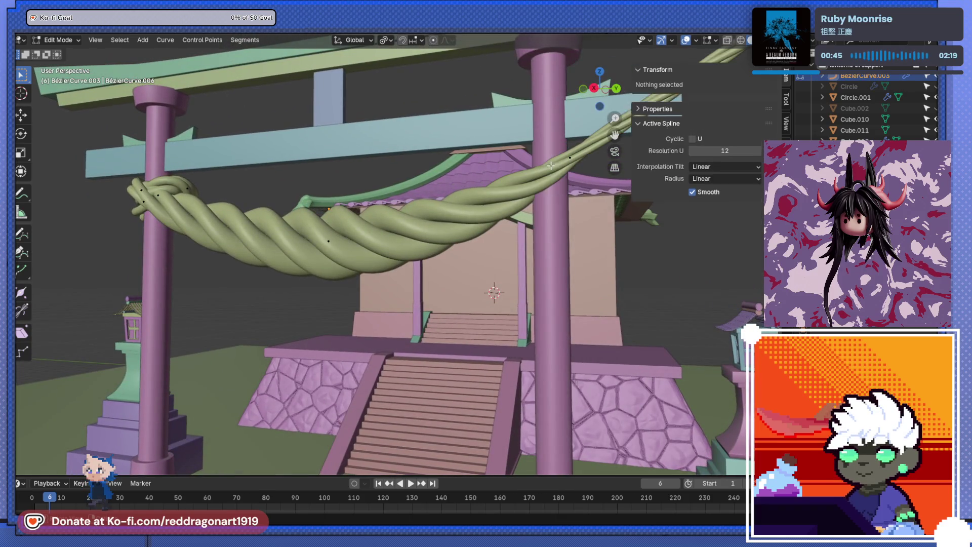
scroll(down, 3)
drag(551, 165, 341, 245)
scroll(up, 3)
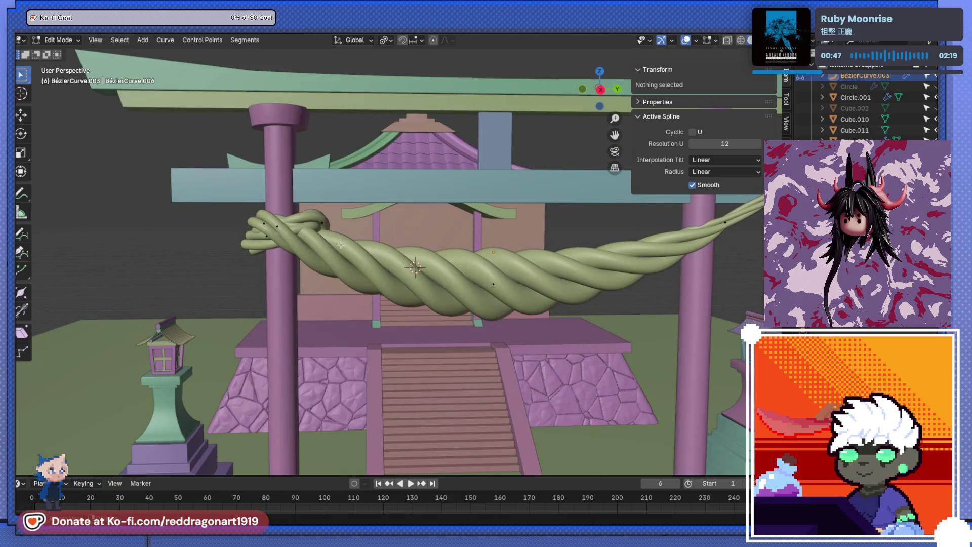
key(ctrl+z)
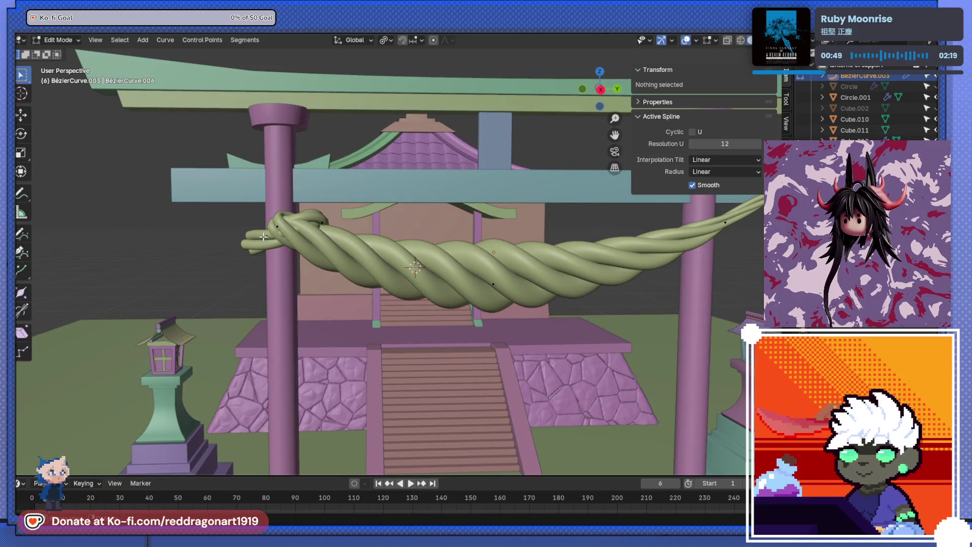
Step: Delete a control point near the rope's right end, then leave curve editing and select the rope
drag(314, 211, 310, 278)
click(304, 279)
key(x)
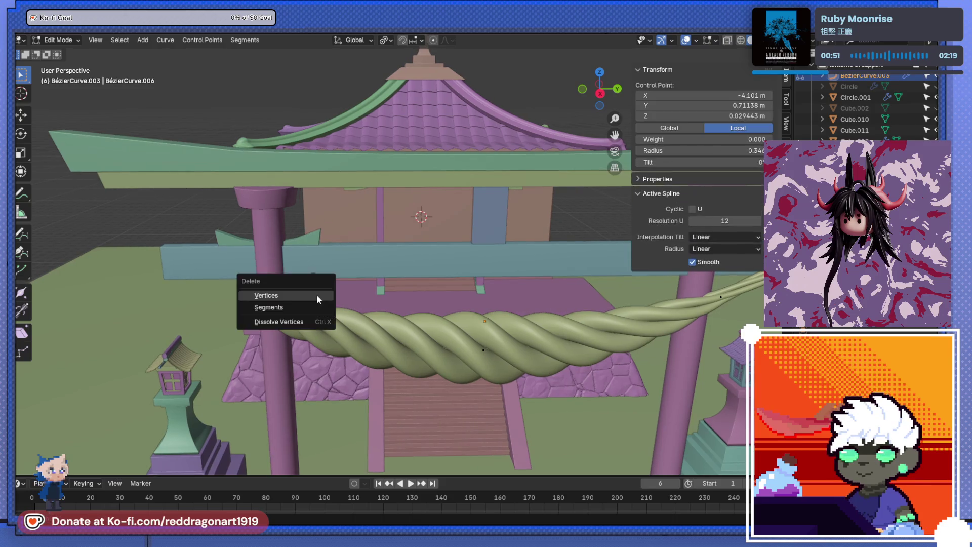
click(317, 295)
scroll(down, 3)
scroll(down, 3)
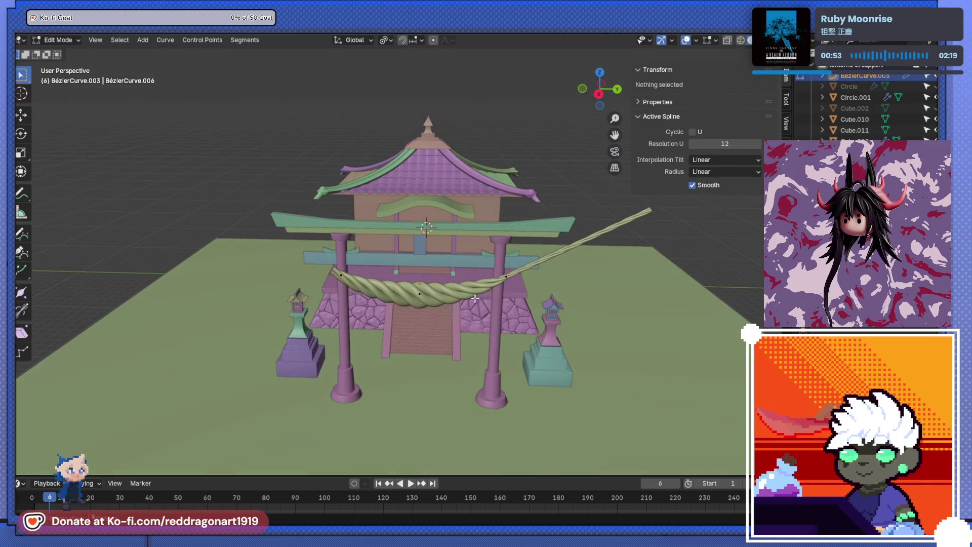
scroll(up, 3)
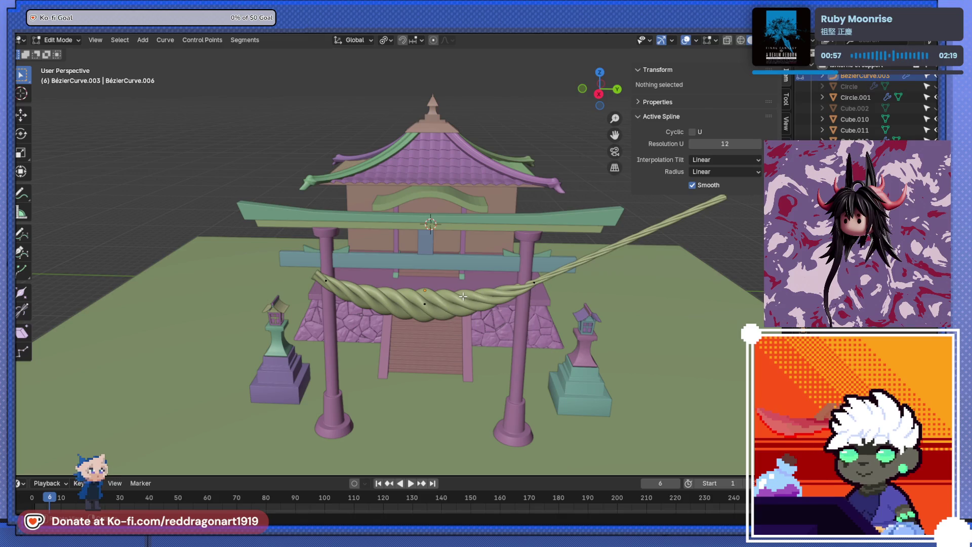
key(Tab)
click(469, 304)
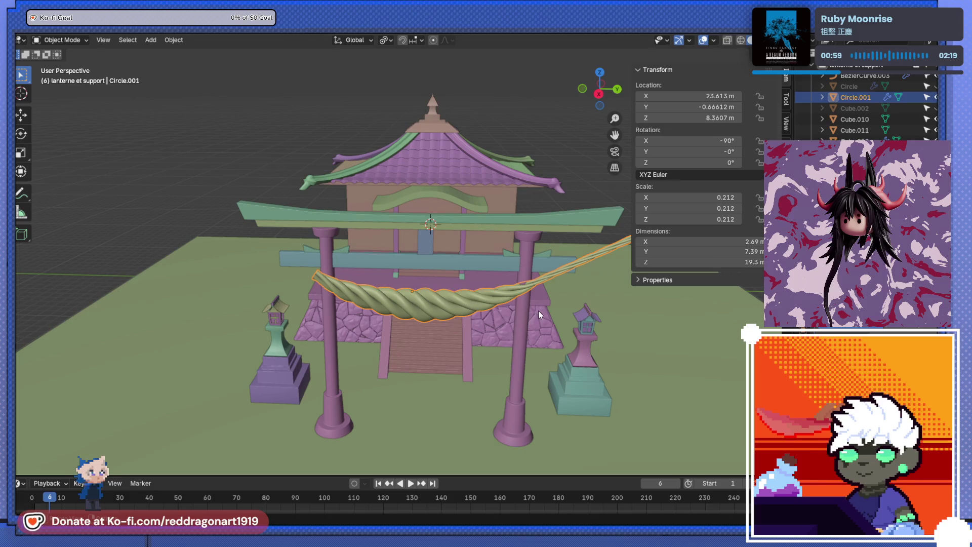
Step: Shrink the rope to about 0.12 scale and move it into place at the gate
key(s)
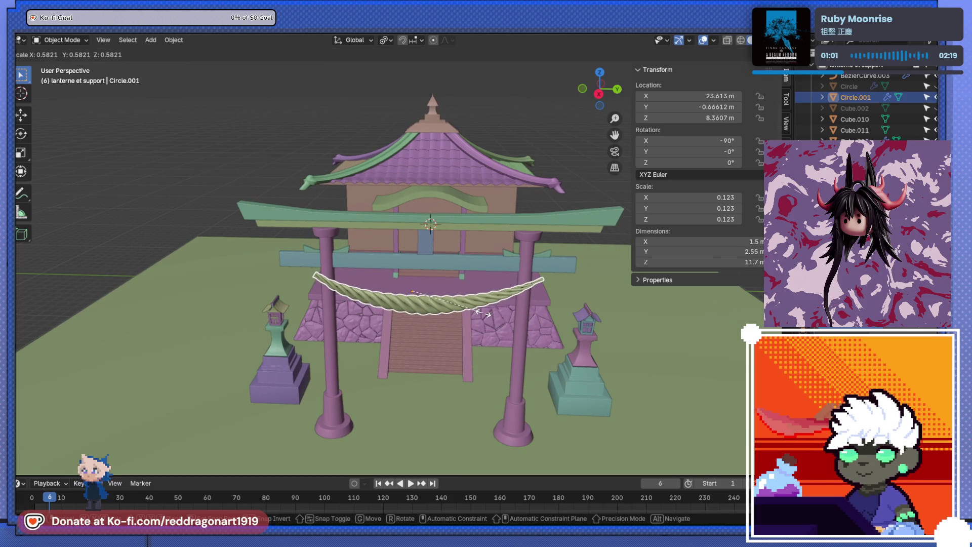
click(475, 321)
drag(471, 278, 495, 251)
key(g)
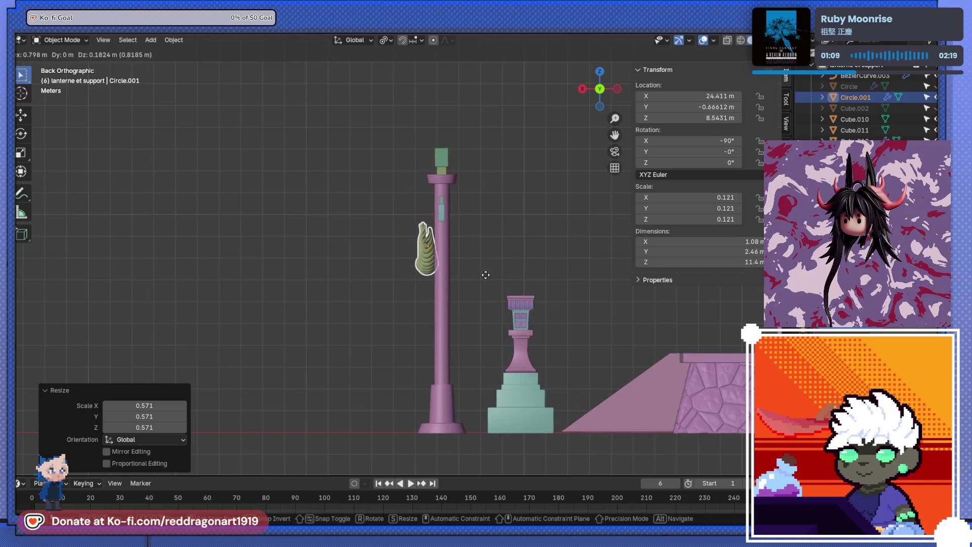
click(482, 274)
drag(482, 274, 627, 280)
Step: Tilt the guide curve BezierCurve.003 by about 20°
click(457, 275)
key(g)
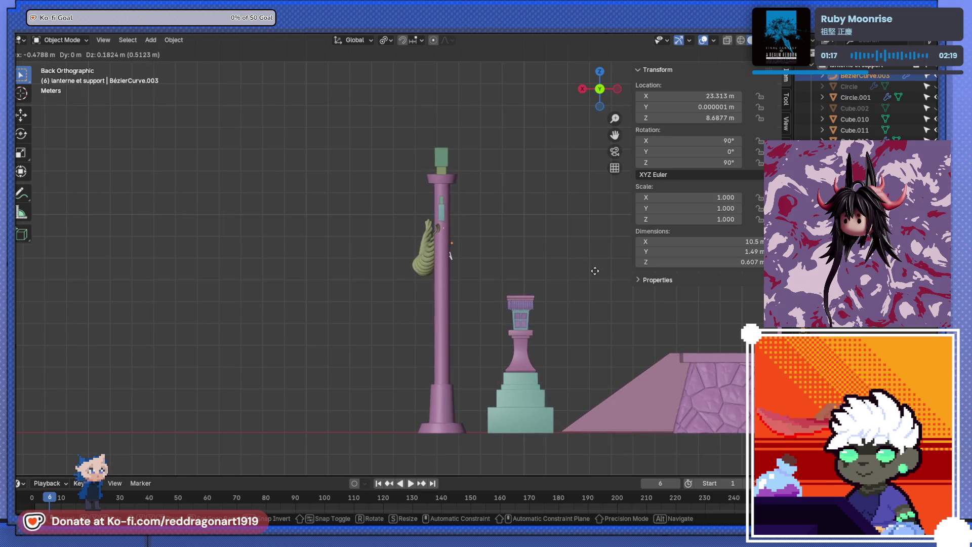
key(r)
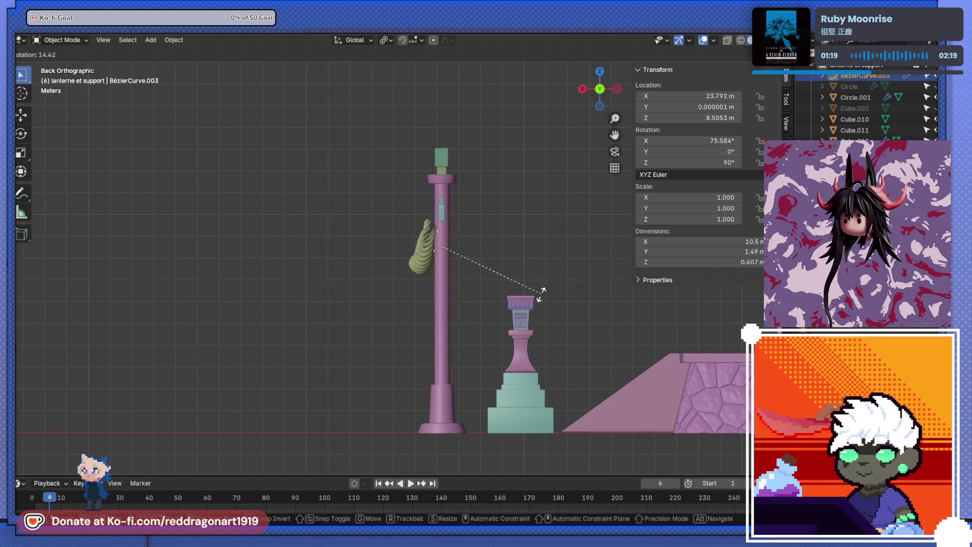
click(526, 298)
drag(525, 299, 552, 262)
Step: Move the rope Circle.001 and lower it about 0.5 m along Z between the posts
click(414, 263)
key(g)
click(470, 288)
key(g)
key(z)
click(502, 290)
scroll(up, 3)
drag(495, 277, 531, 274)
click(558, 263)
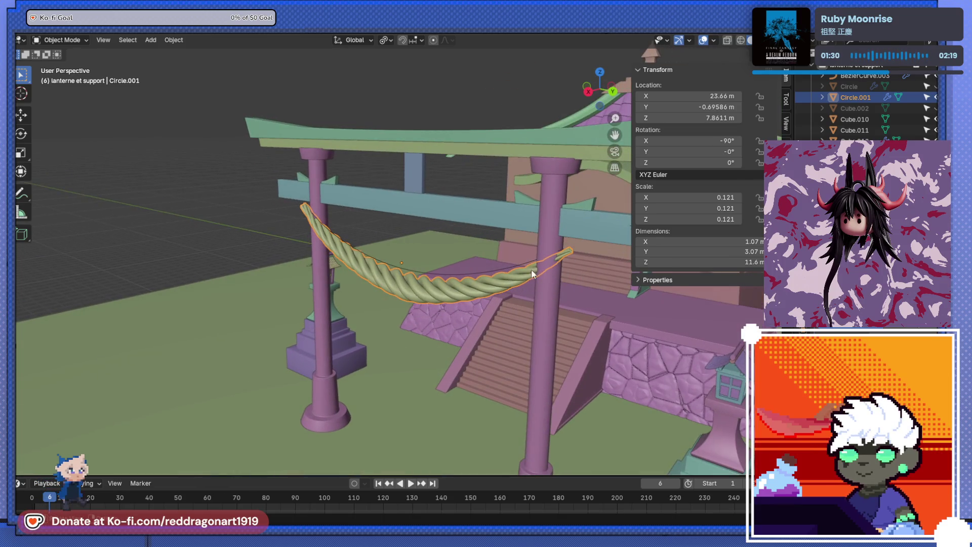
click(512, 264)
Step: In a side view, change the rope's thickness at the curve's right end point
key(Tab)
key(ctrl+KP_1)
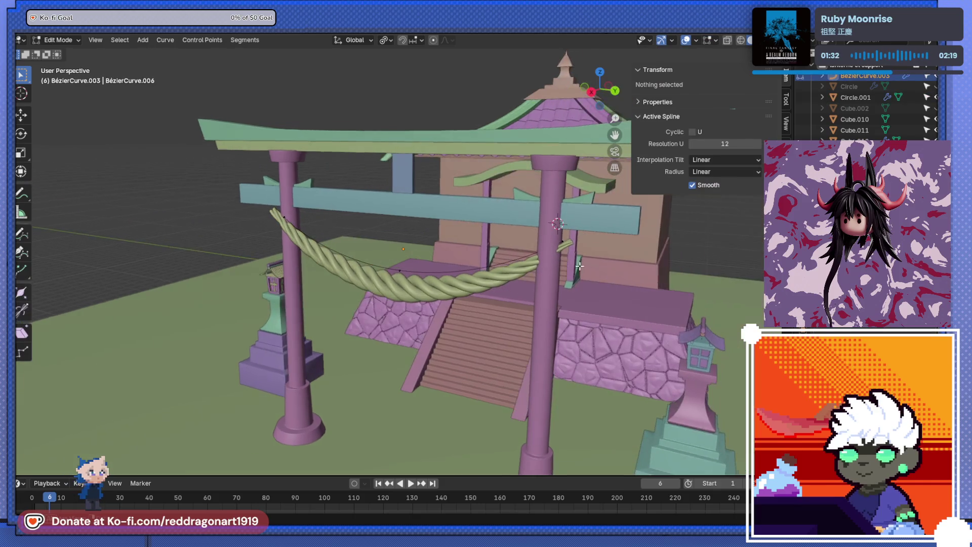
key(KP_3)
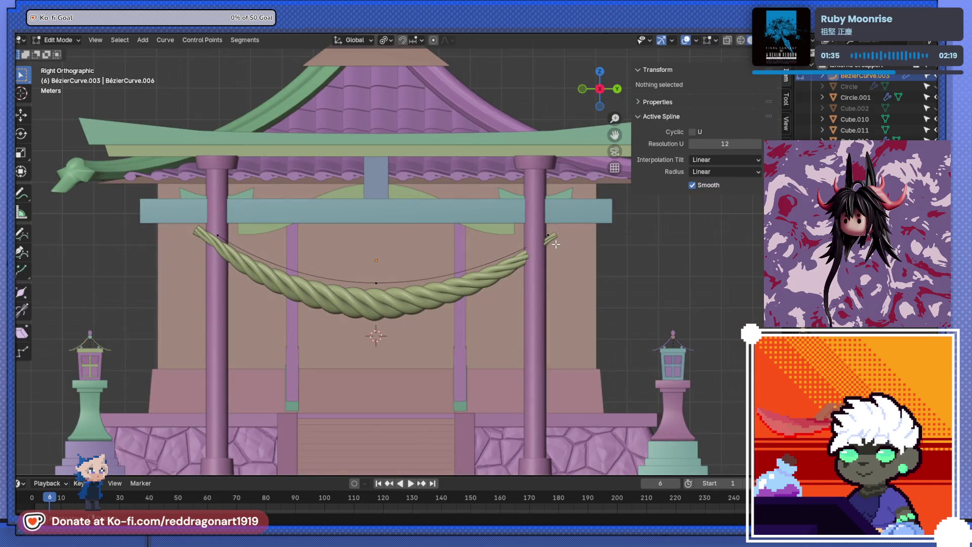
click(549, 235)
key(alt+s)
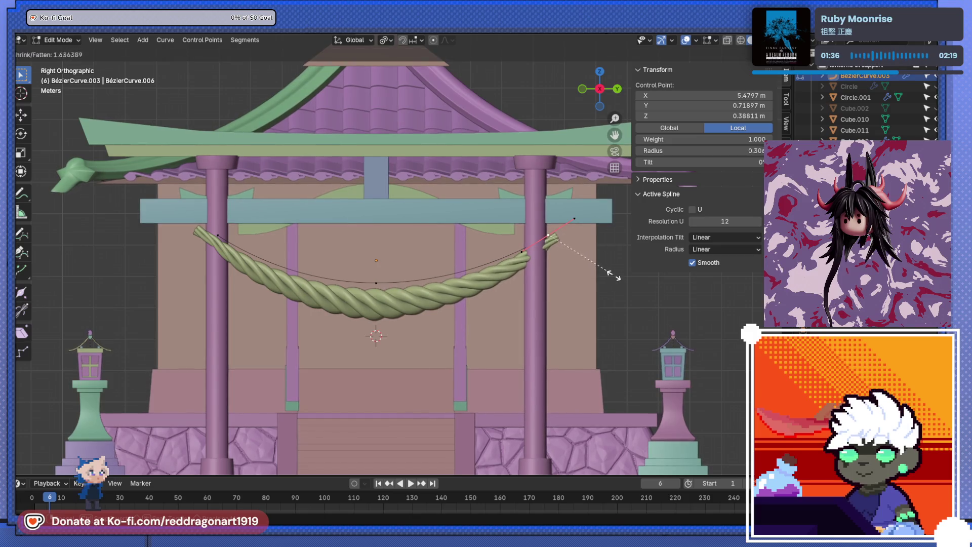
click(604, 267)
Step: Extrude a new point from the curve's right end, then delete it again
key(e)
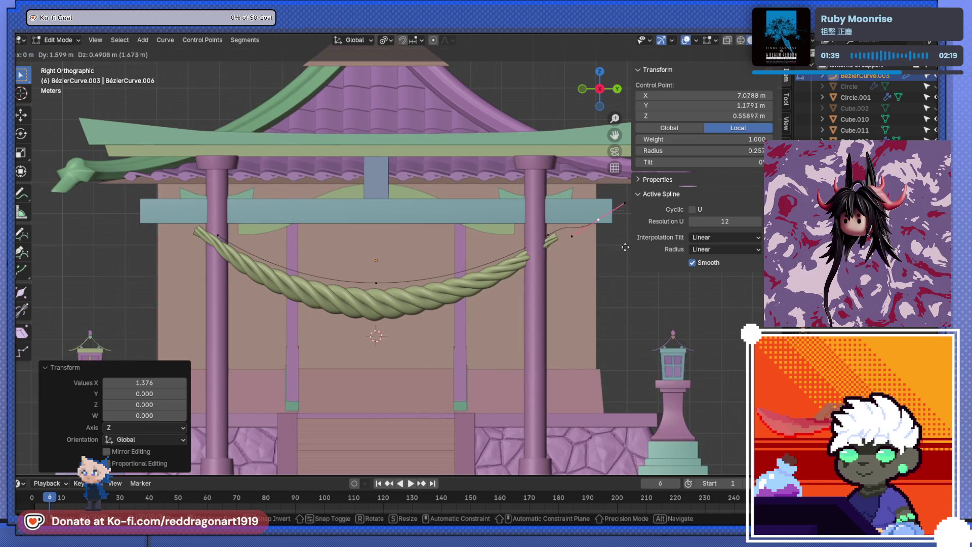
click(630, 283)
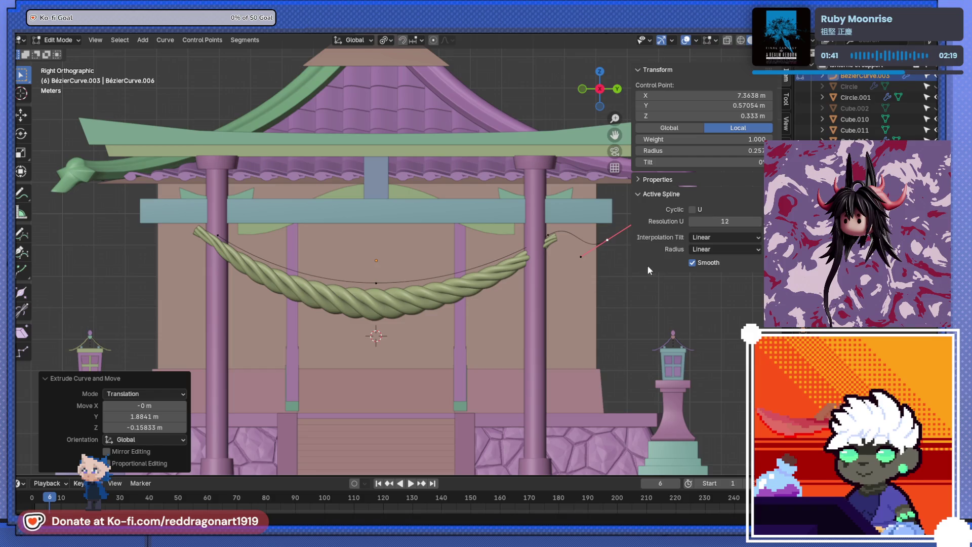
click(607, 240)
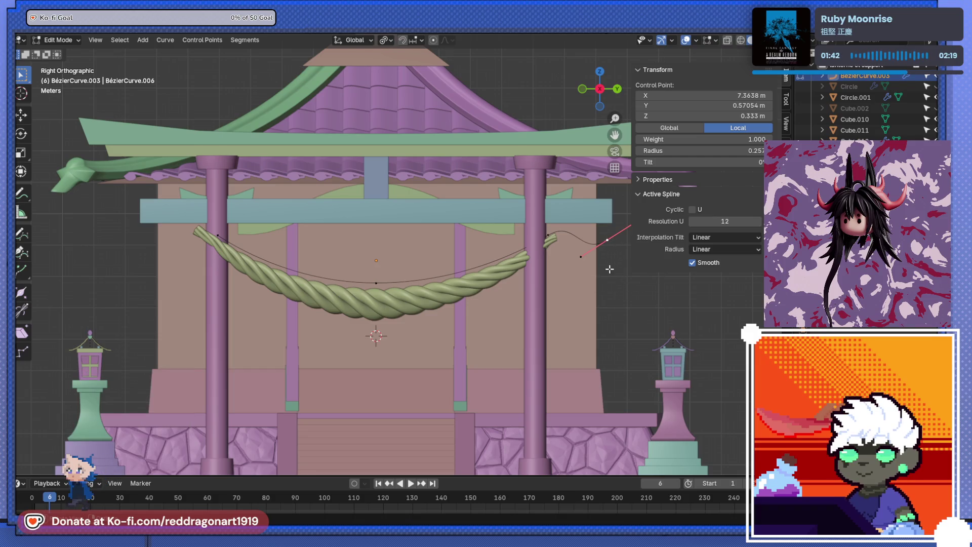
right_click(618, 261)
key(Delete)
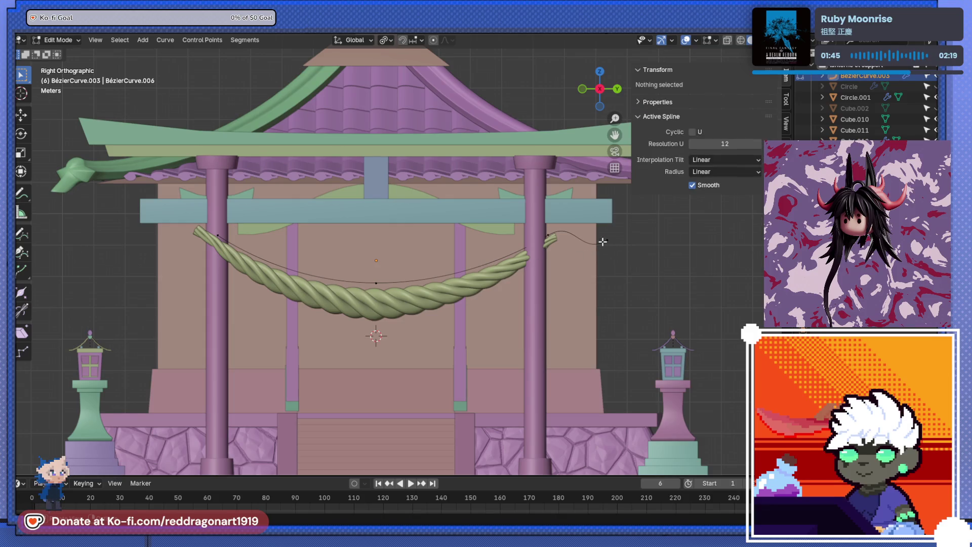
Step: Rotate and reposition the right end point's handle, then scale the rope mesh up slightly
click(607, 240)
key(r)
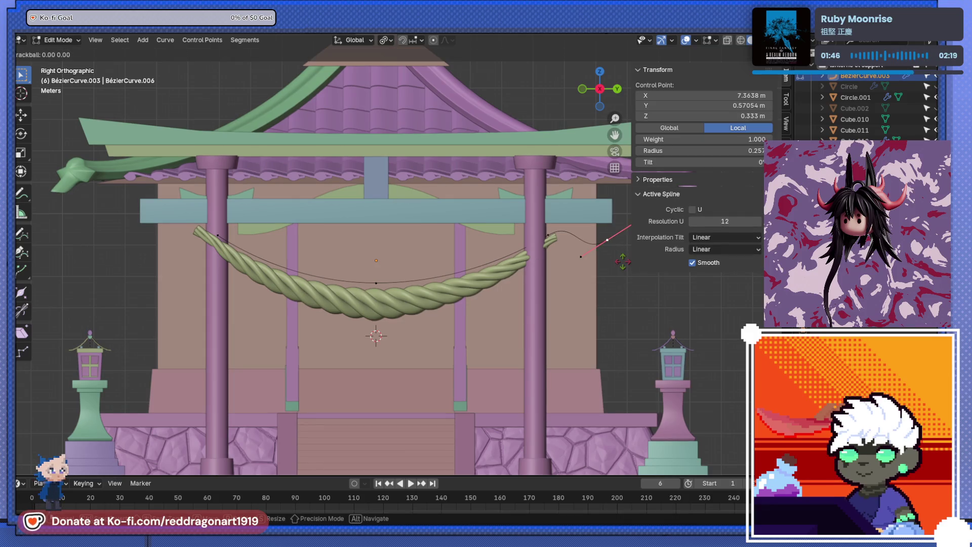
click(562, 276)
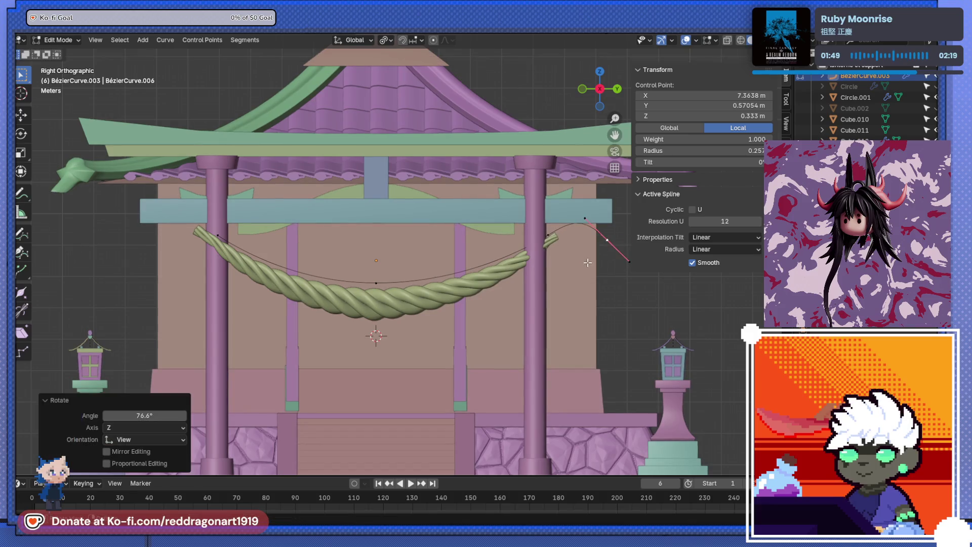
key(g)
click(564, 251)
key(Tab)
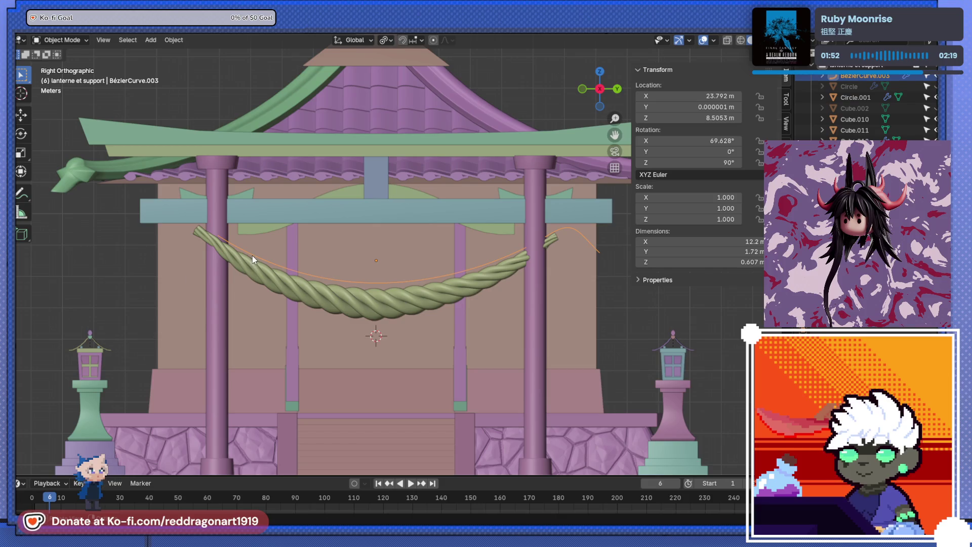
click(392, 295)
key(s)
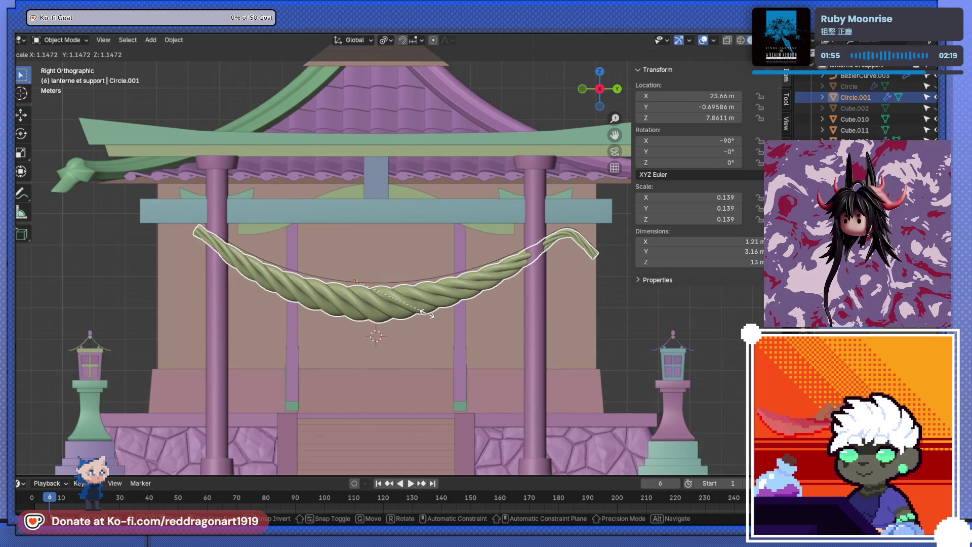
click(290, 281)
Step: On the guide curve, move, rotate and lower the left end point of the rope
click(300, 275)
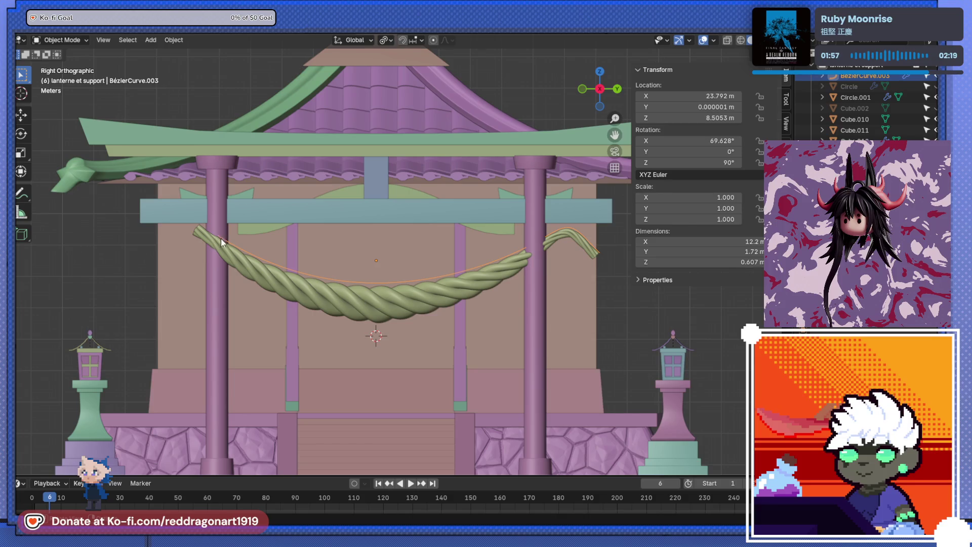
key(Tab)
click(221, 238)
key(g)
click(188, 225)
key(r)
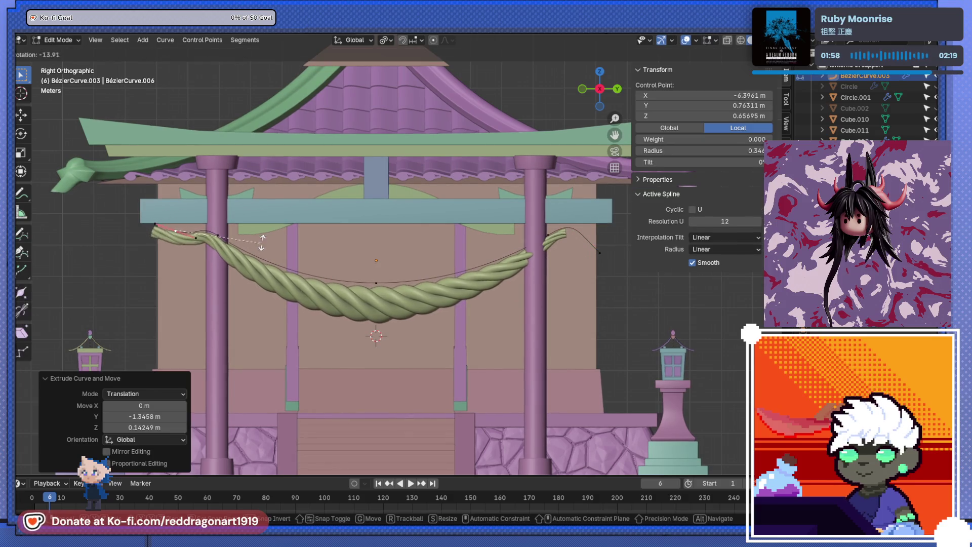
click(227, 166)
key(g)
click(313, 260)
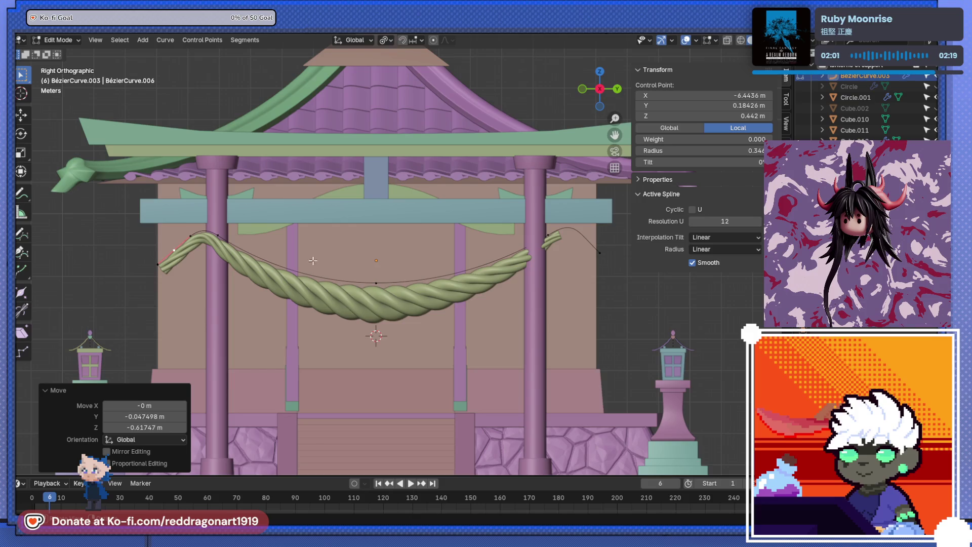
key(g)
key(Escape)
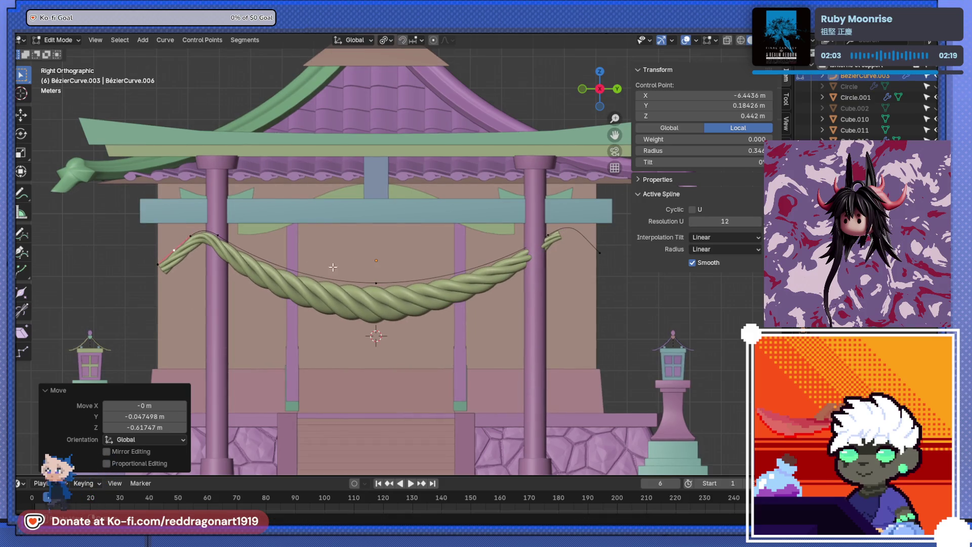
Step: Reselect the rope's left end point, rotate its handle and reposition it twice
click(600, 253)
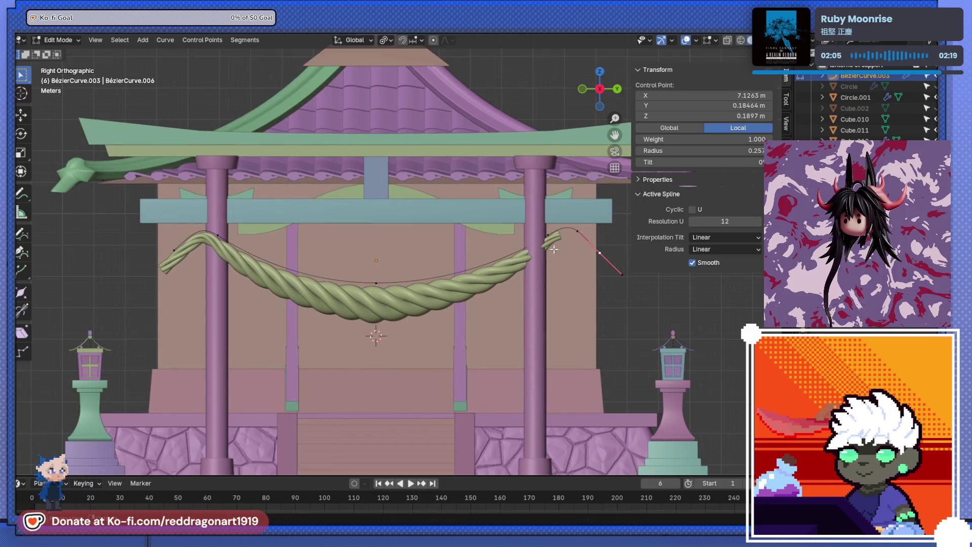
key(alt+a)
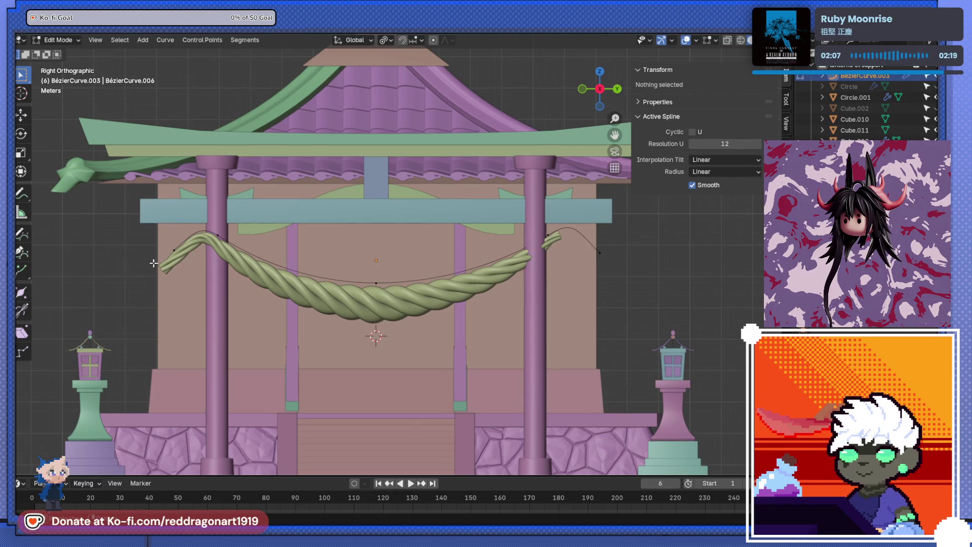
click(173, 250)
key(r)
key(Return)
key(g)
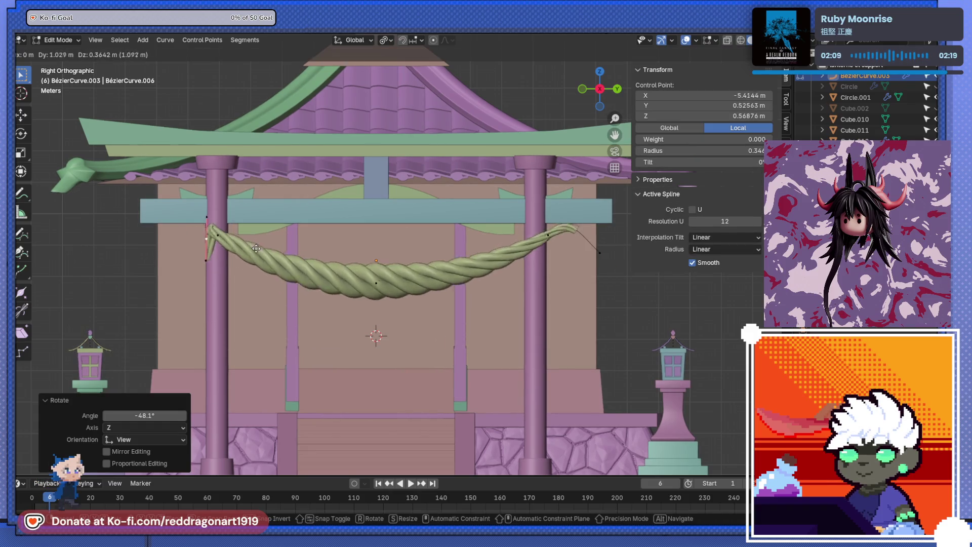
click(215, 239)
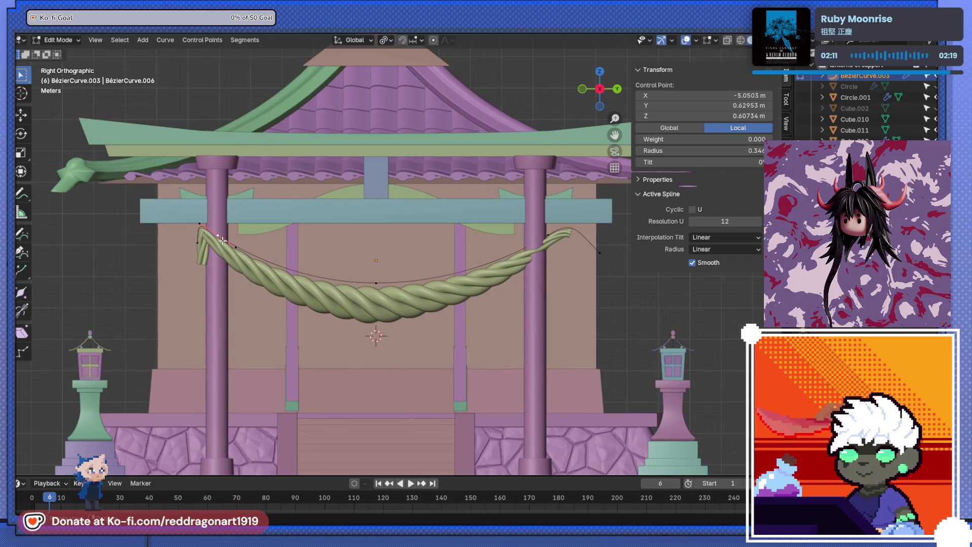
key(g)
click(234, 226)
drag(234, 226, 300, 246)
Step: Drop the left end point lower and scale its handles to about 0.46
key(g)
click(246, 306)
key(g)
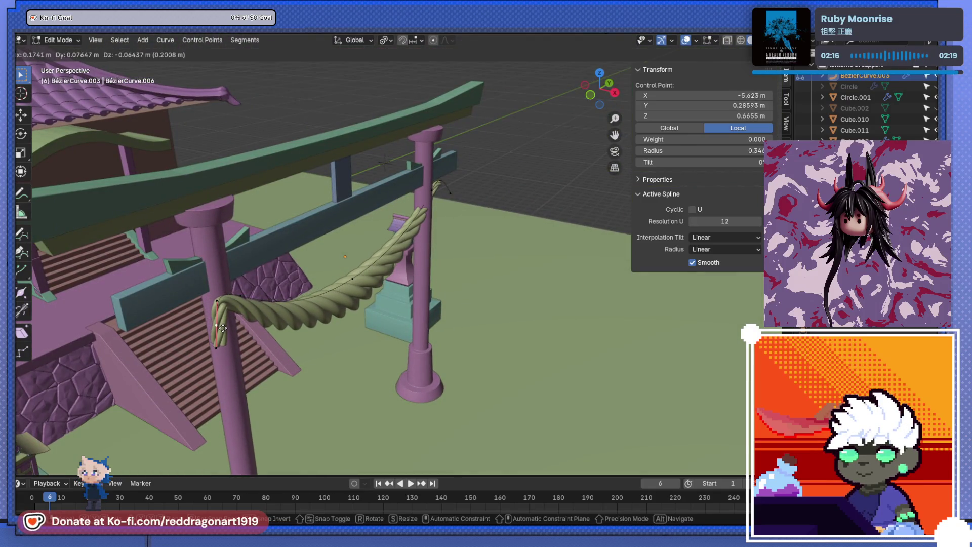
click(209, 314)
drag(208, 314, 188, 290)
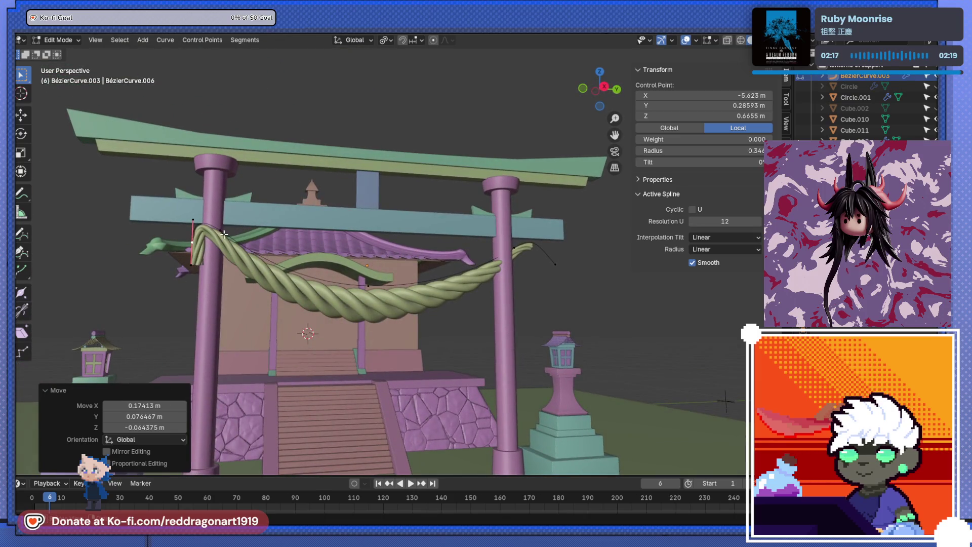
key(s)
click(213, 254)
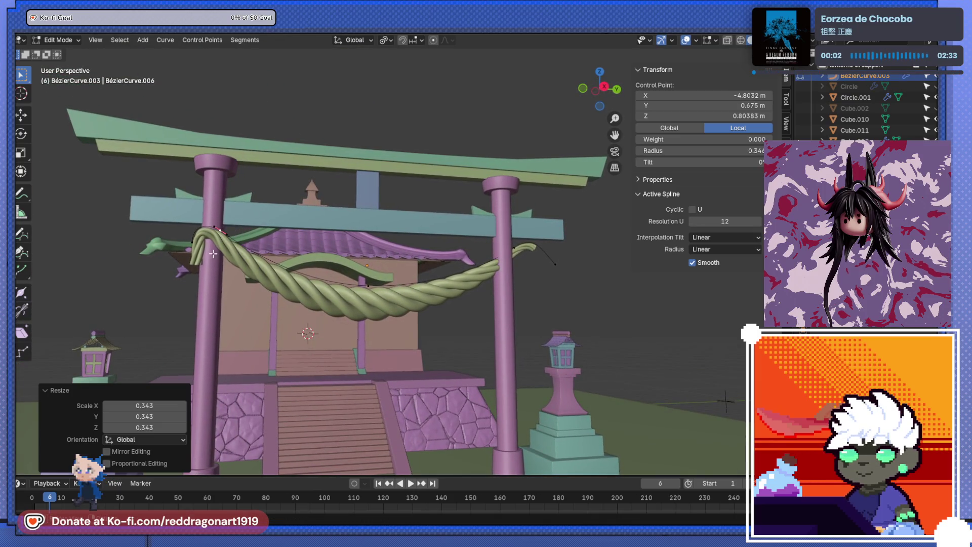
key(s)
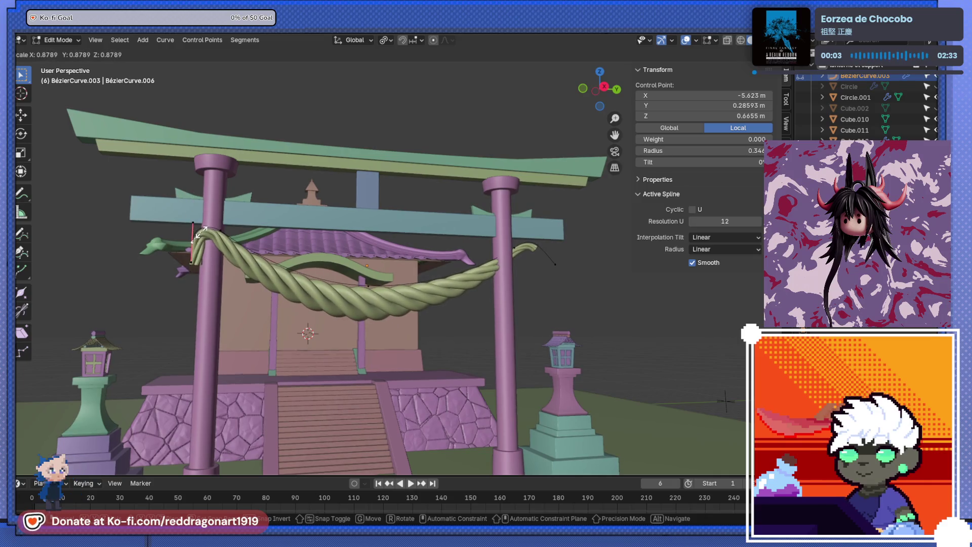
click(199, 244)
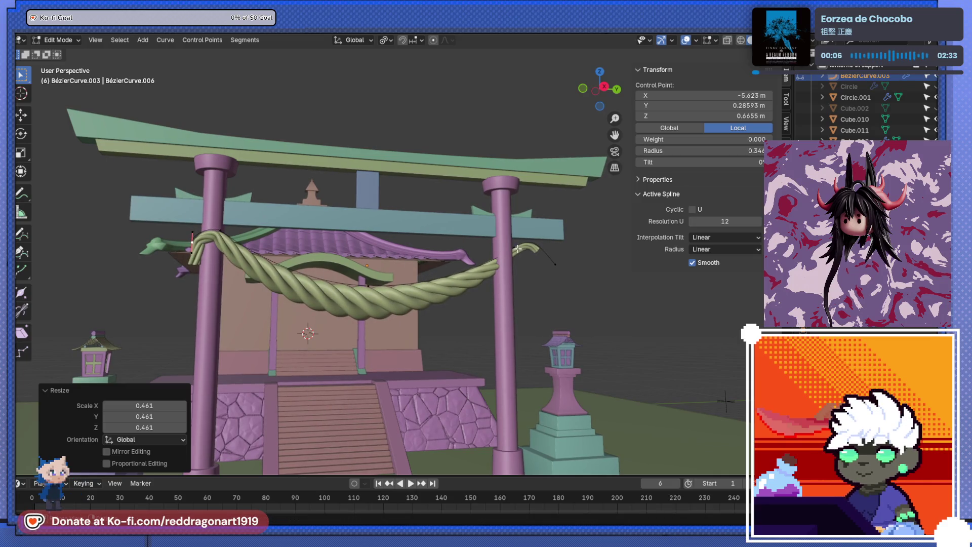
Step: Reposition another rope control point using the side and top views
click(517, 248)
key(KP_3)
key(g)
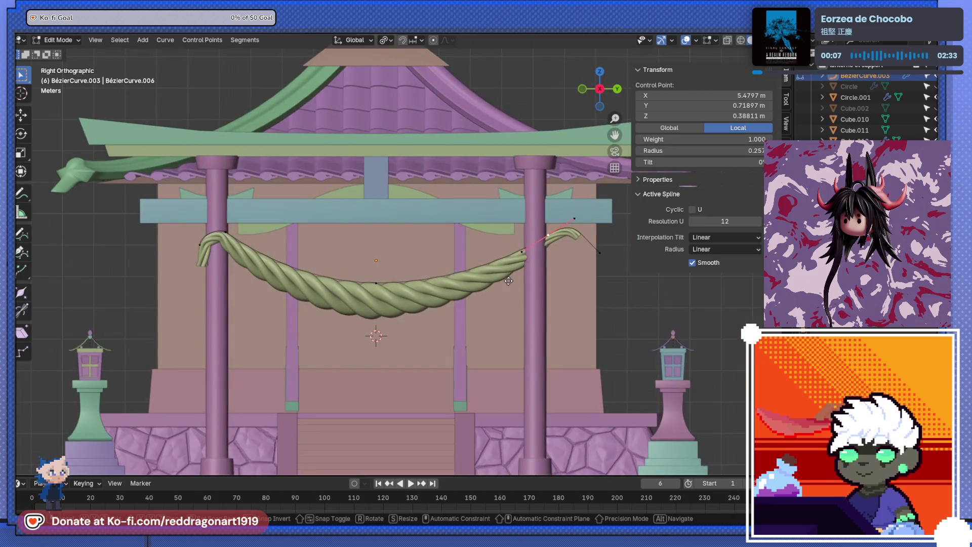
click(508, 281)
key(KP_7)
key(g)
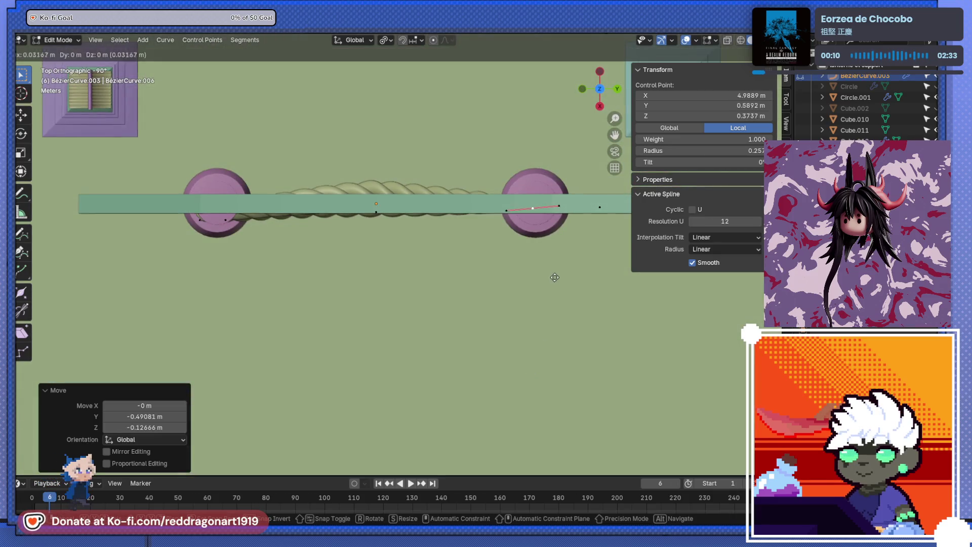
click(546, 289)
drag(546, 289, 548, 240)
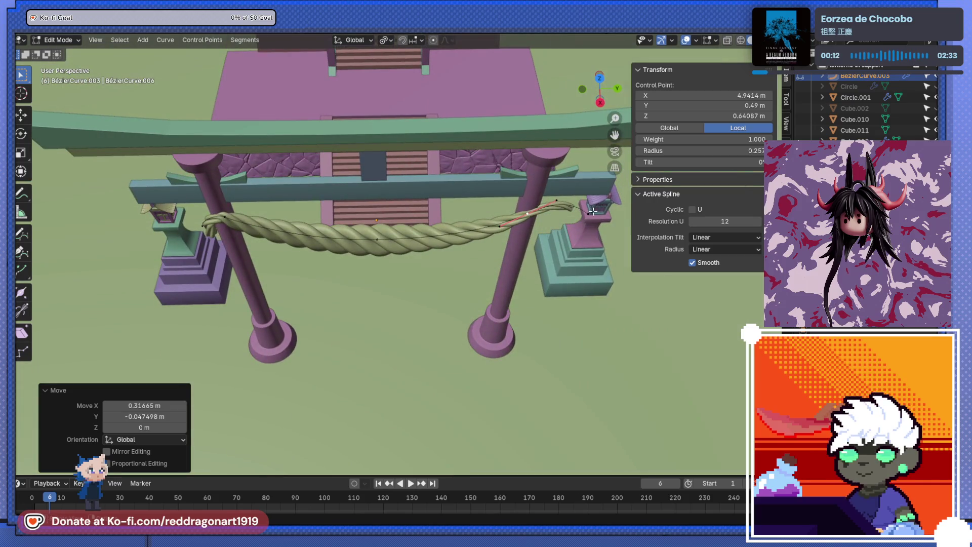
Step: Move and rotate the right end point so it hangs down, thinning the rope at the tip
click(593, 211)
key(KP_3)
key(g)
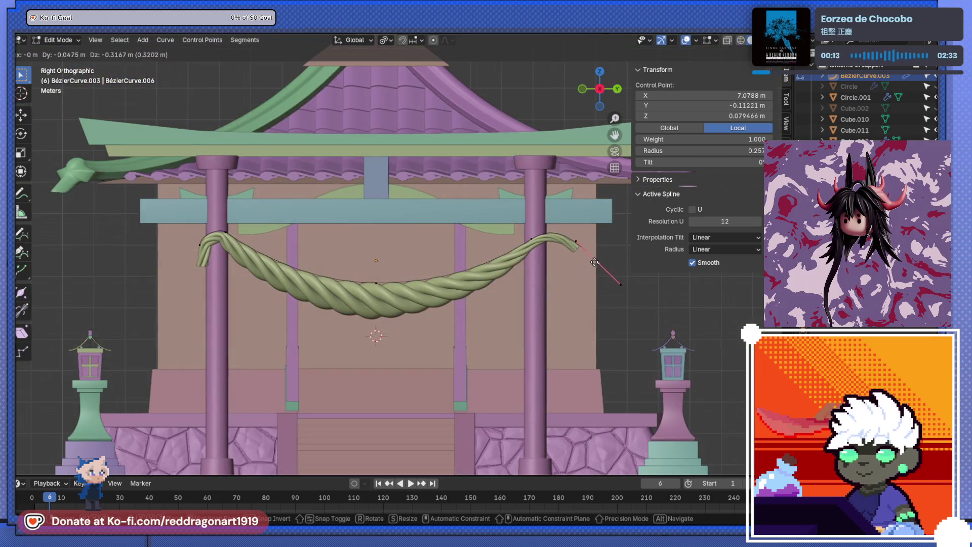
click(579, 278)
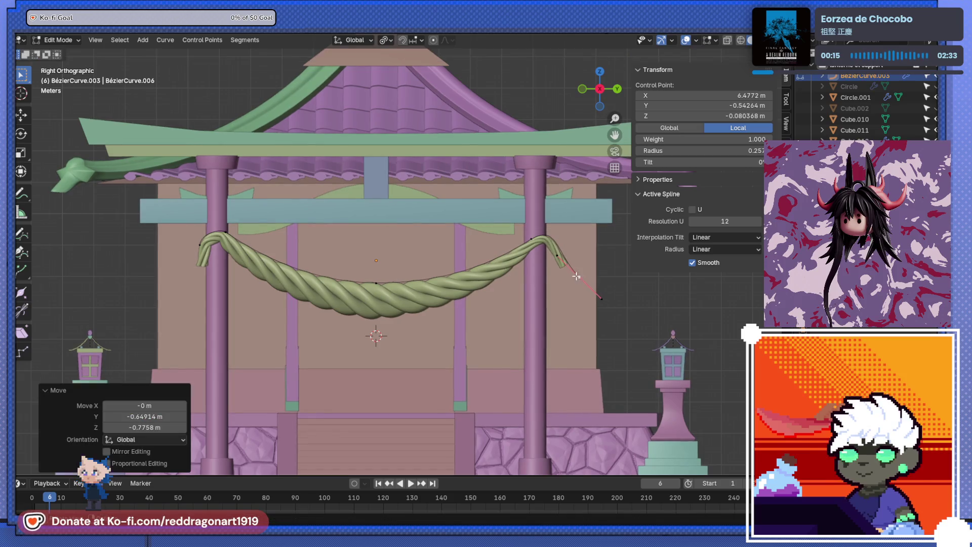
key(r)
click(585, 297)
key(g)
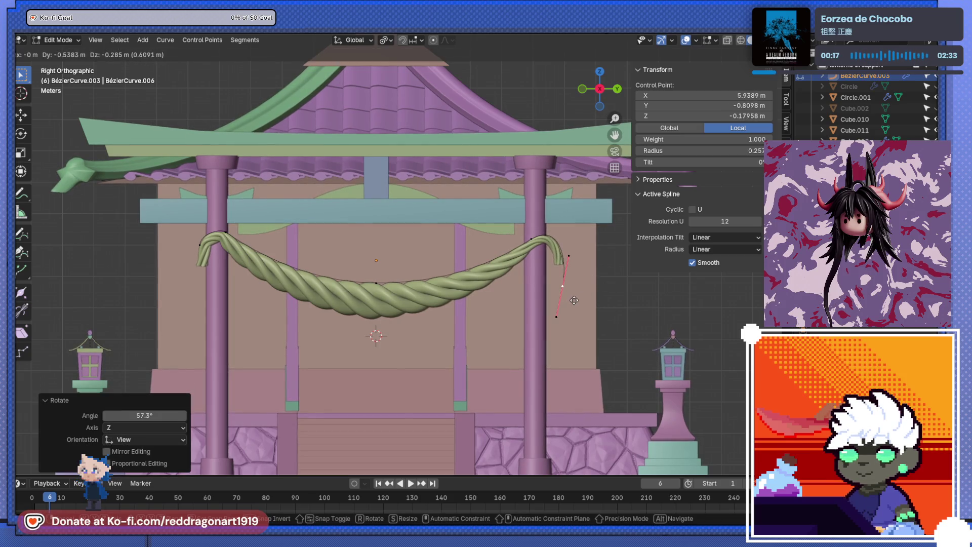
click(573, 301)
key(alt+s)
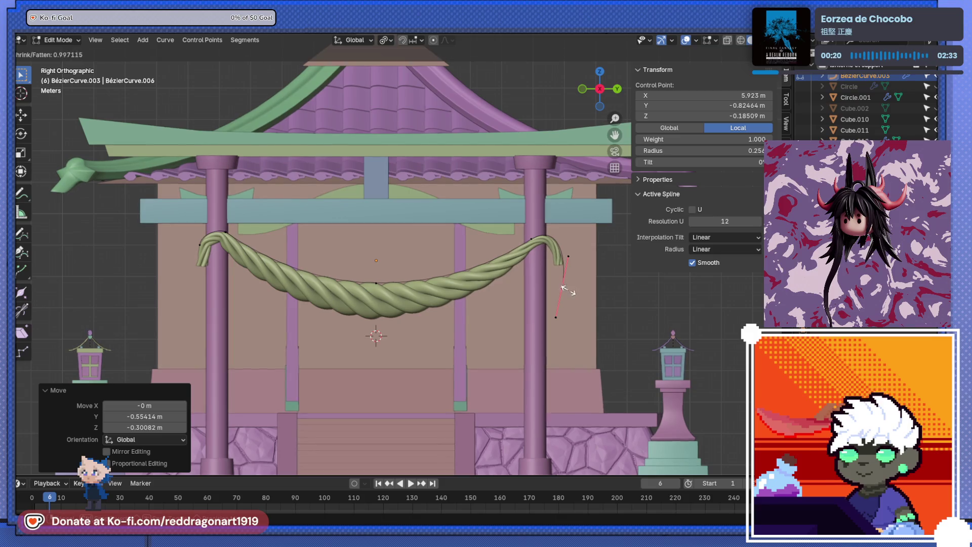
click(571, 275)
Step: Thicken the rope at a point further along the curve
click(530, 232)
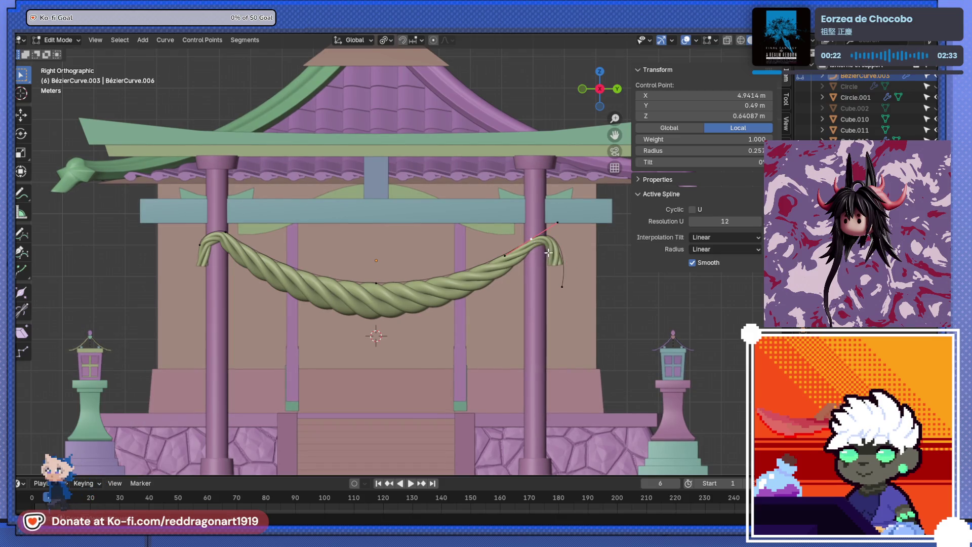
key(alt+s)
click(554, 257)
drag(554, 257, 566, 313)
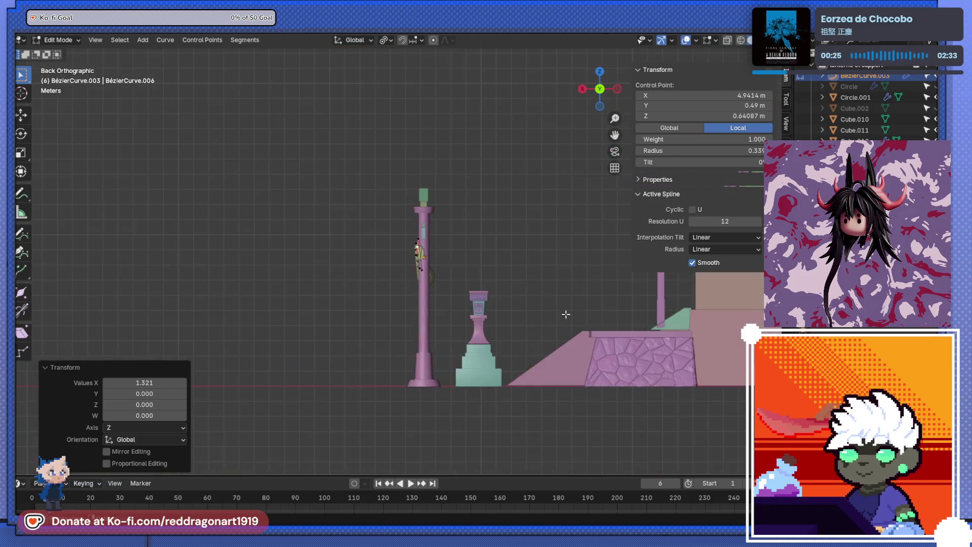
scroll(up, 3)
Step: Slightly rotate and move a control point near the tail, then deselect and return to Object Mode
click(501, 302)
key(r)
click(498, 307)
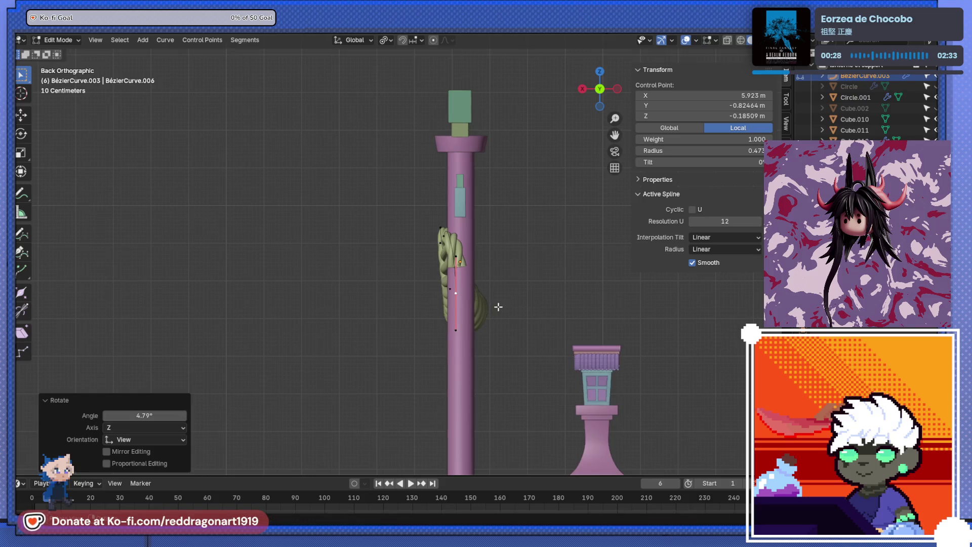
key(g)
click(488, 305)
drag(488, 305, 518, 287)
drag(489, 348, 431, 315)
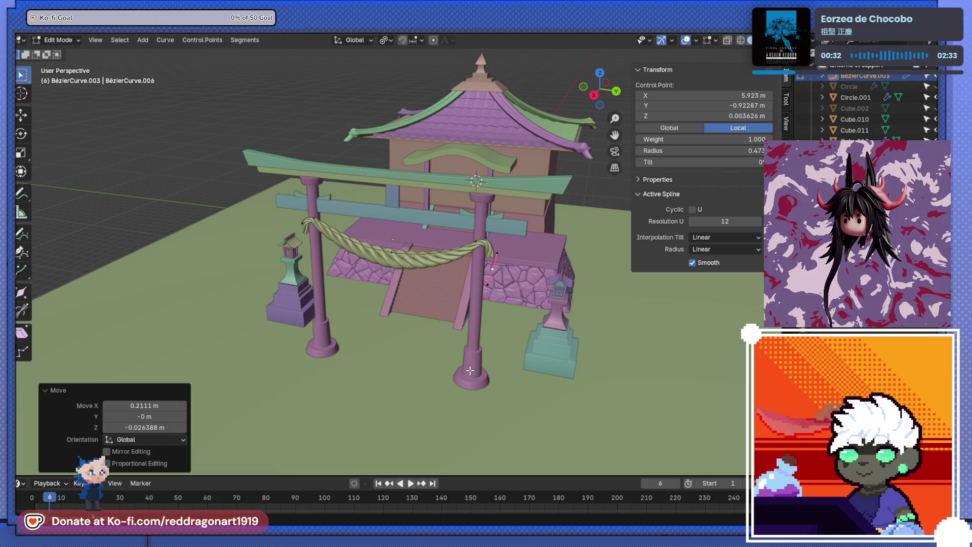
click(431, 315)
key(Tab)
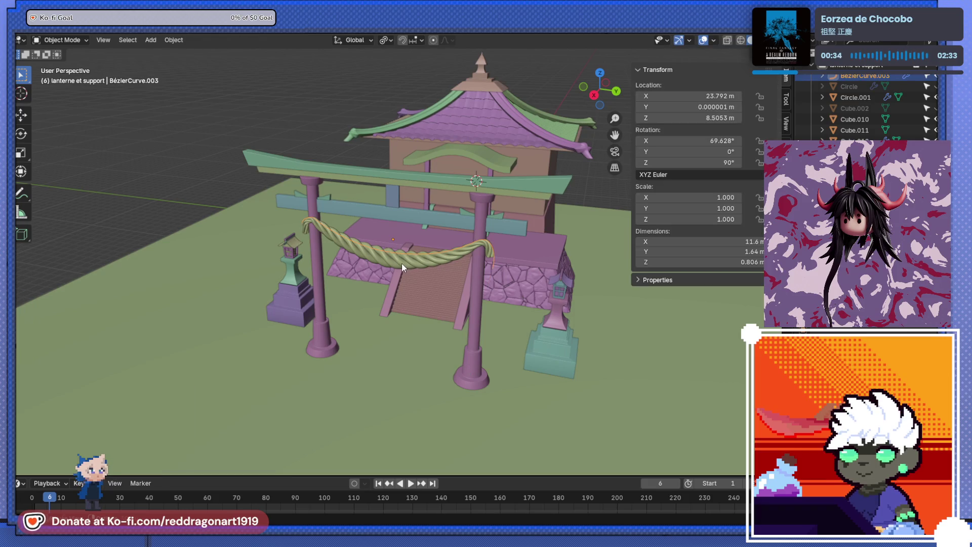
Step: Snap the 3D cursor to the rope and add a new cube there
key(shift+s)
click(403, 308)
key(shift+a)
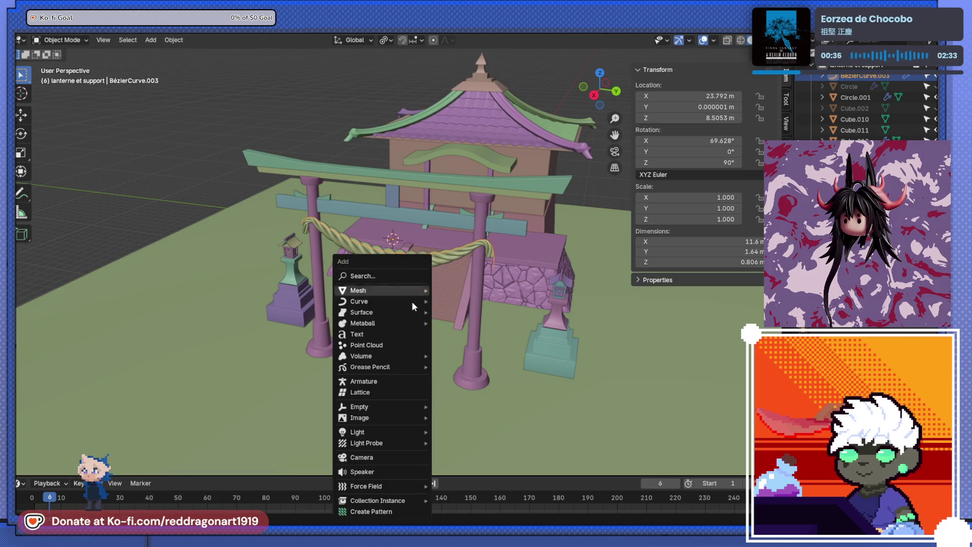
mouse_move(412, 302)
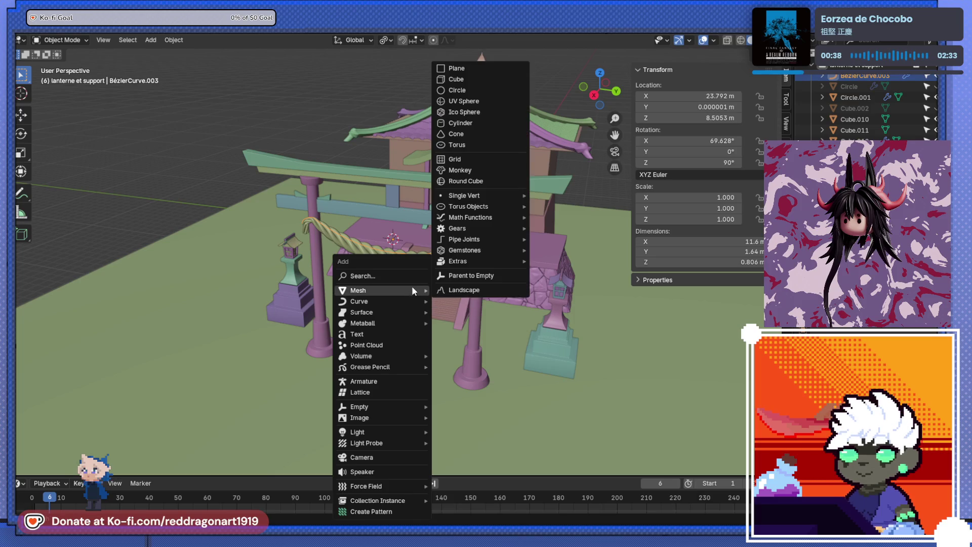
click(494, 79)
Step: Rotate the cube 45° into a diamond and scale it down to a small size
key(KP_3)
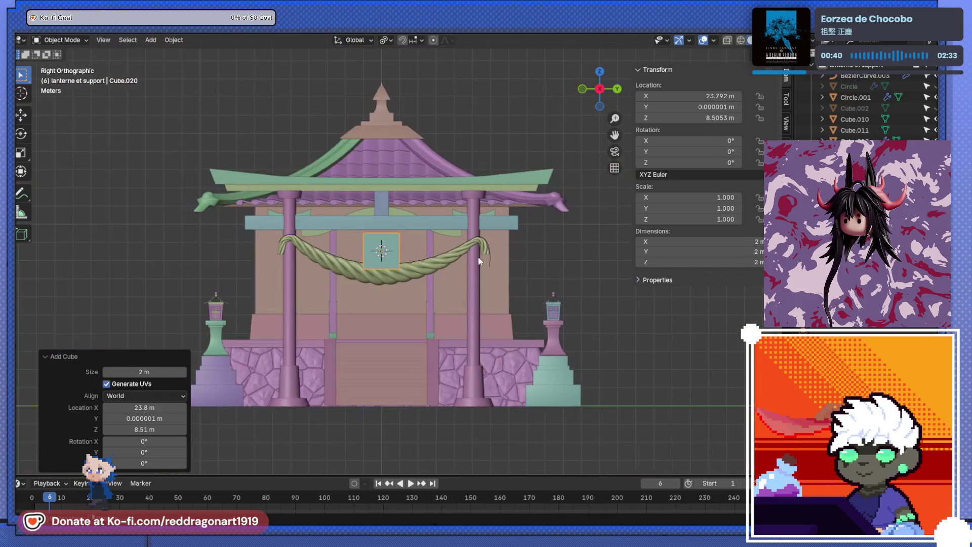
key(r)
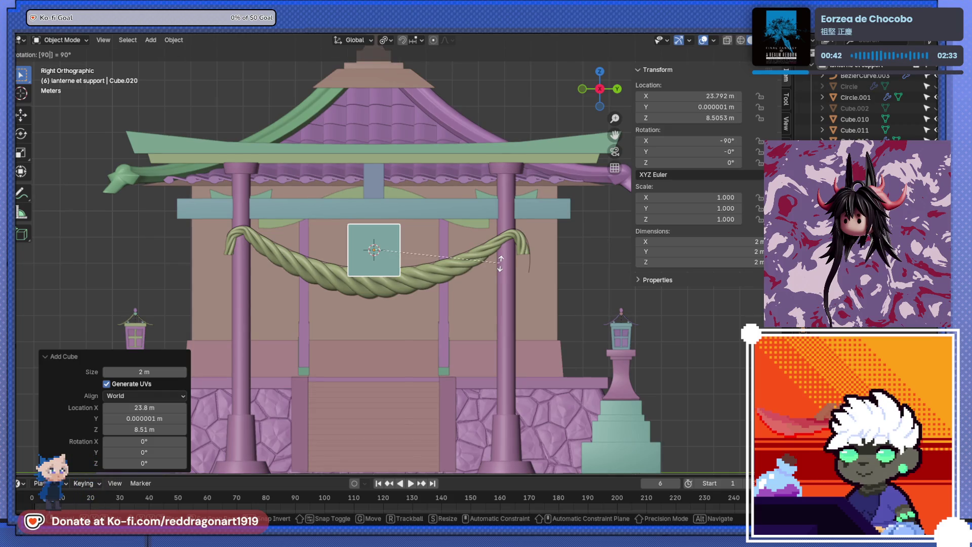
text(45)
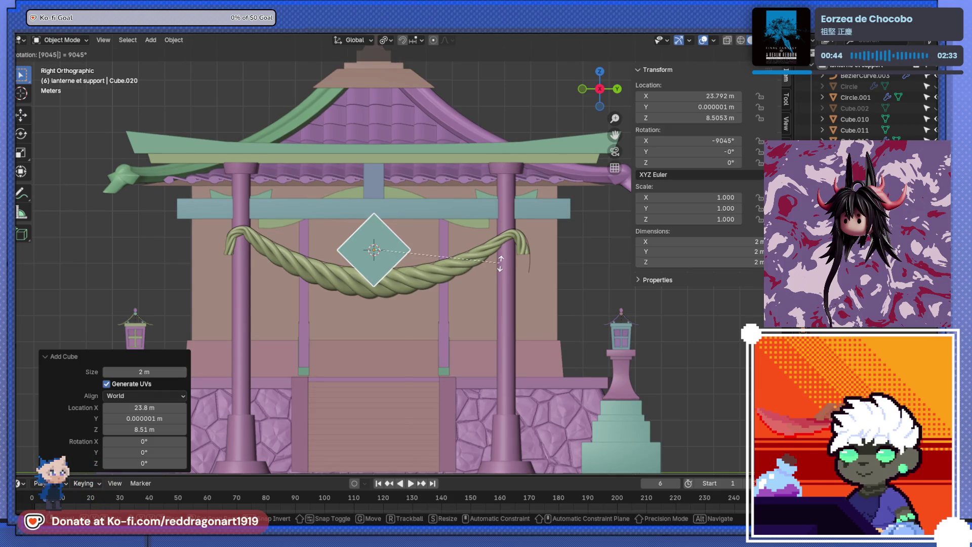
key(Return)
key(s)
click(431, 239)
key(ctrl+KP_1)
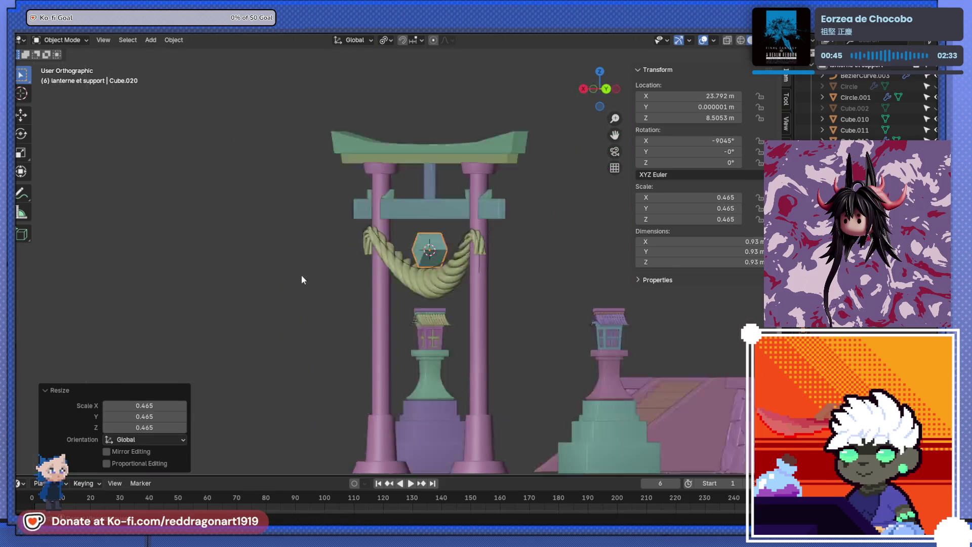
key(KP_3)
key(s)
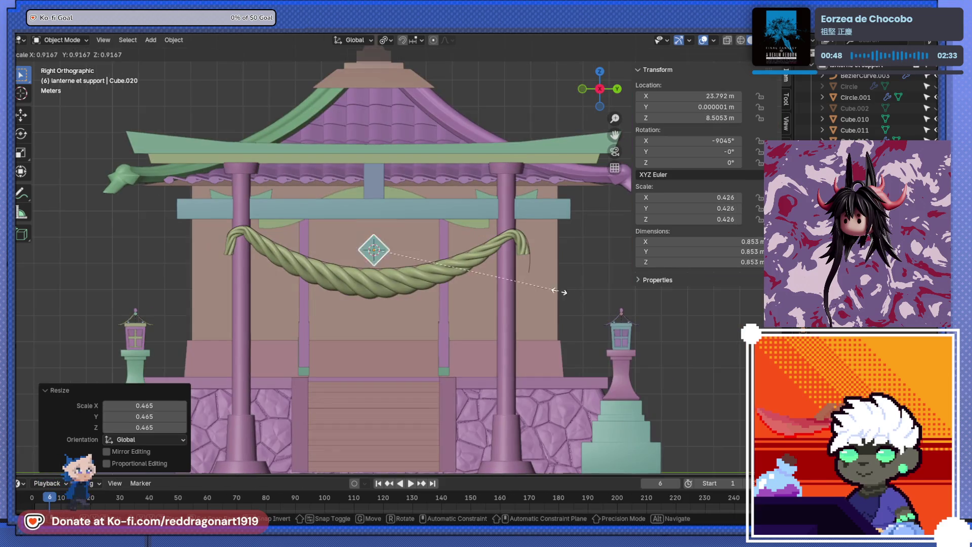
click(471, 268)
Step: Move the diamond onto the rope's right end and stretch it along X
key(g)
click(605, 270)
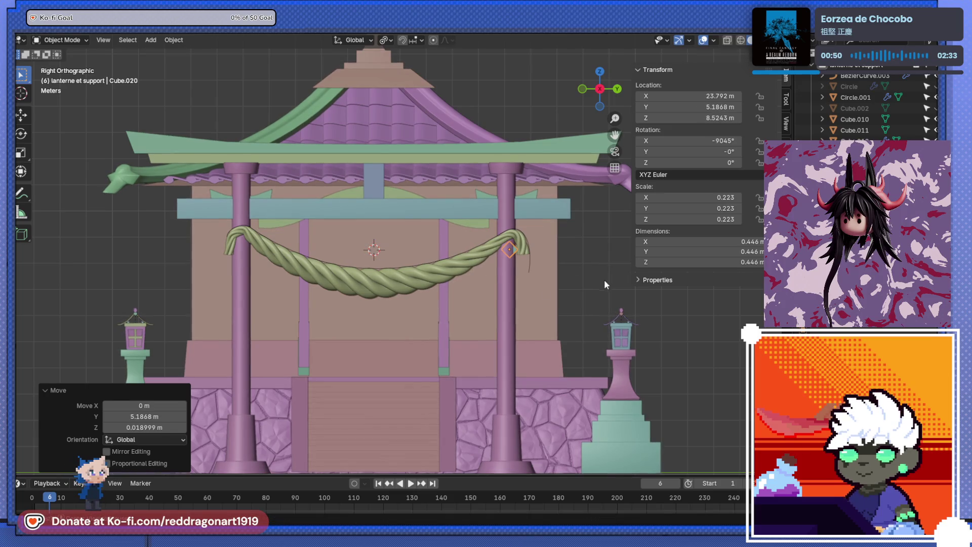
key(ctrl+KP_3)
key(s)
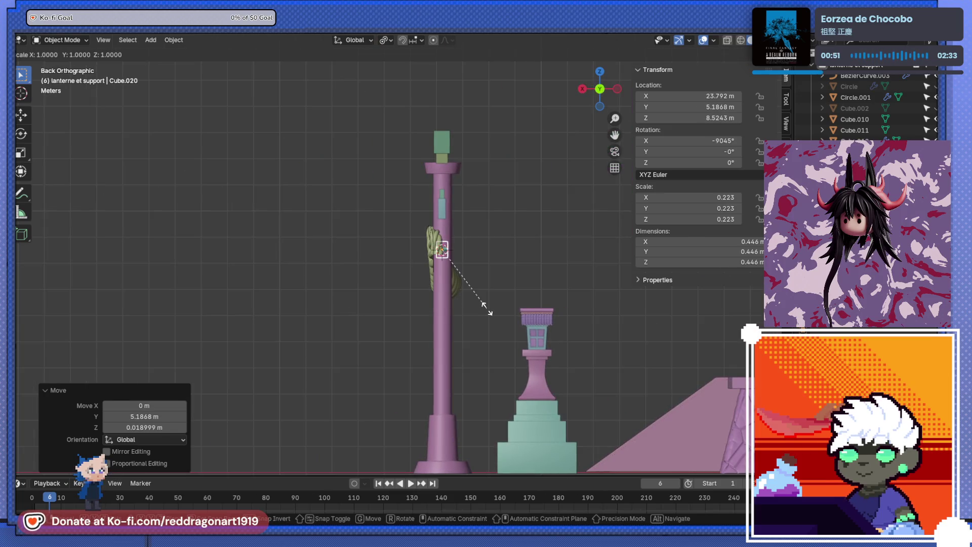
key(x)
click(724, 333)
Step: Adjust the diamond band's position on the rope next to the right pillar
key(KP_3)
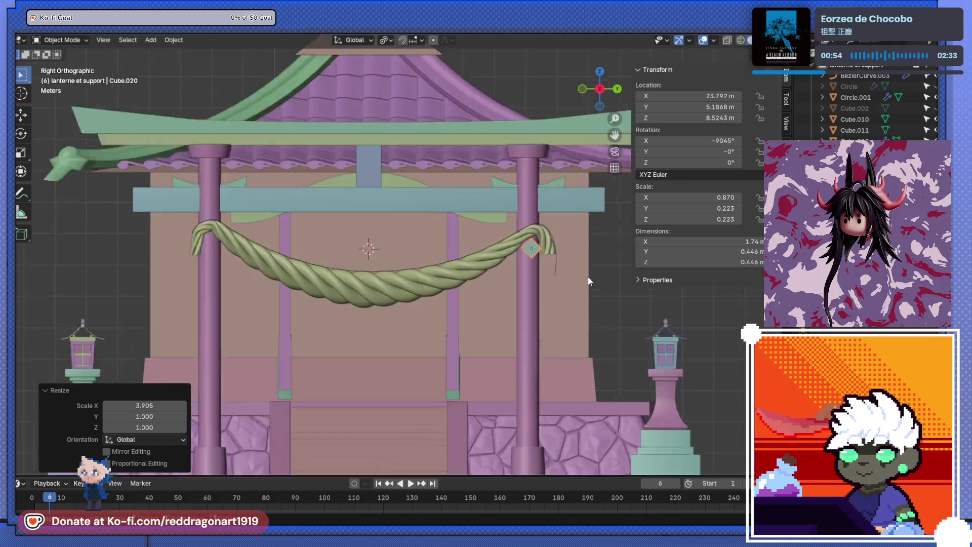
scroll(up, 3)
key(KP_Decimal)
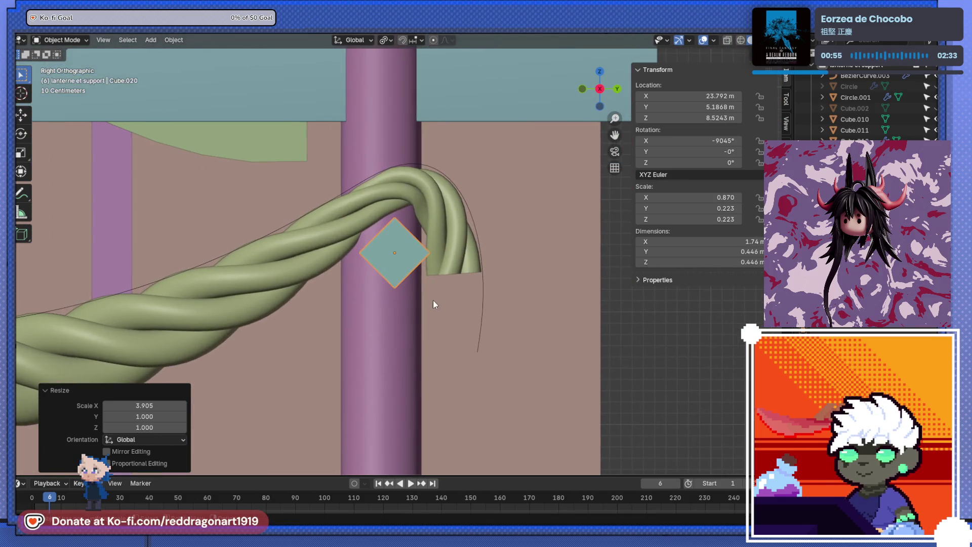
key(g)
click(414, 260)
drag(413, 260, 454, 259)
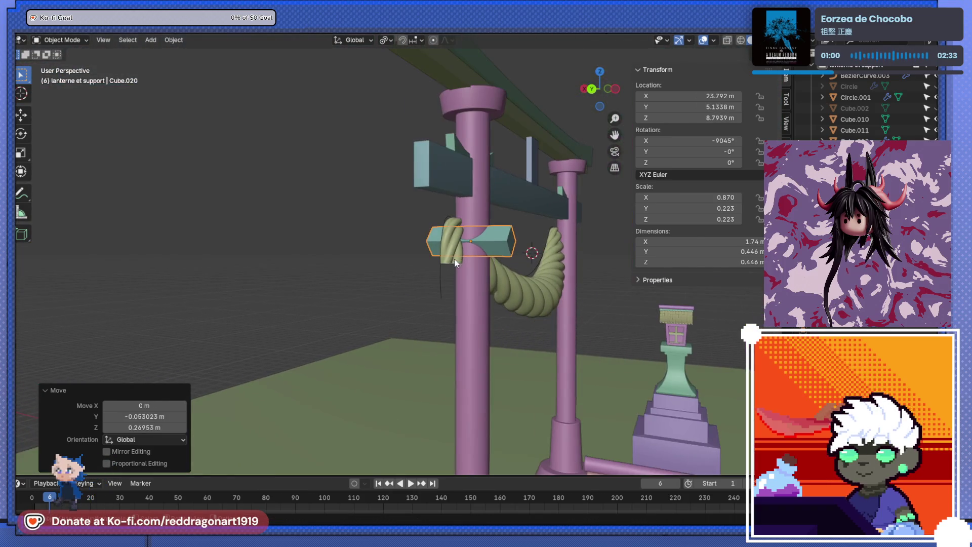
key(KP_Decimal)
scroll(down, 3)
drag(360, 278, 506, 287)
drag(439, 282, 409, 318)
scroll(up, 3)
scroll(down, 3)
Step: Check how the band wraps the rope using the X-ray see-through view
key(Tab)
key(alt+z)
key(Tab)
key(alt+z)
scroll(up, 3)
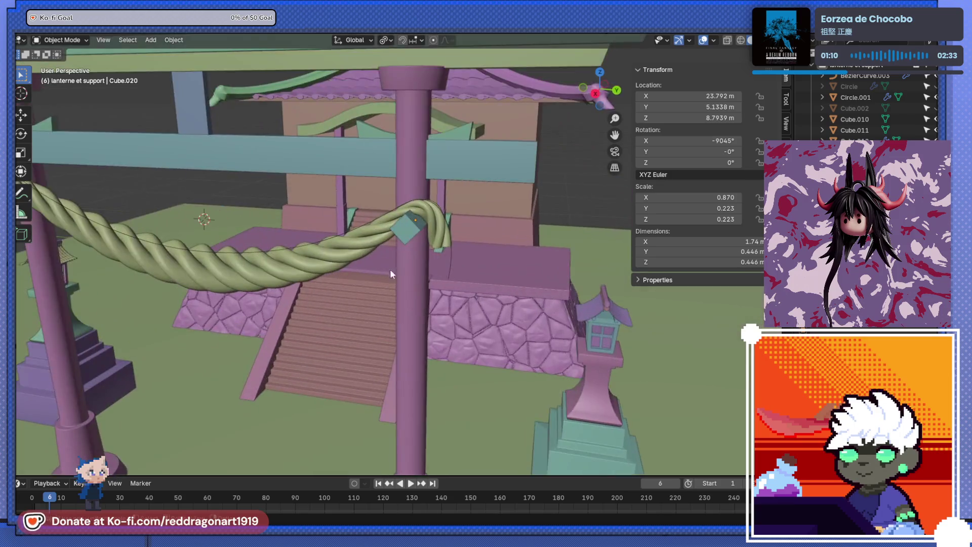
Step: Orbit and zoom around the torii to inspect the rope ends and wrap bands
drag(390, 269, 449, 232)
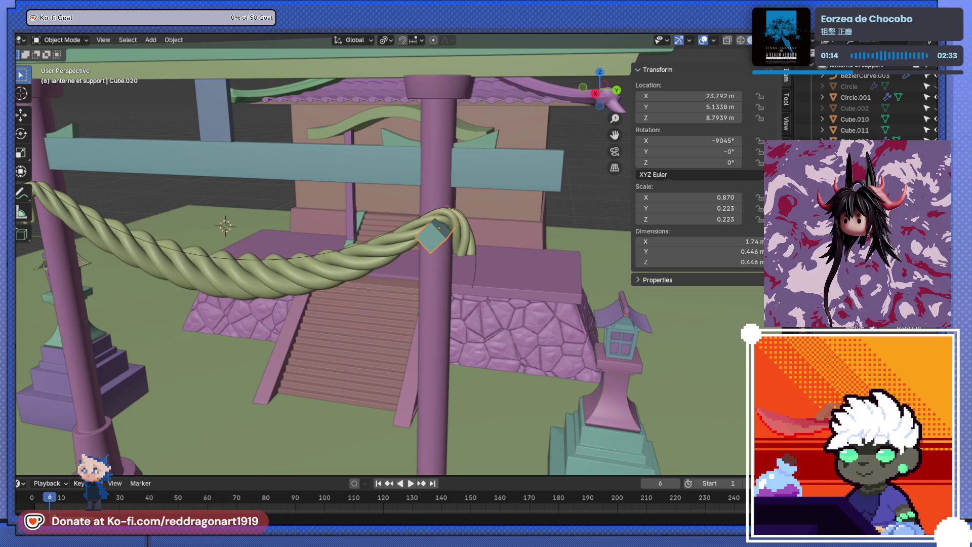
scroll(down, 3)
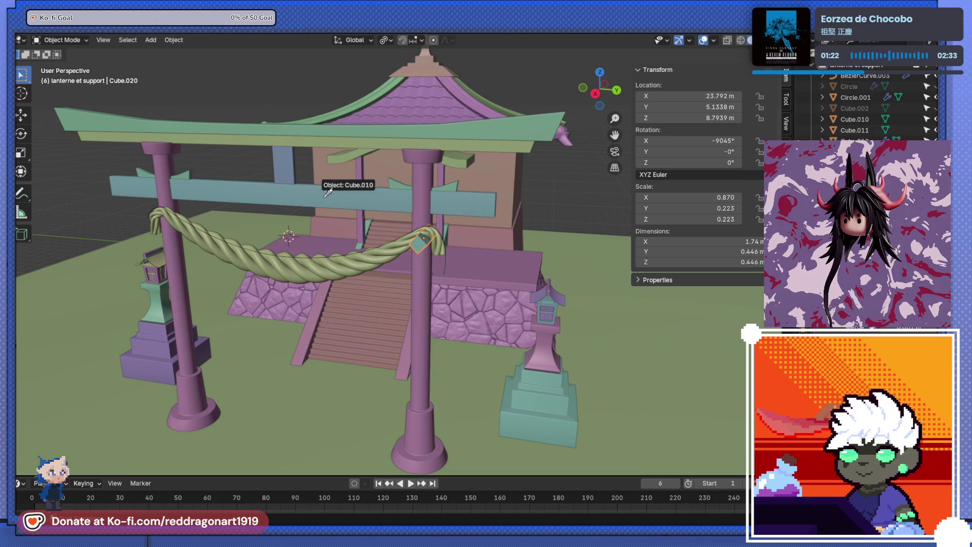
scroll(down, 3)
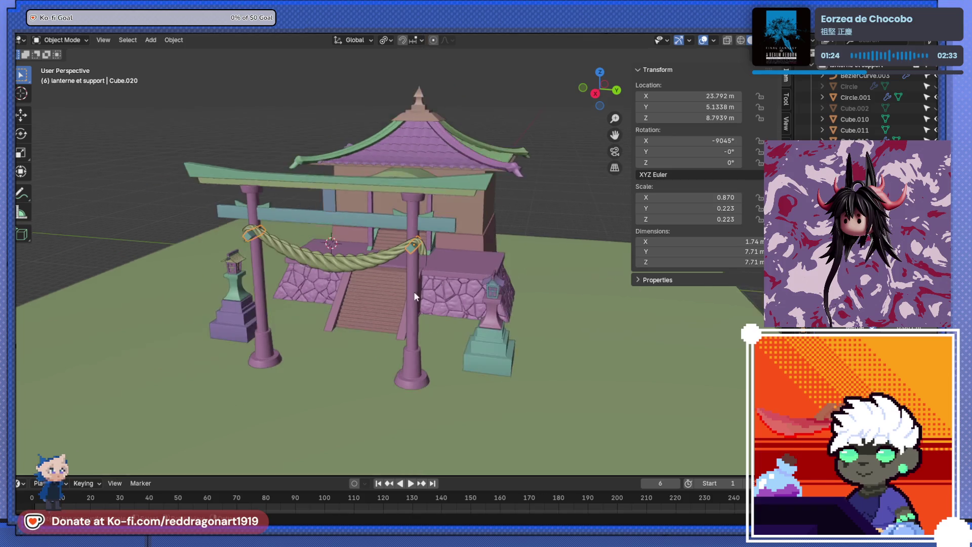
drag(519, 230, 512, 263)
scroll(up, 3)
drag(451, 317, 569, 287)
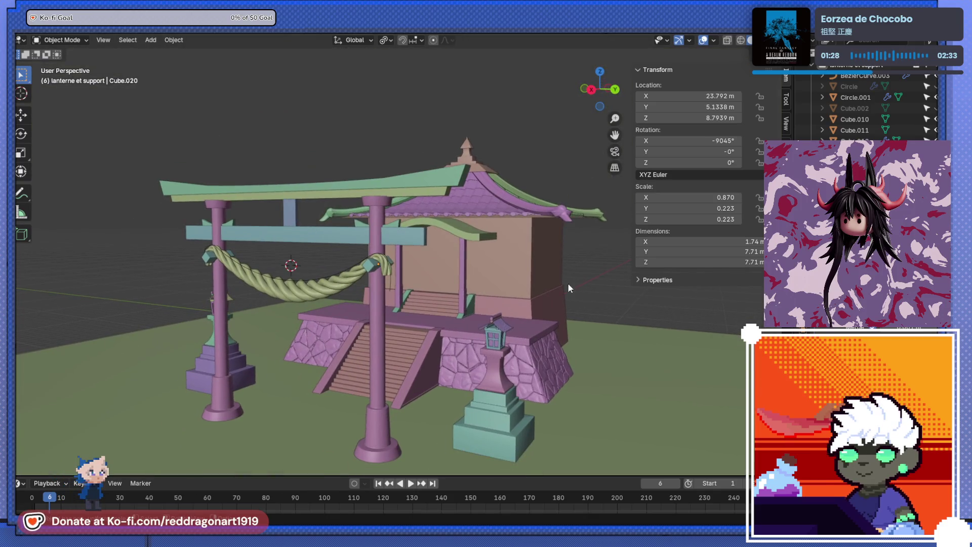
Step: Select the shrine's main body and snap the 3D cursor to it
click(474, 281)
drag(473, 281, 491, 294)
key(shift+s)
click(480, 349)
Step: Reset the 3D cursor to the world origin and view the scene from above
drag(478, 347, 406, 290)
key(shift+s)
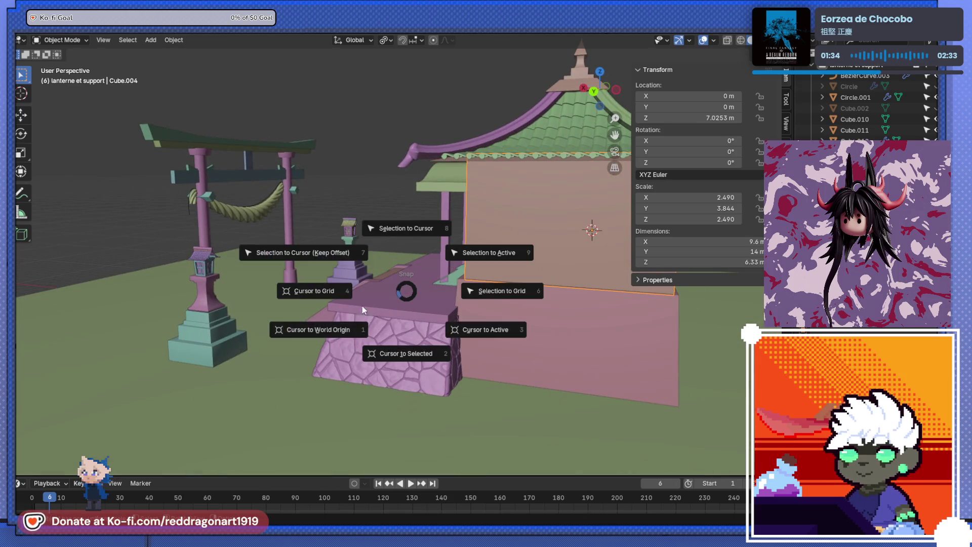
click(336, 335)
drag(336, 335, 459, 308)
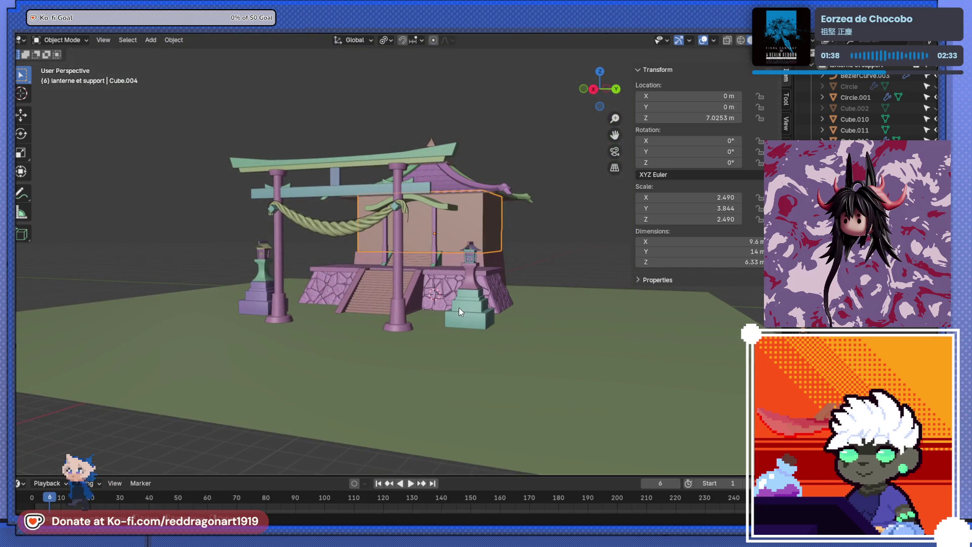
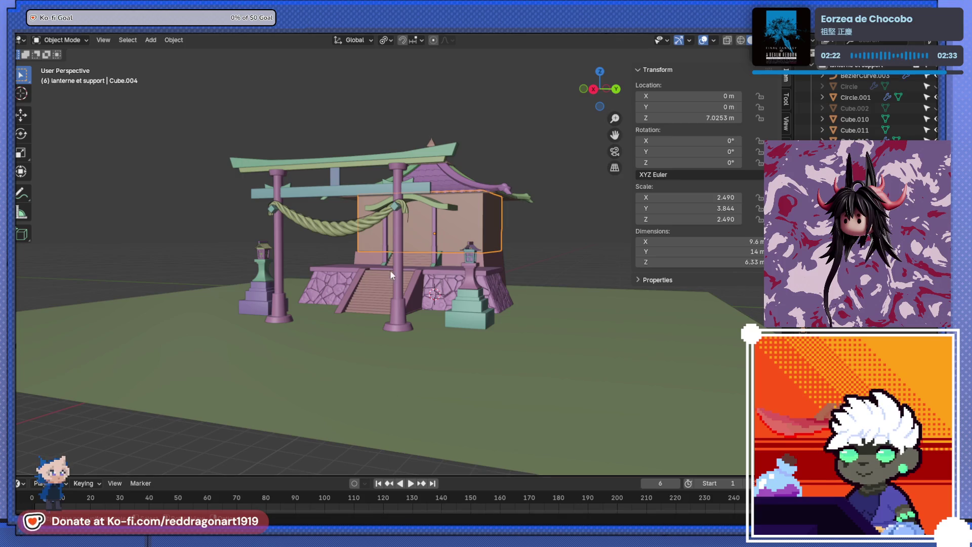
Step: Add a cube at the origin, then delete it
scroll(down, 3)
drag(390, 269, 437, 298)
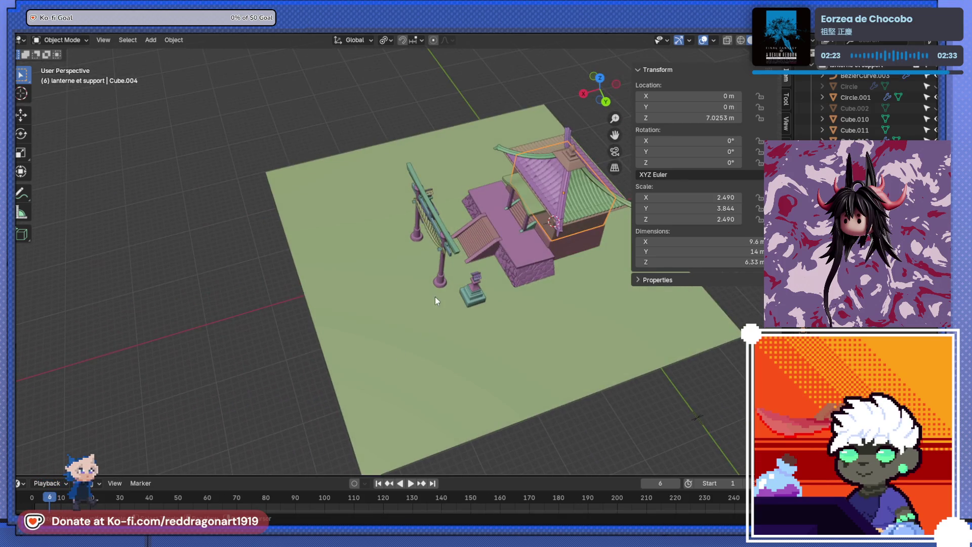
key(shift+a)
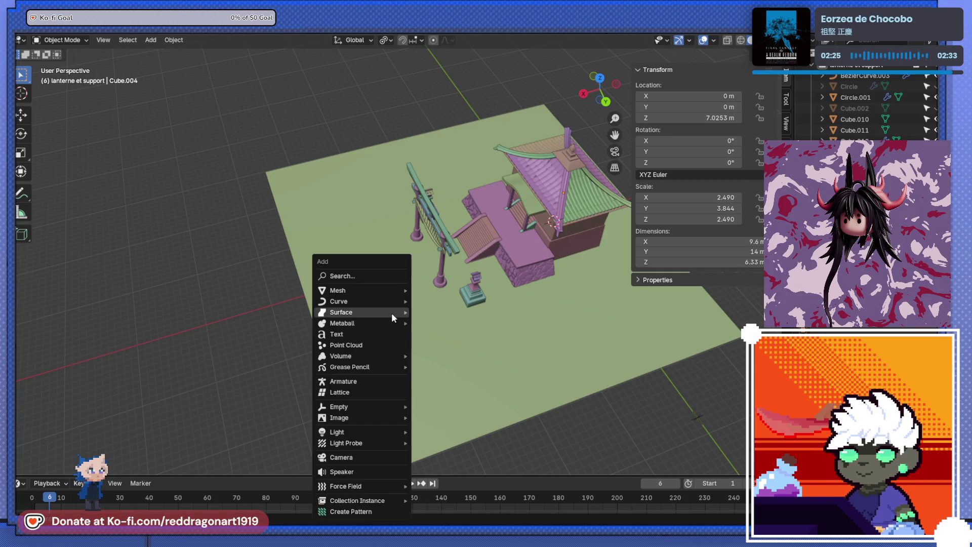
mouse_move(390, 291)
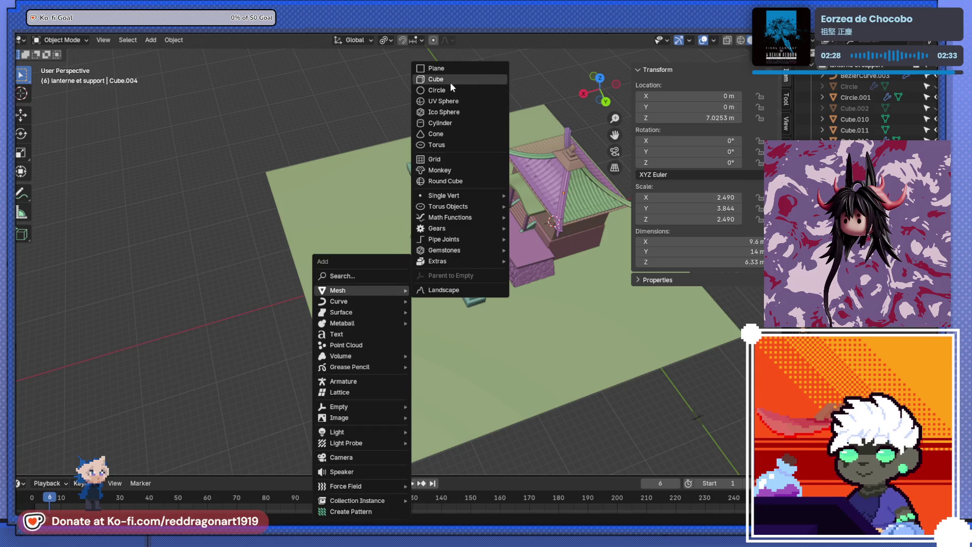
click(451, 80)
key(x)
click(586, 252)
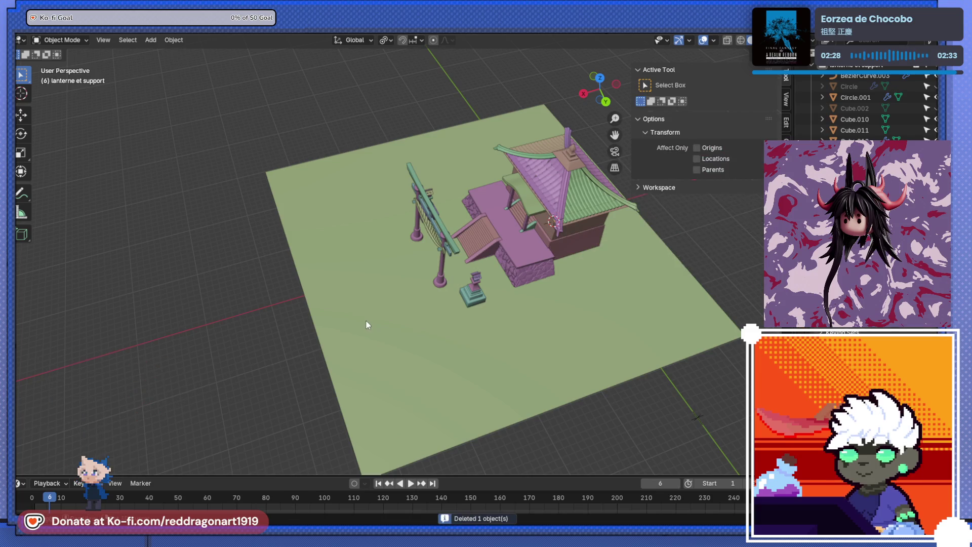
Step: Add a plane and scale it to 10.568
key(shift+a)
mouse_move(360, 291)
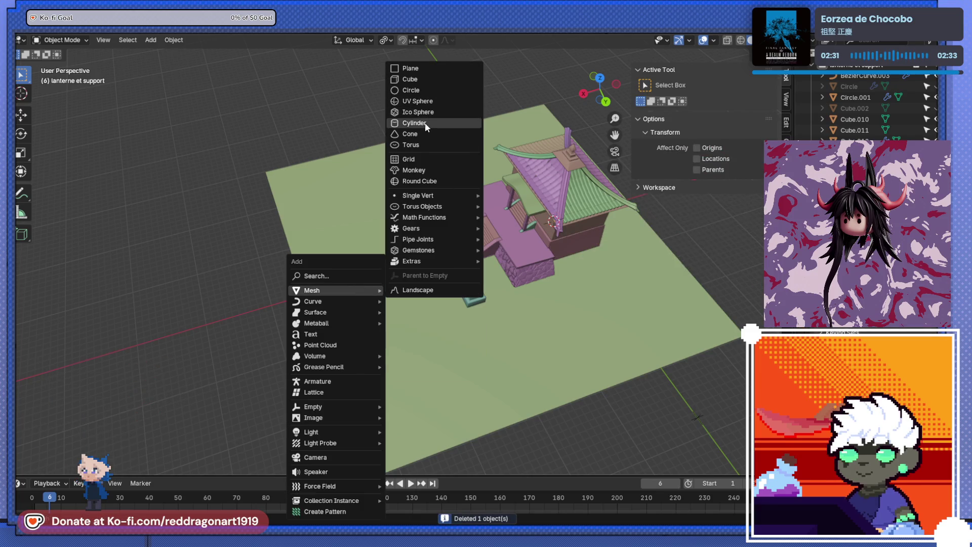
click(411, 69)
key(s)
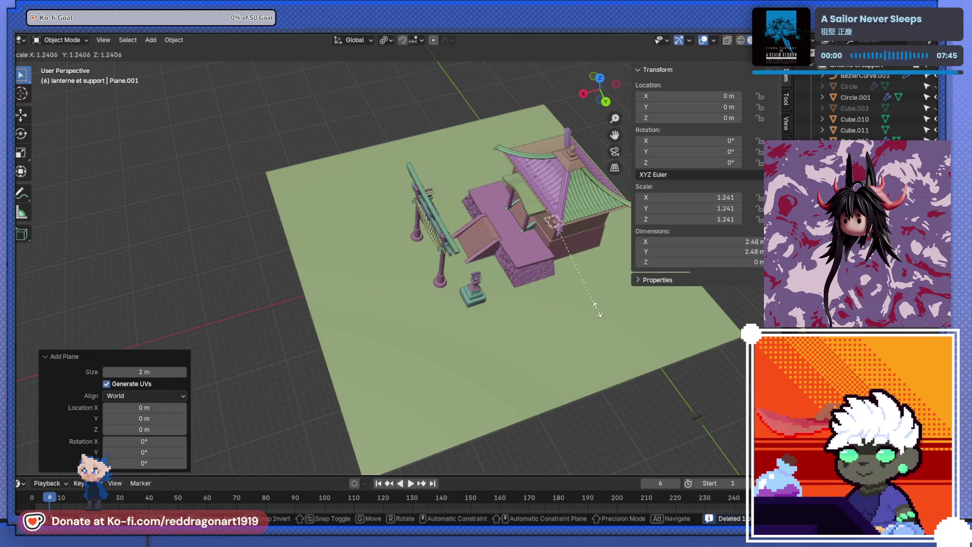
click(456, 481)
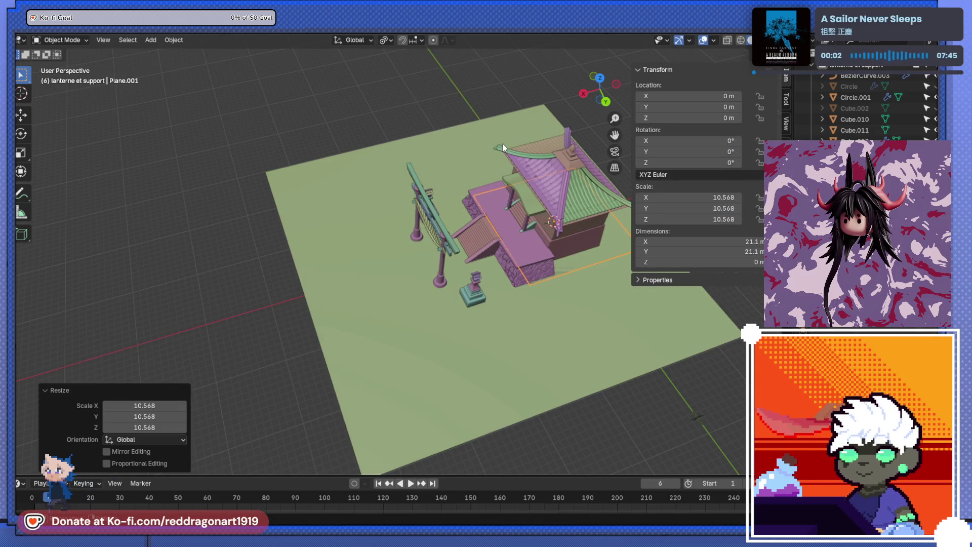
Step: Move the plane along X to about 66.851 m, beside the shrine
key(g)
key(x)
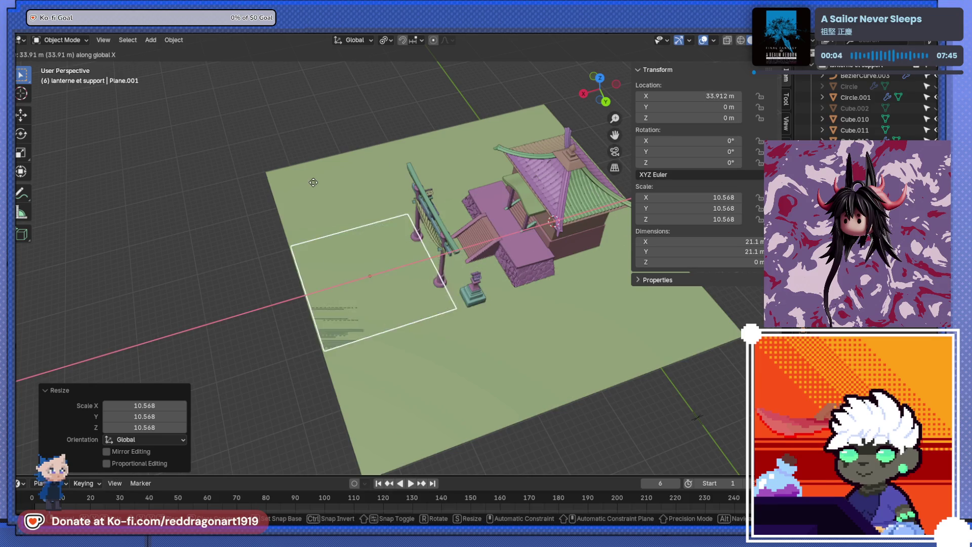
click(329, 190)
key(g)
key(x)
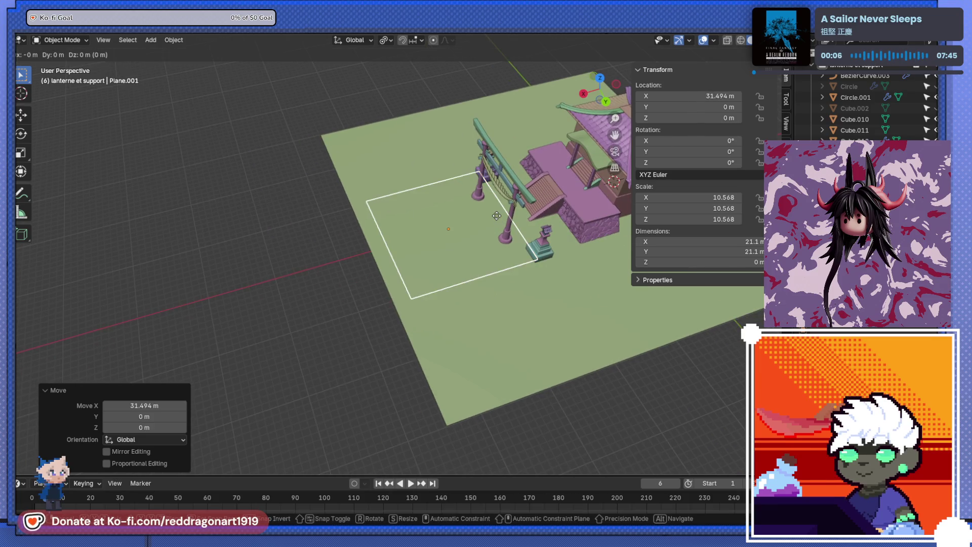
click(329, 286)
drag(329, 286, 496, 263)
Step: In Edit Mode, add six evenly centred vertical loop cuts across the plane
key(KP_Decimal)
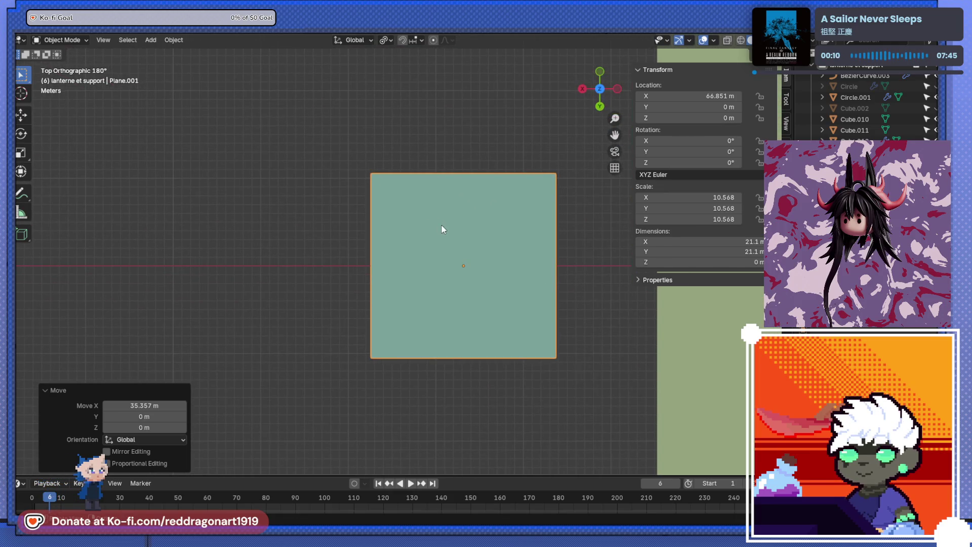
key(Tab)
key(ctrl+r)
scroll(up, 3)
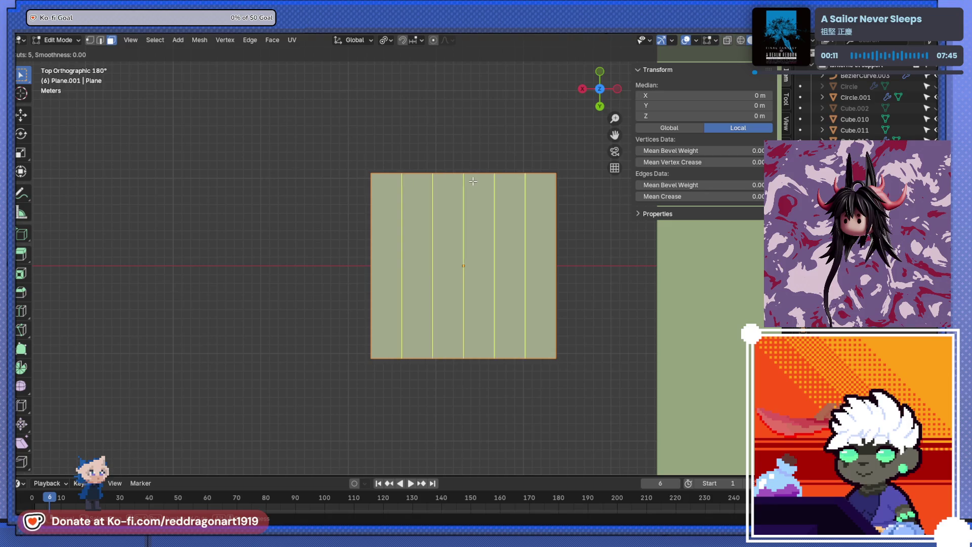
scroll(down, 3)
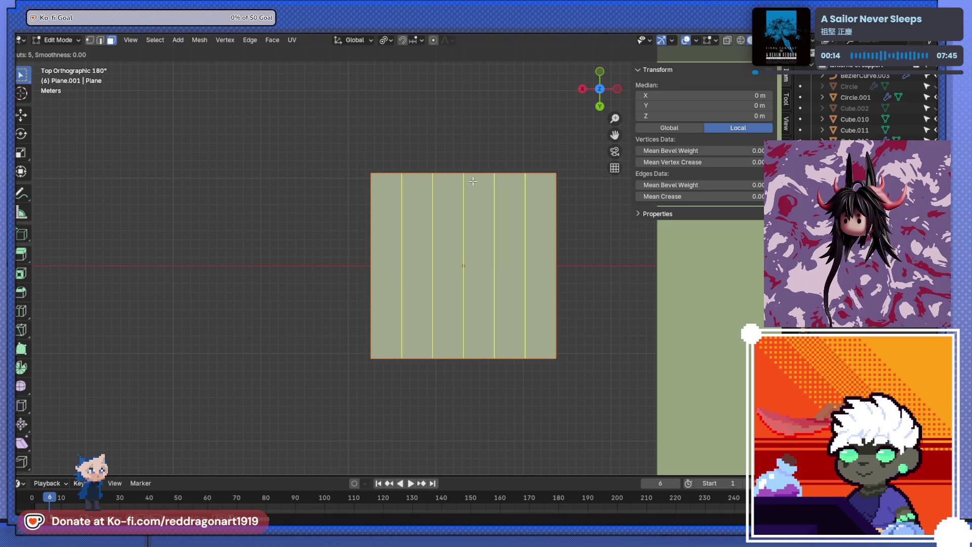
scroll(up, 3)
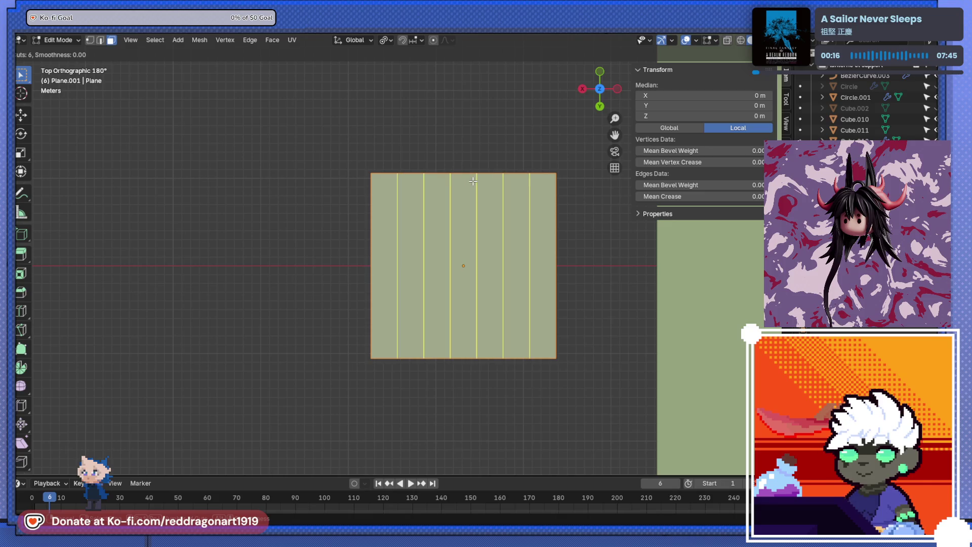
click(473, 181)
right_click(495, 221)
Step: Add six evenly centred horizontal loop cuts to complete the 7×7 grid
key(ctrl+r)
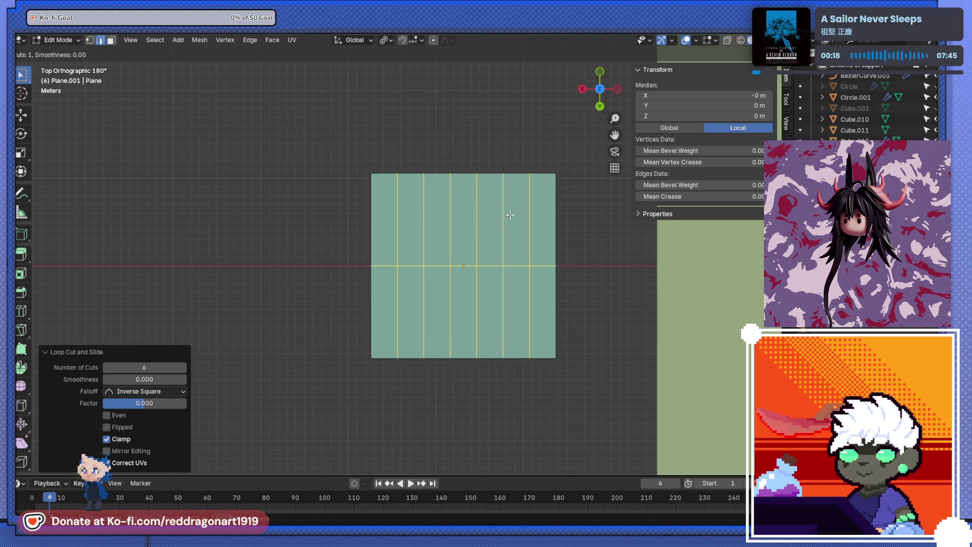
scroll(up, 3)
scroll(up, 3)
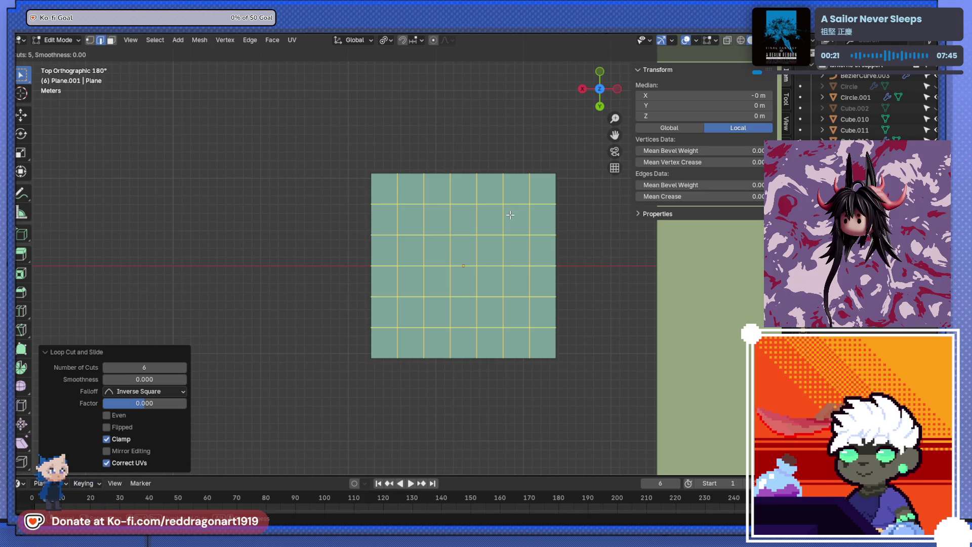
scroll(up, 3)
click(510, 215)
right_click(509, 215)
drag(509, 215, 463, 198)
Step: Select the whole grid and extrude it upward into a slab
key(a)
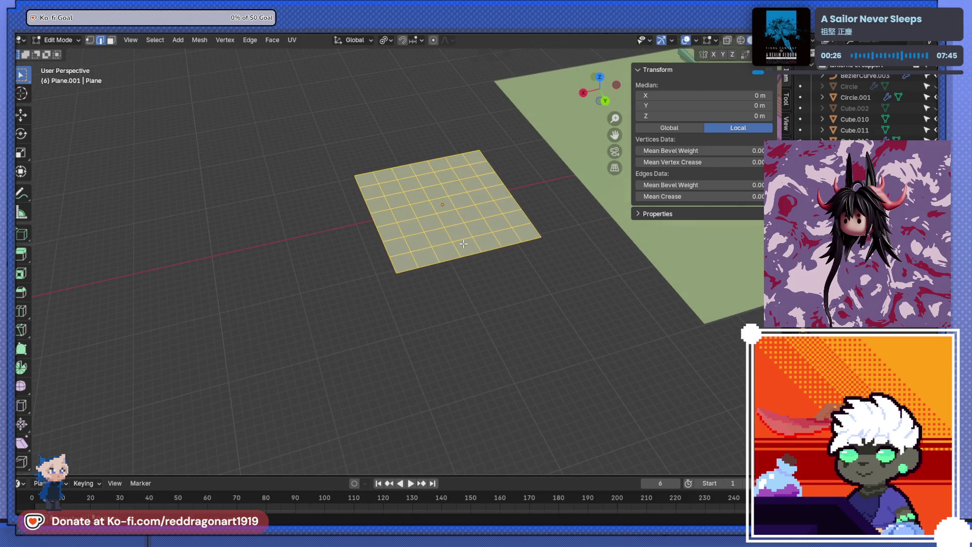
key(e)
click(464, 224)
scroll(down, 3)
scroll(up, 3)
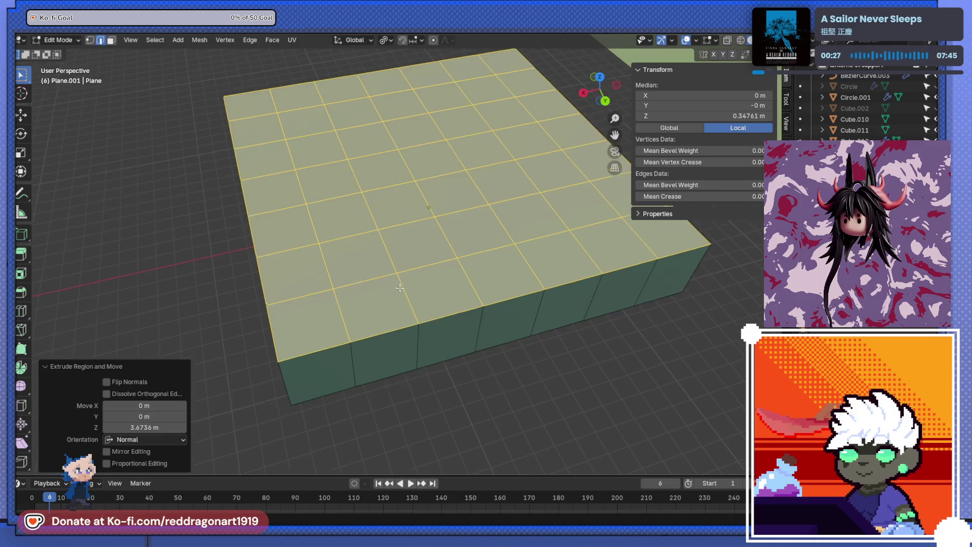
scroll(down, 3)
scroll(up, 3)
key(a)
drag(414, 282, 430, 295)
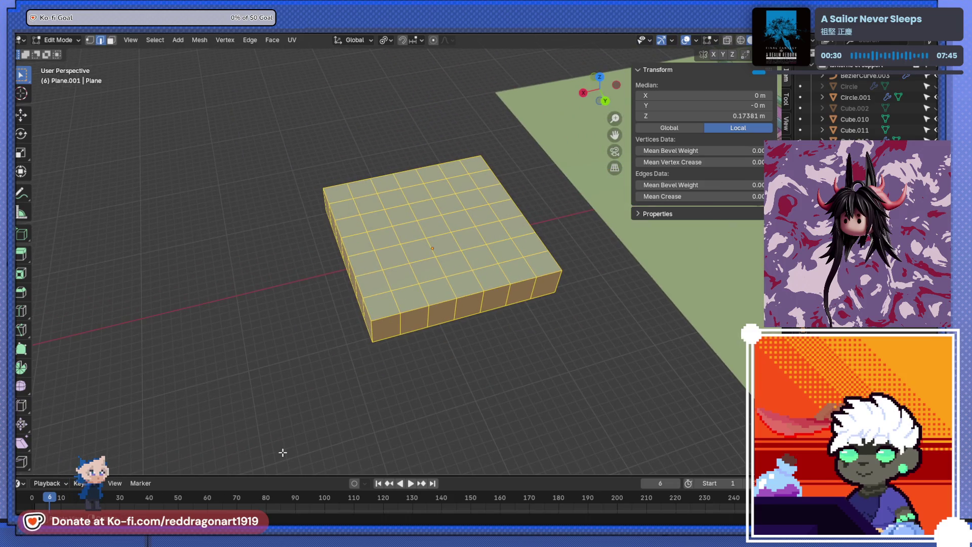
Step: Try randomizing the slab's vertices from the Mesh menu, then undo it
click(272, 41)
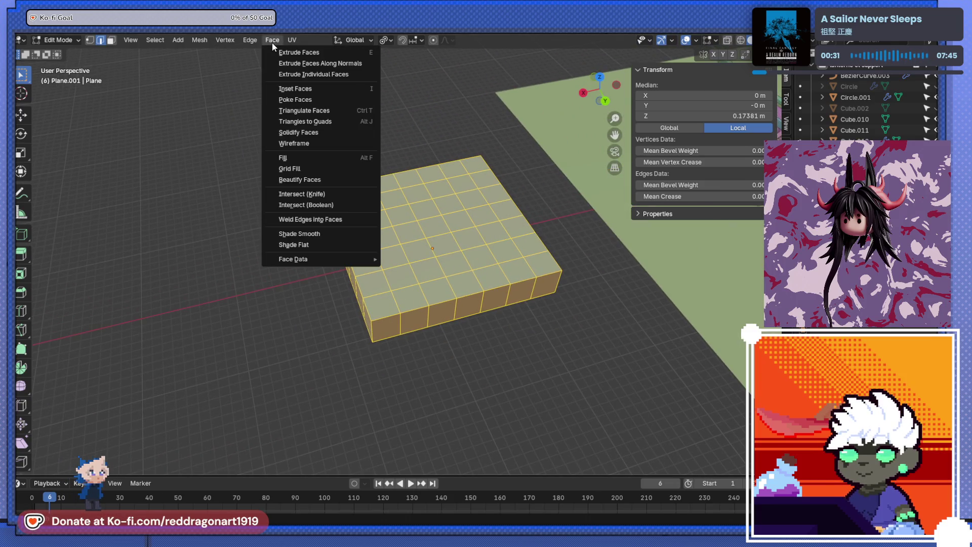
key(ctrl+e)
click(423, 232)
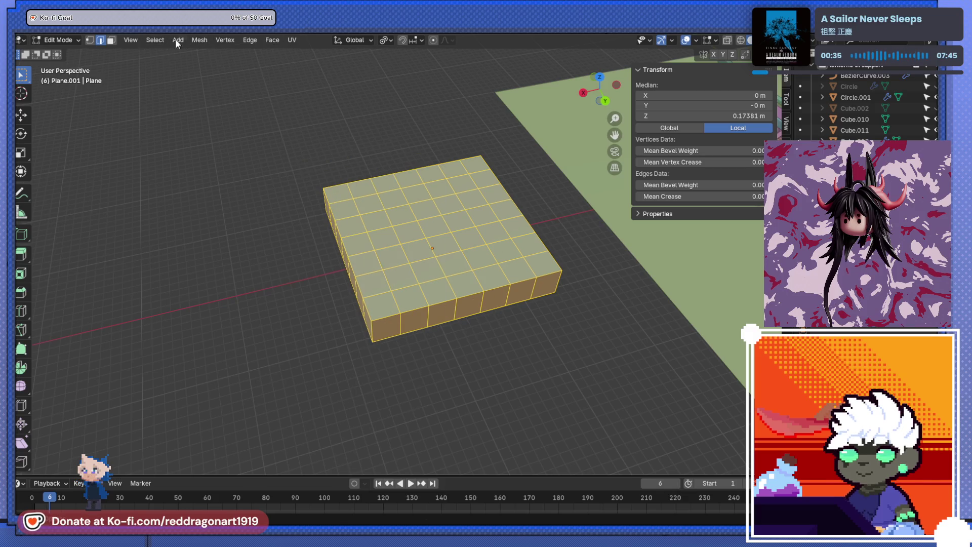
click(199, 41)
mouse_move(219, 53)
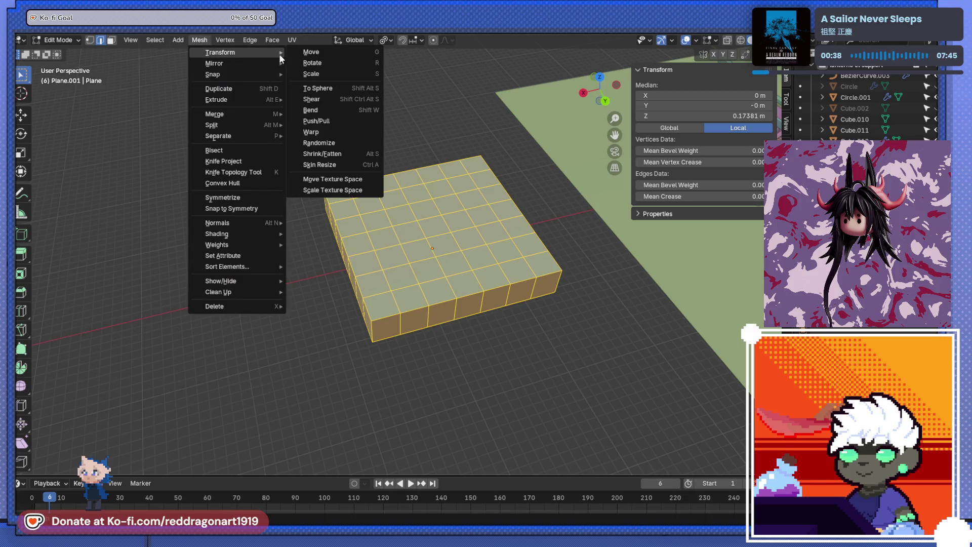
click(324, 143)
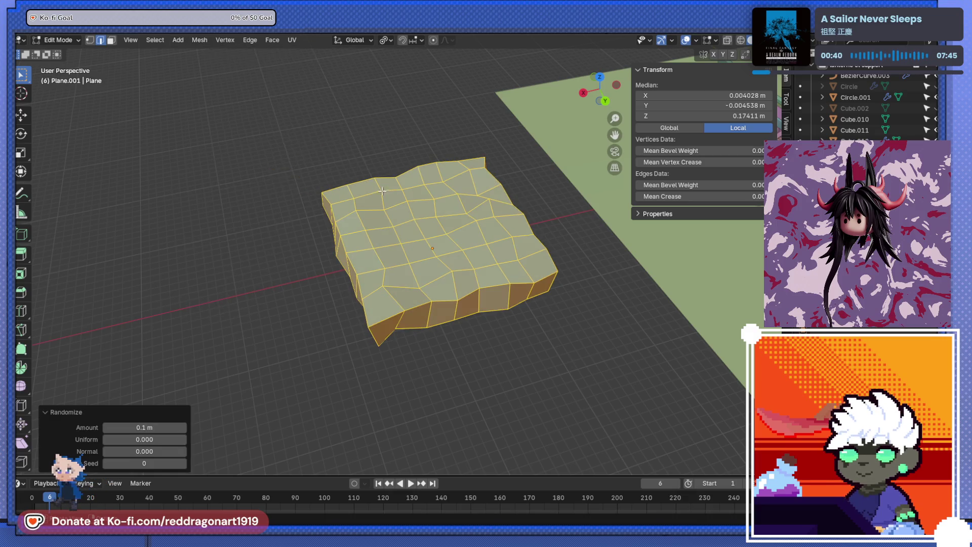
drag(382, 191, 355, 152)
key(ctrl+z)
drag(334, 314, 319, 396)
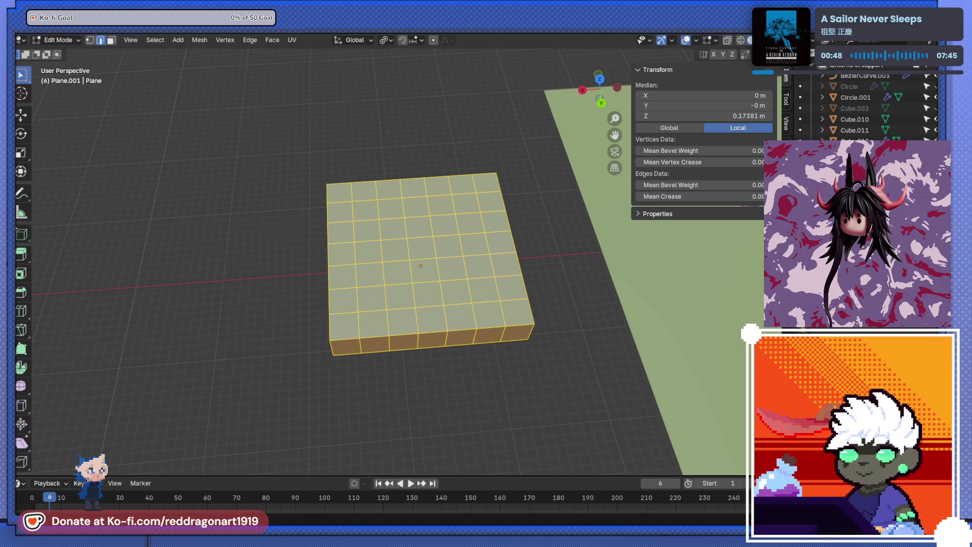
Step: Delete the slab in Object Mode, then undo the deletion
key(Tab)
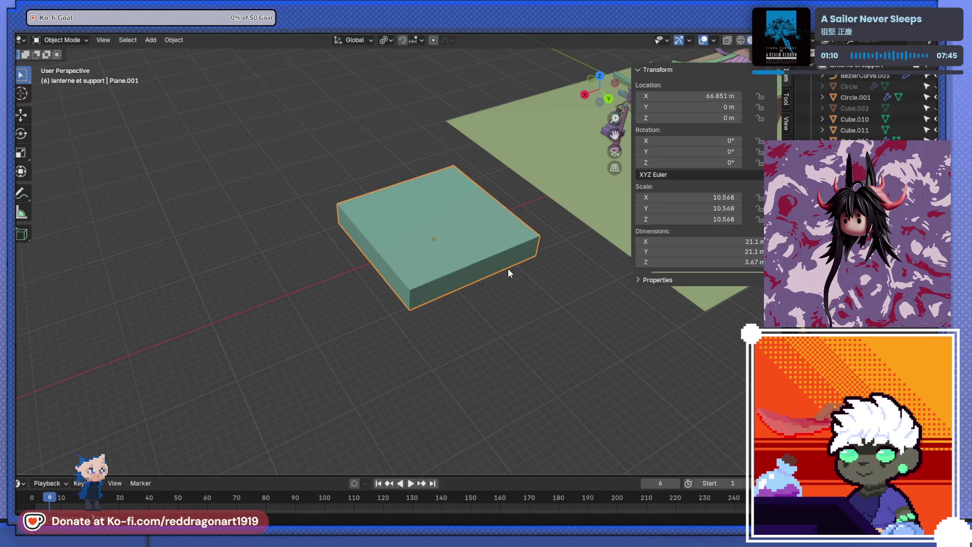
key(x)
click(497, 269)
key(ctrl+a)
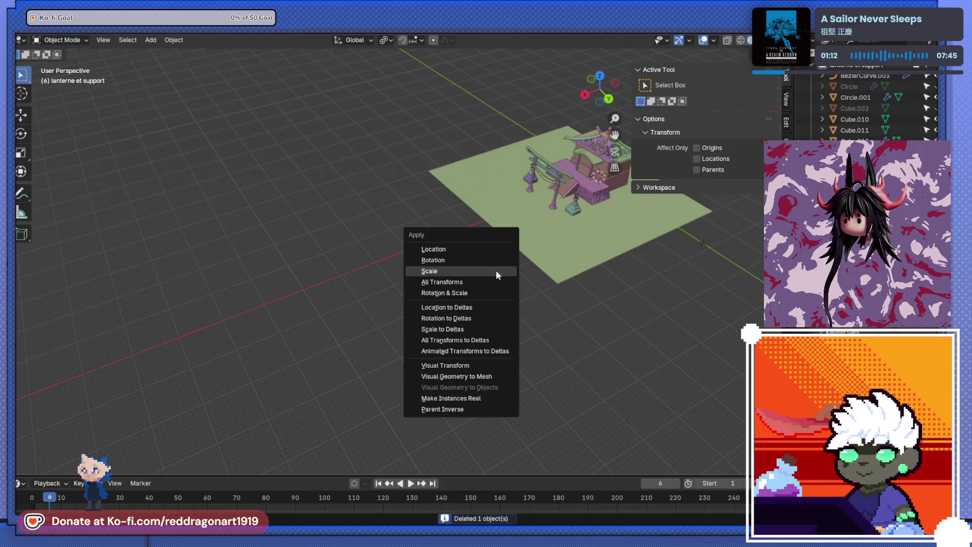
key(ctrl+z)
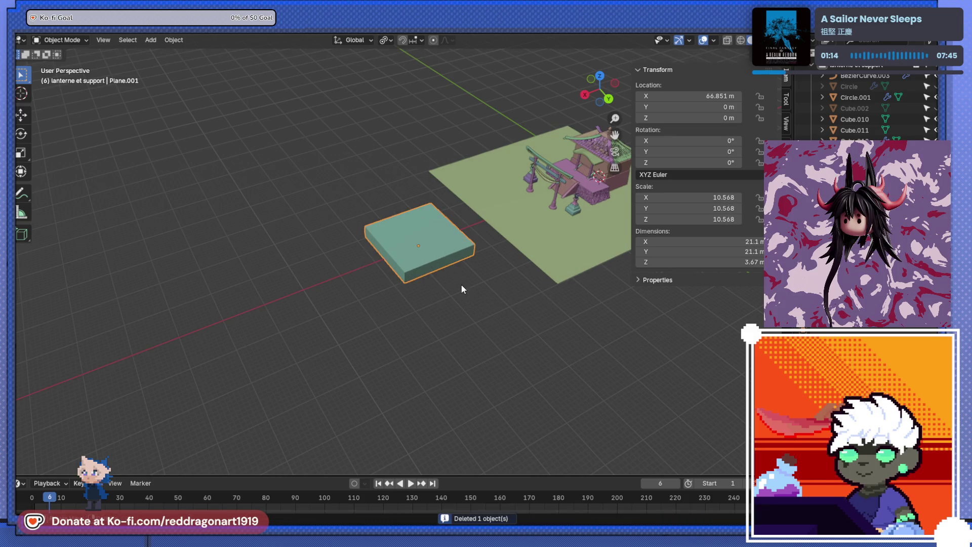
Step: Snap the 3D cursor to the box, delete the box, and add a new cube there
key(shift+s)
click(462, 289)
key(x)
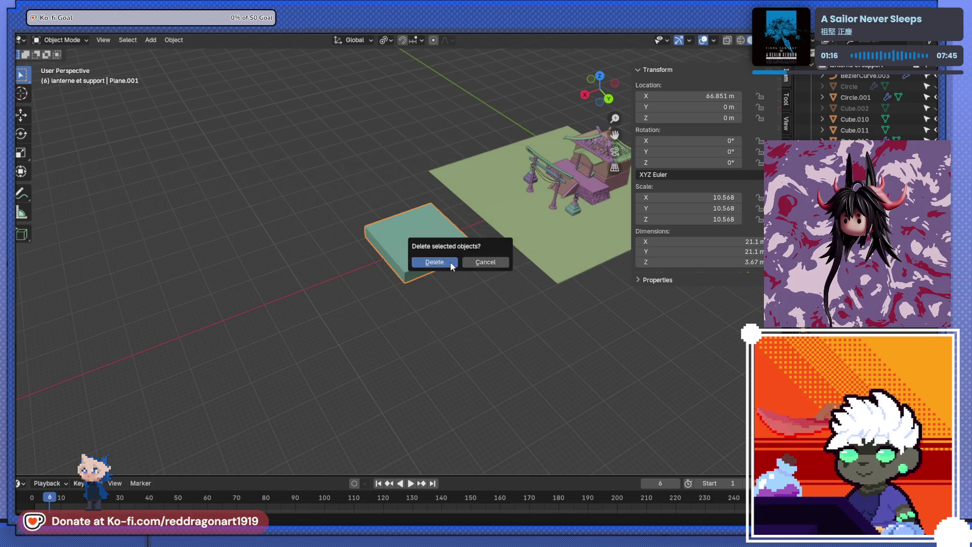
click(450, 261)
key(shift+a)
click(458, 273)
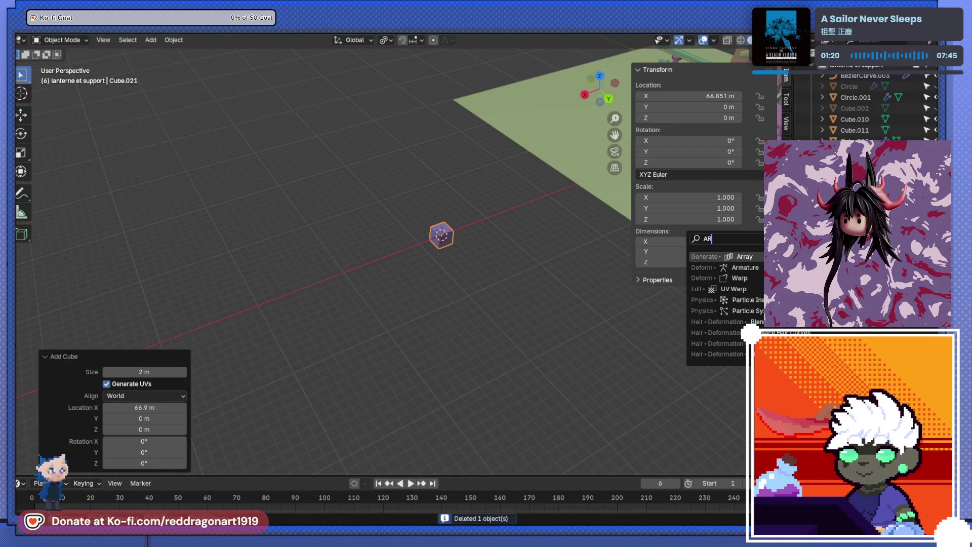
Step: Scale the cube along X by 2, 2 and 1.5 to reach 12 m length
key(s)
key(x)
key(2)
key(Return)
drag(574, 203, 495, 275)
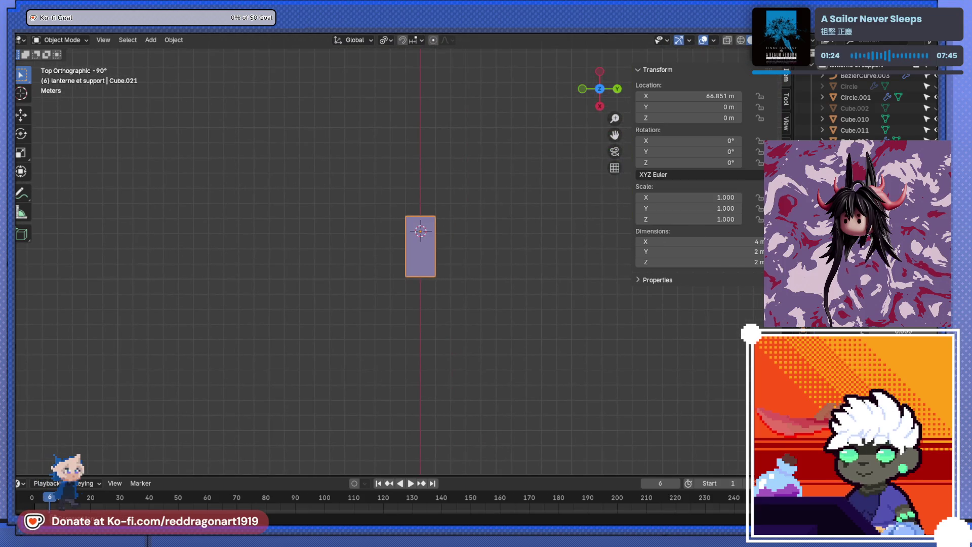
key(s)
key(x)
key(2)
key(Return)
key(s)
key(x)
key(1.5)
key(Return)
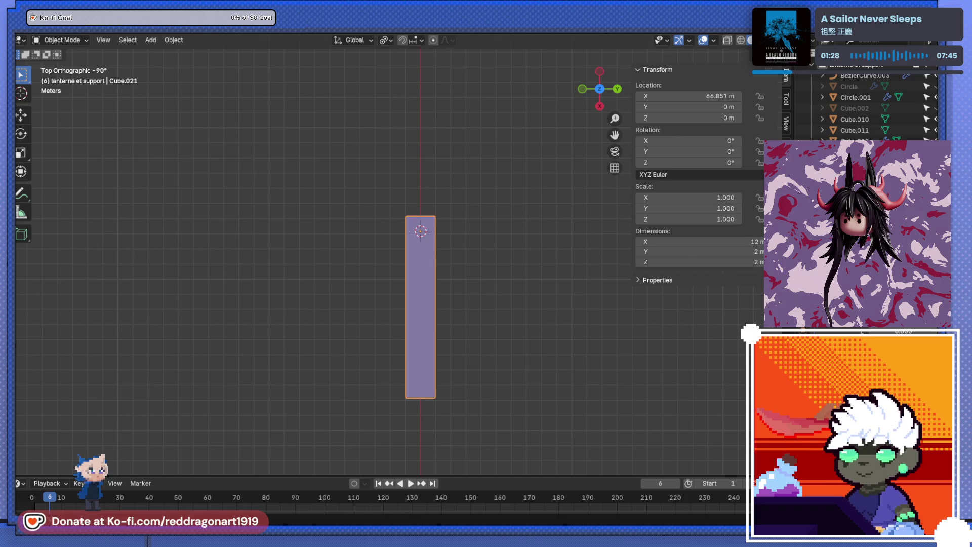
Step: Add an Array modifier via the AR search, then undo those changes
key(ctrl+shift+a)
text(AR)
key(Return)
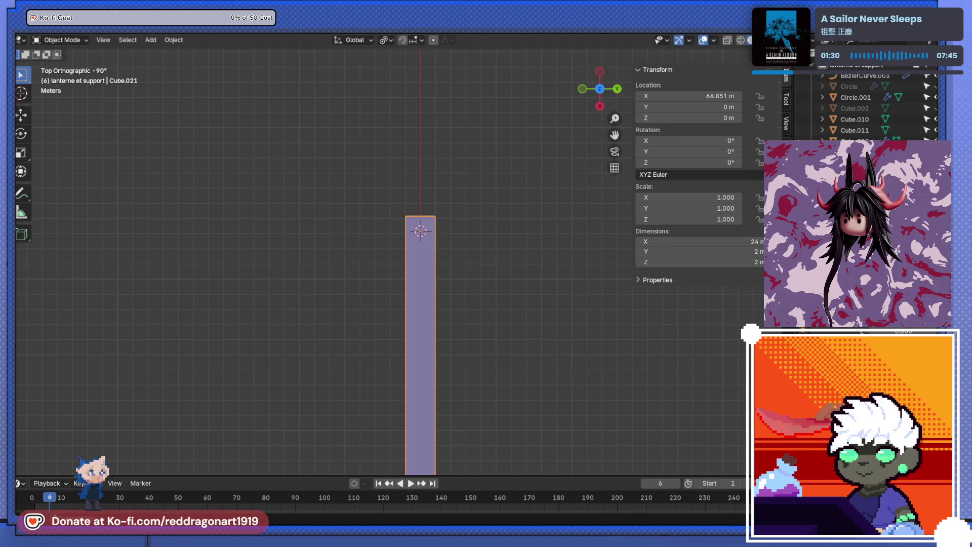
key(ctrl+z)
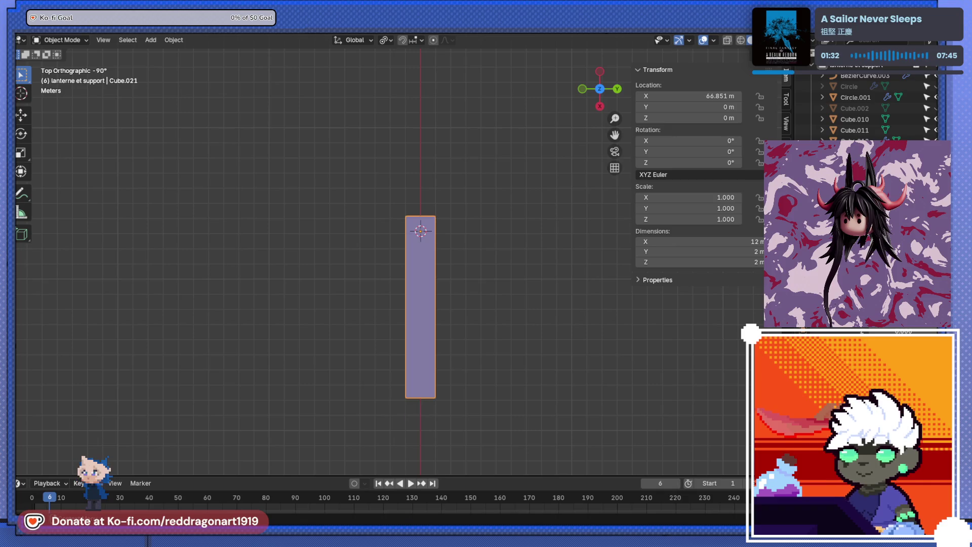
key(ctrl+z)
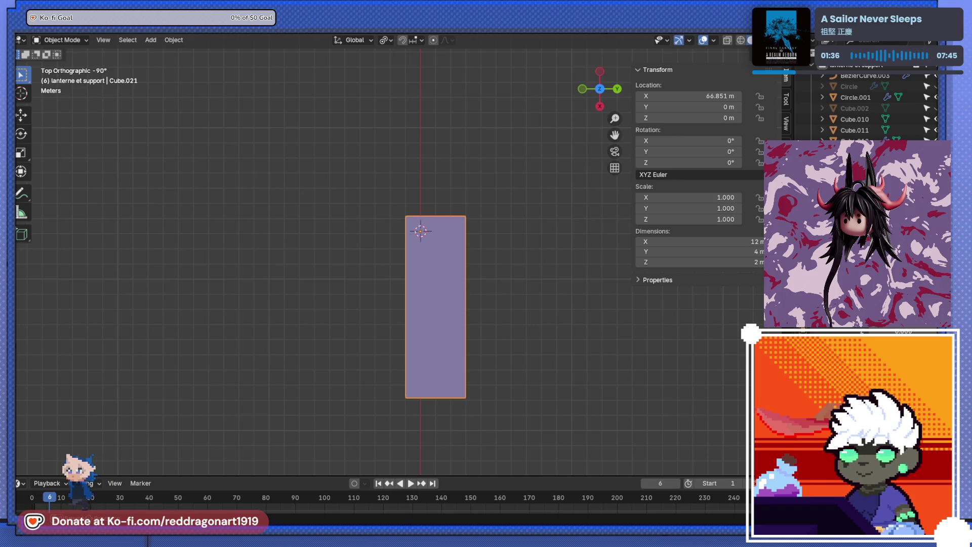
key(ctrl+z)
key(ctrl+z)
key(ctrl+z)
key(ctrl+z)
scroll(down, 3)
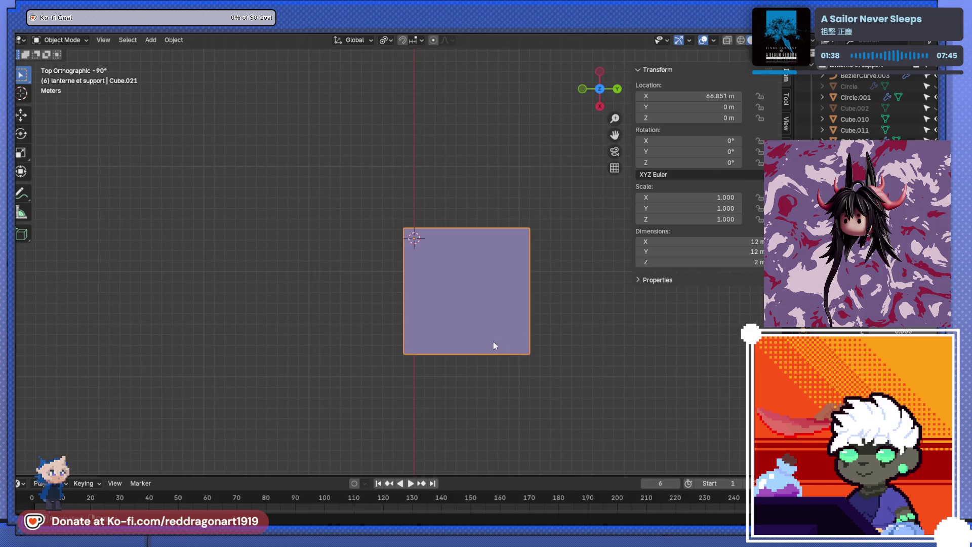
Step: In Edit Mode, select all geometry and apply Mesh > Transform > Randomize at 0.1 m
key(Tab)
drag(518, 333, 499, 336)
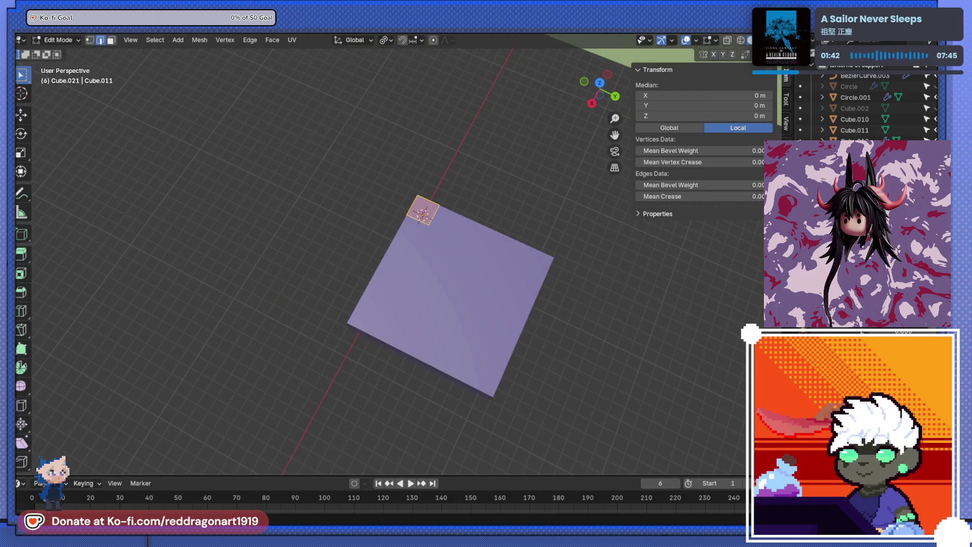
key(Tab)
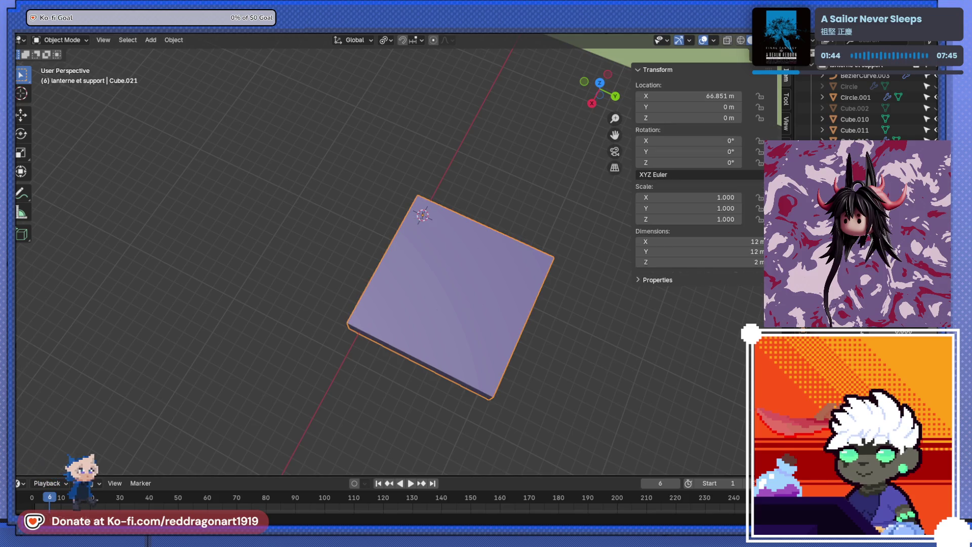
key(Tab)
drag(354, 253, 174, 153)
key(a)
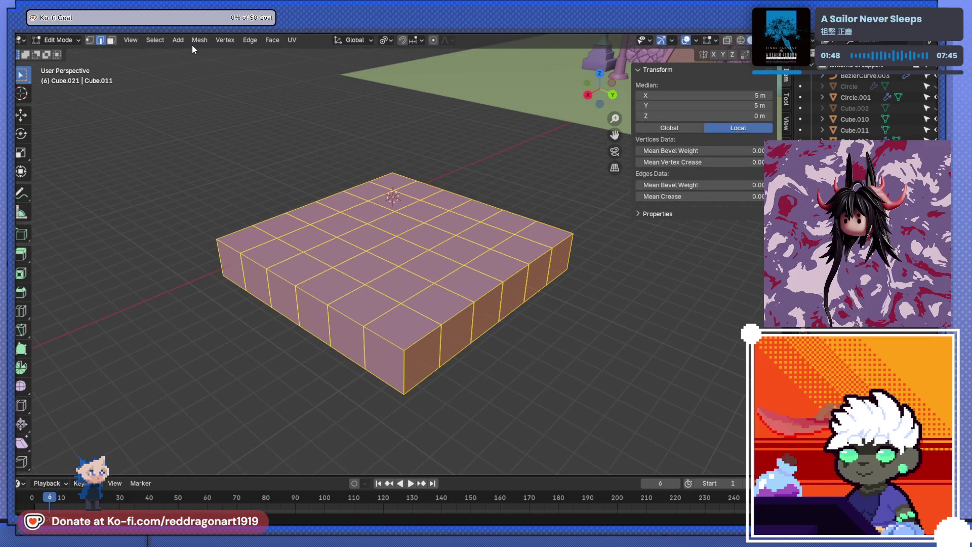
click(207, 41)
mouse_move(274, 53)
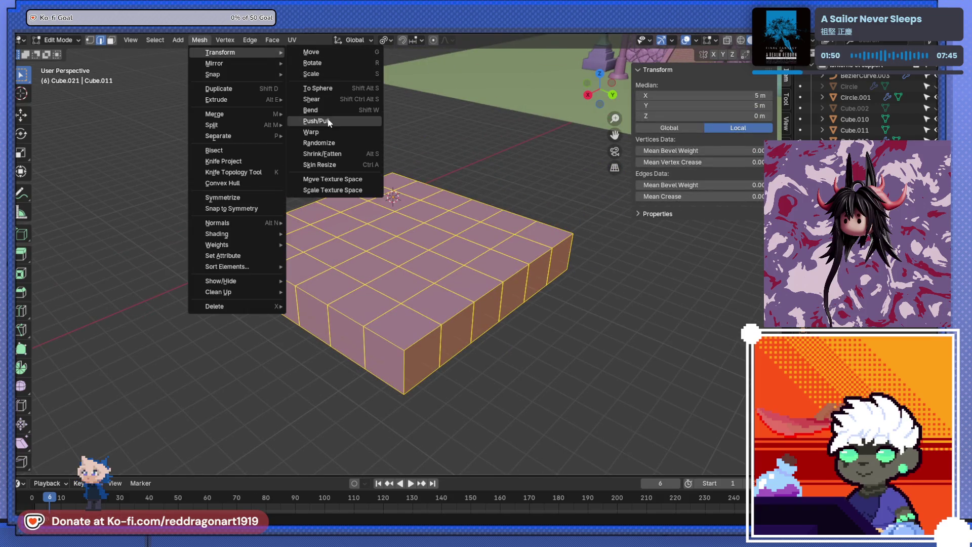
click(327, 143)
drag(328, 146, 327, 364)
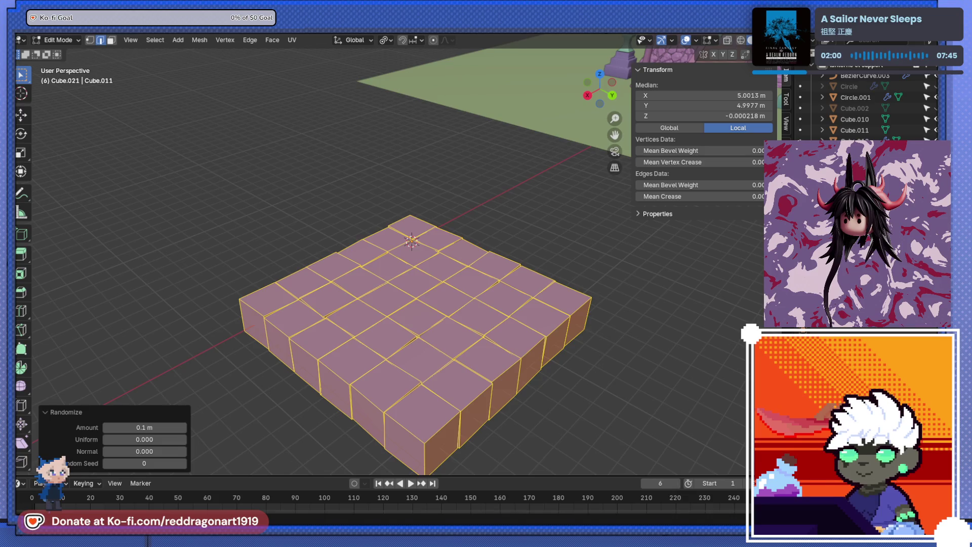
Step: Set Randomize to 0.43 m amount, 0.159 uniform and 0.253 normal, then view from above
drag(141, 428, 155, 451)
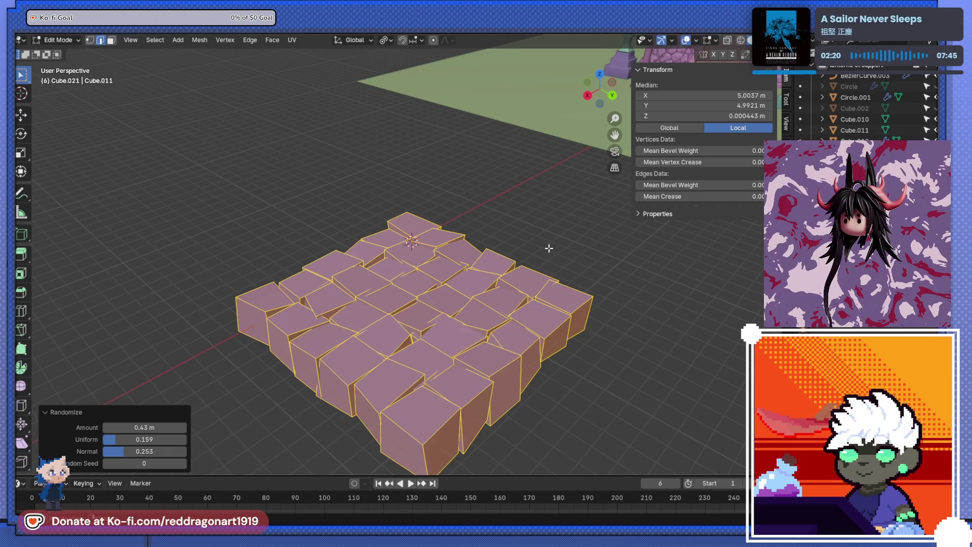
scroll(down, 3)
drag(549, 248, 459, 259)
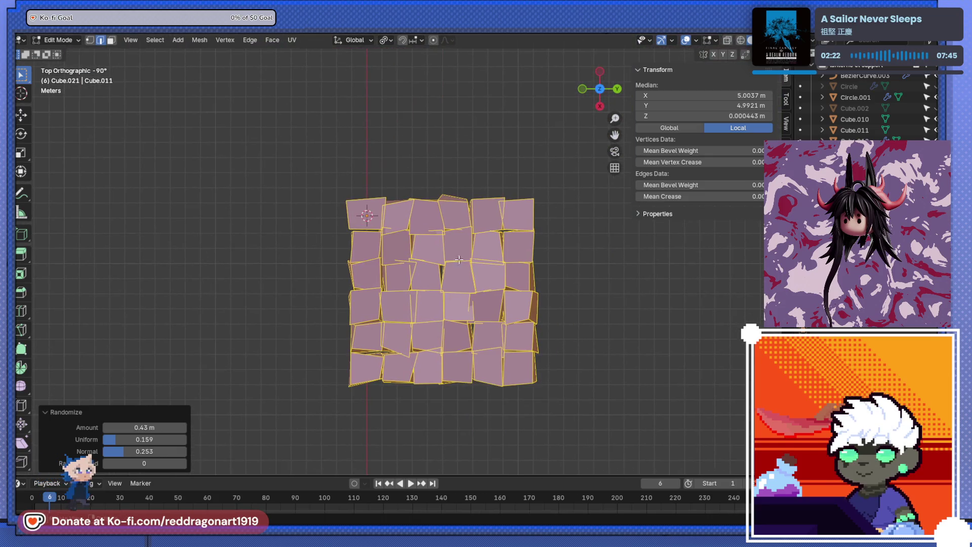
Step: Switch to face select, box-select the right column of blocks and shift it along X
key(Tab)
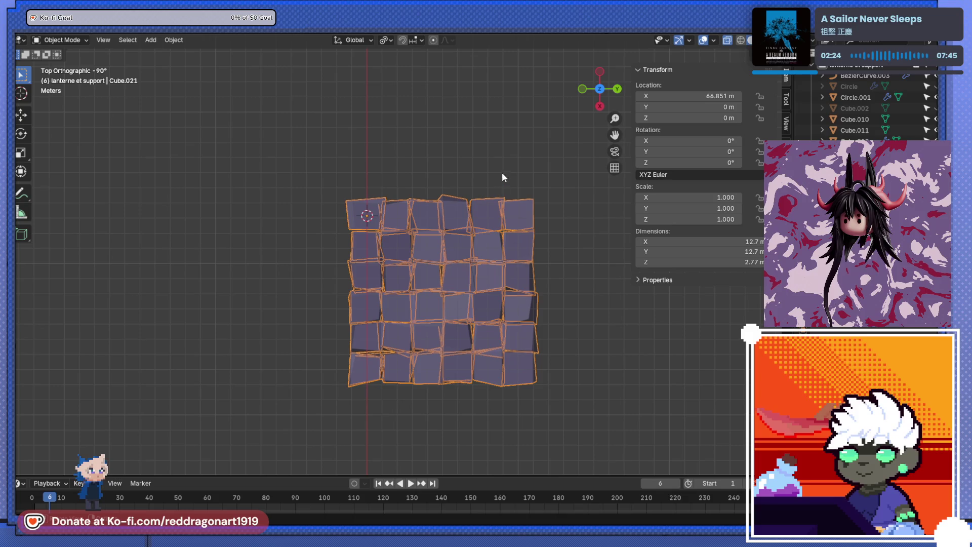
drag(502, 177, 556, 481)
key(Tab)
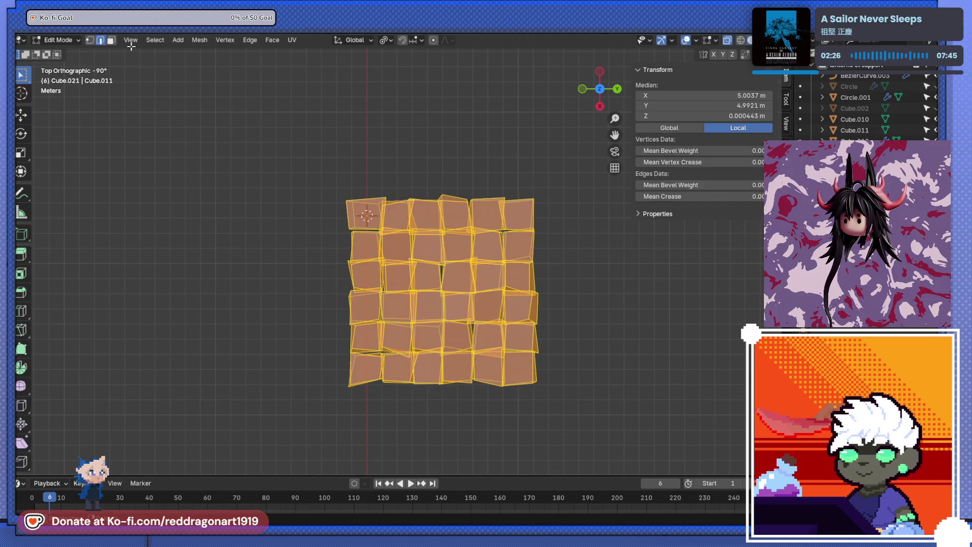
click(112, 42)
drag(503, 140, 576, 451)
key(g)
key(x)
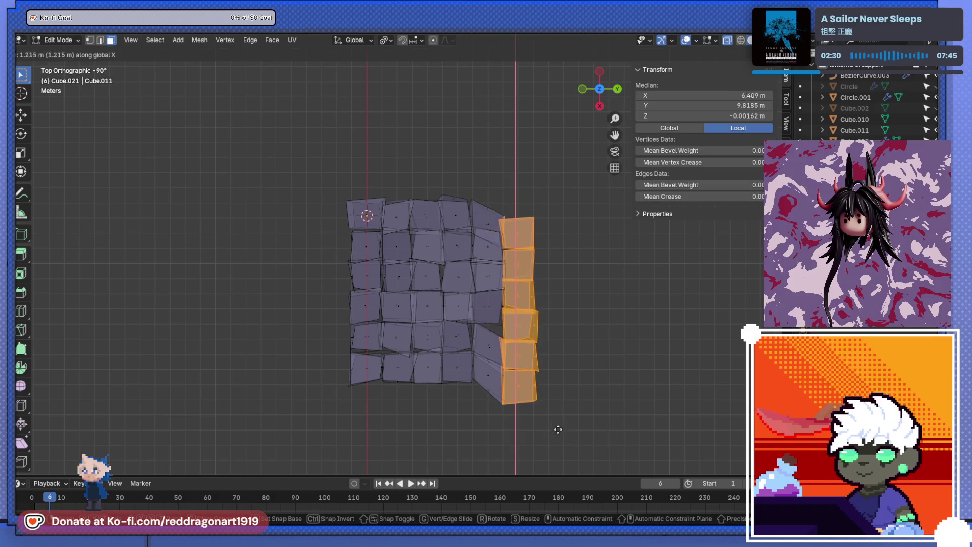
click(540, 406)
Step: Reselect the right column and shift it 0.66 m along X
scroll(up, 3)
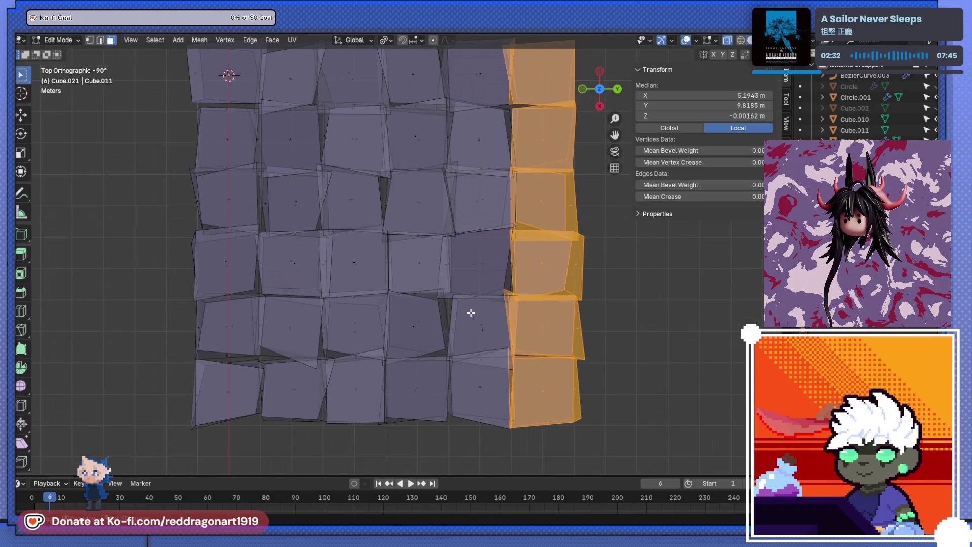
drag(501, 327, 509, 336)
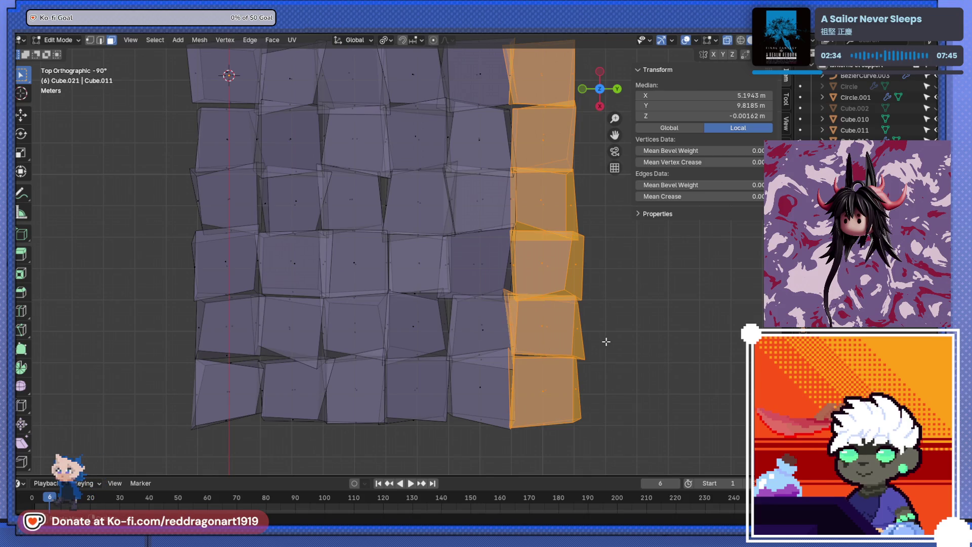
click(606, 342)
drag(547, 418, 542, 50)
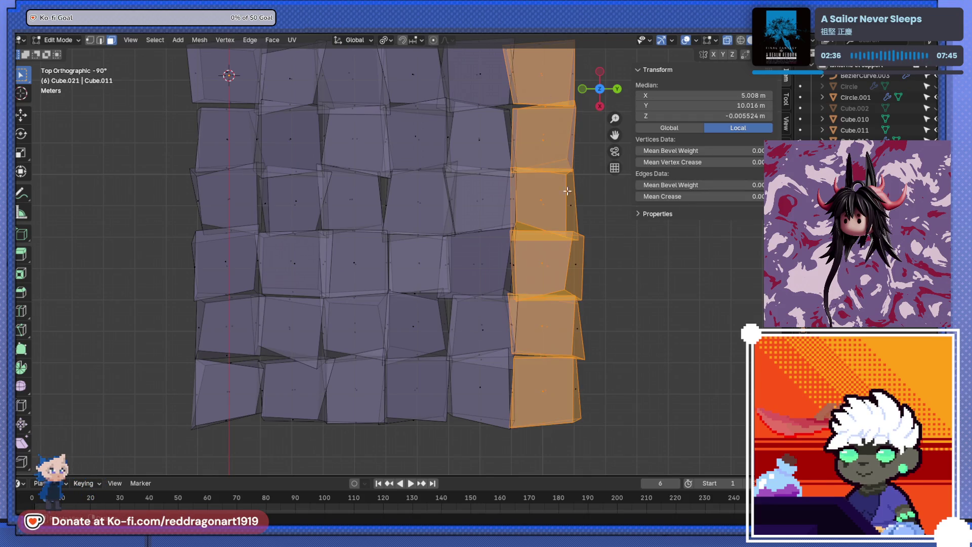
key(g)
key(Escape)
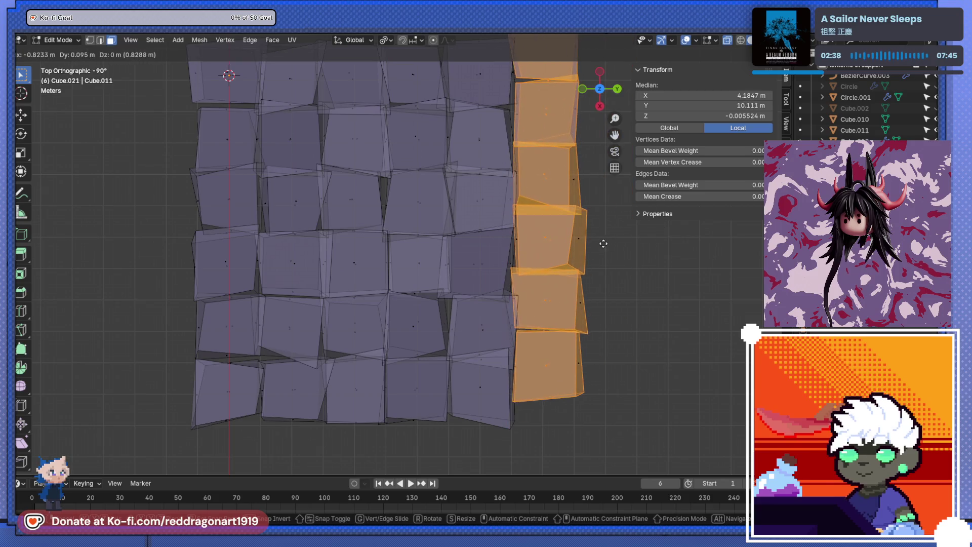
drag(591, 243, 535, 292)
key(g)
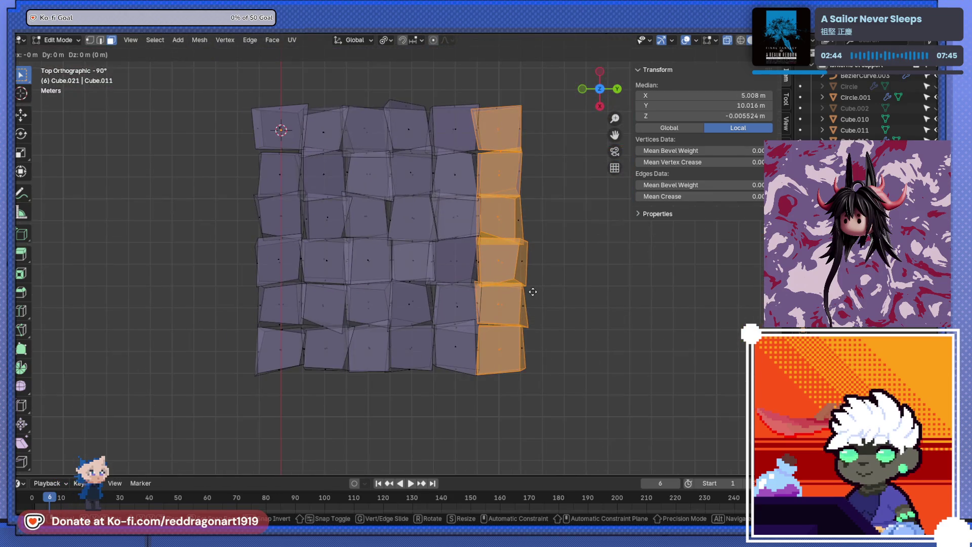
key(x)
click(468, 329)
Step: Shift the next two columns to the left sideways along X
drag(446, 394, 462, 99)
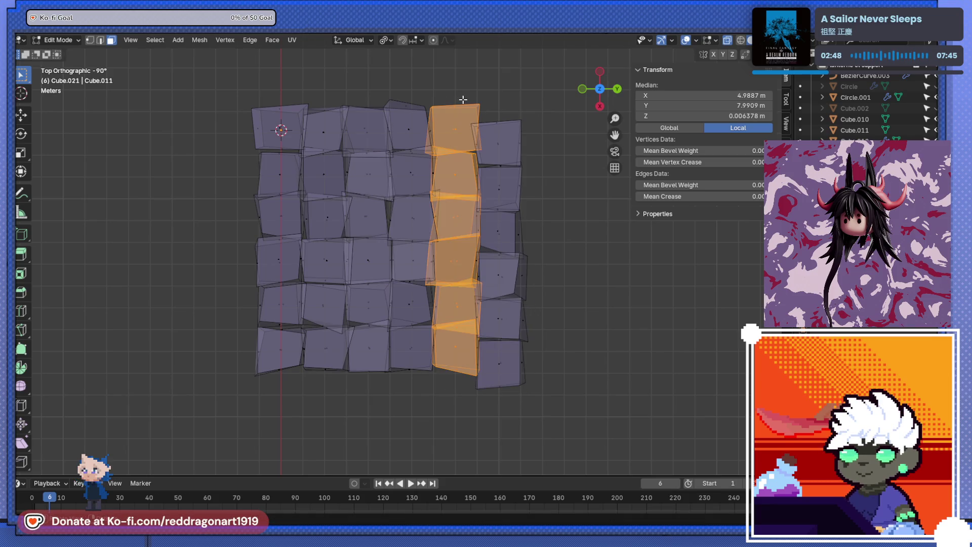
key(g)
key(x)
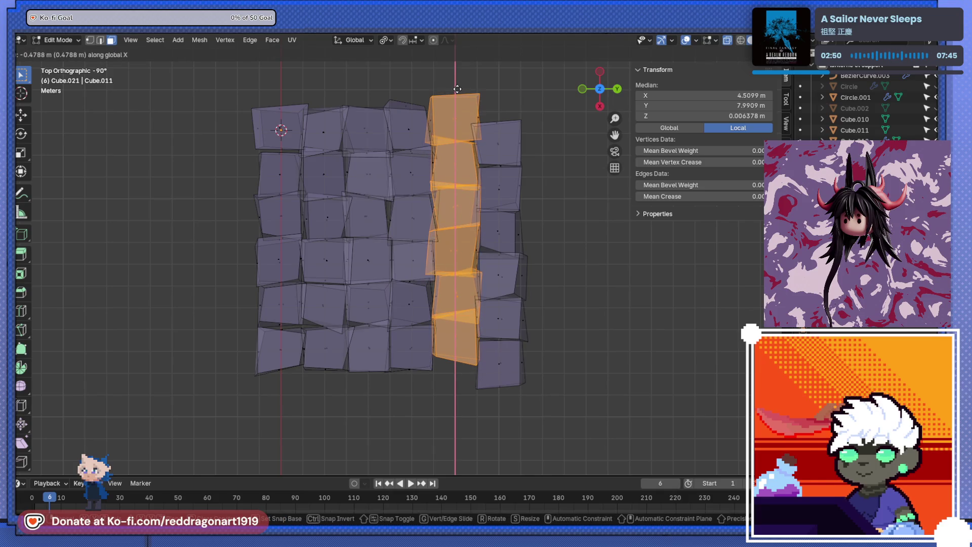
click(446, 108)
drag(357, 105, 375, 383)
key(g)
key(x)
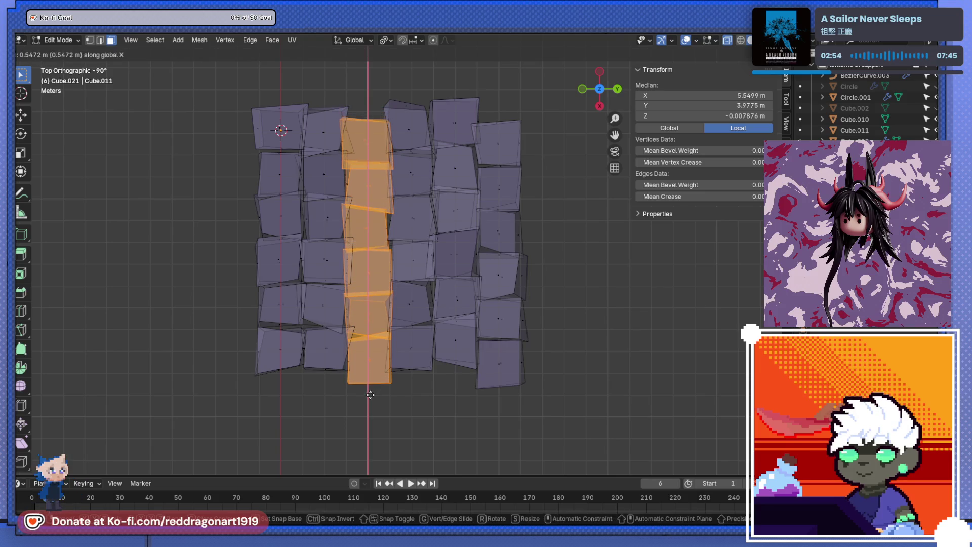
click(354, 387)
Step: Nudge the second column from the left along X, then select all and return to Object Mode
drag(294, 391, 332, 107)
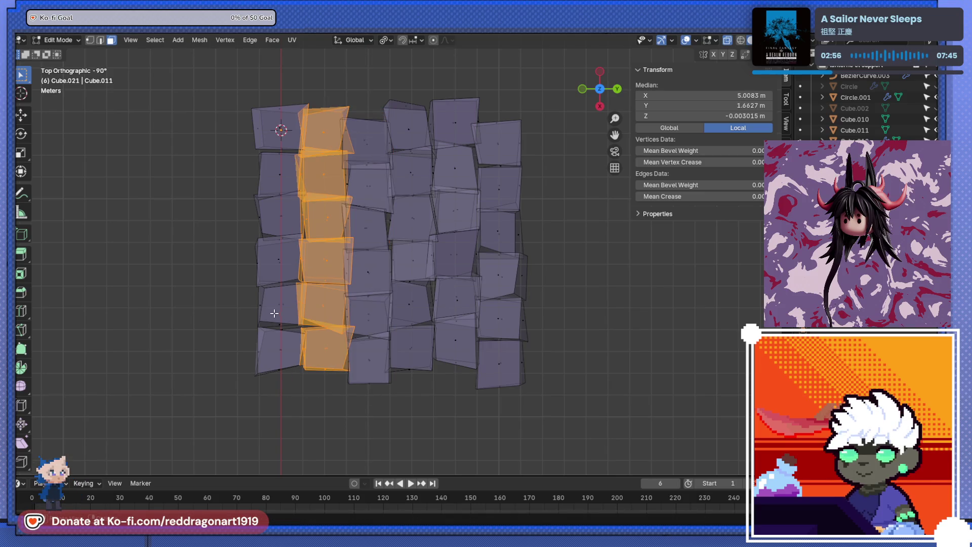
key(g)
key(x)
key(Escape)
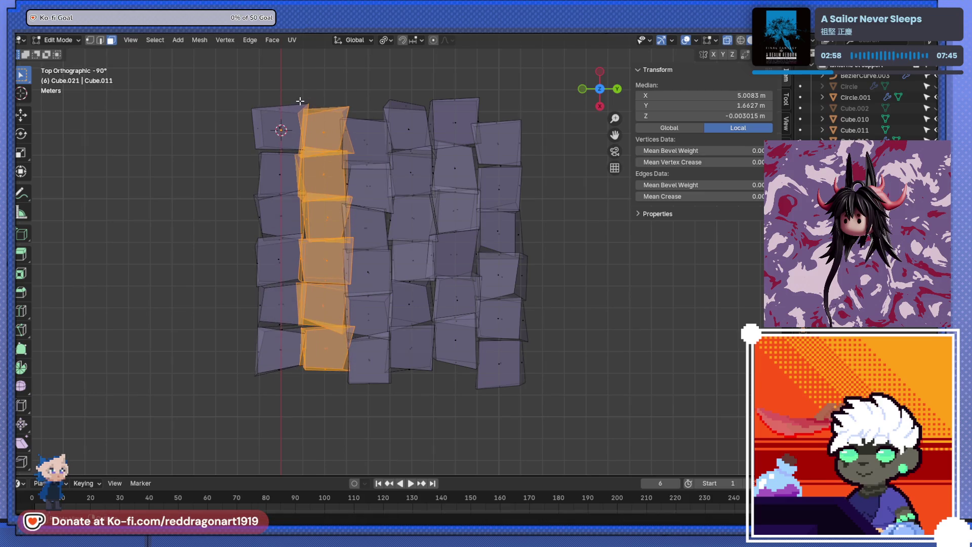
click(299, 105)
drag(321, 87, 329, 425)
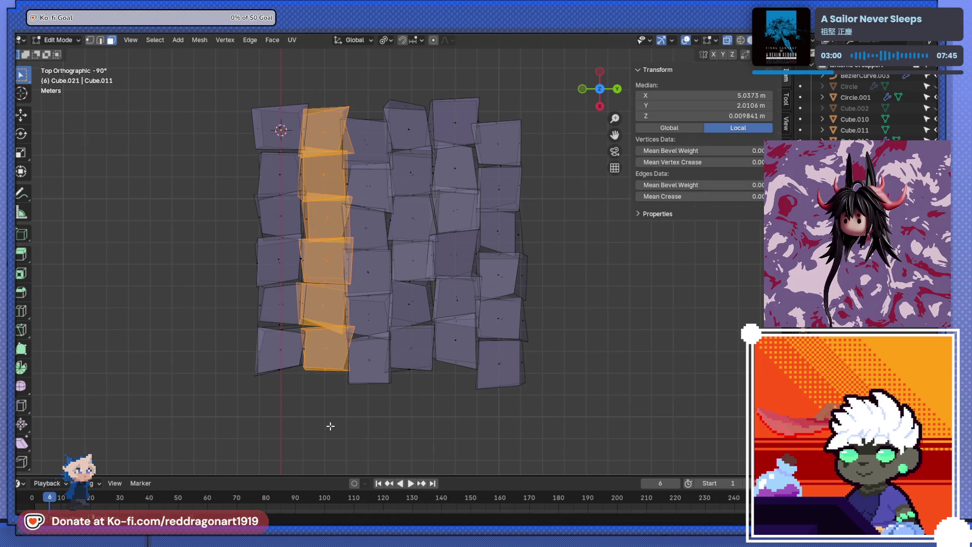
key(g)
key(x)
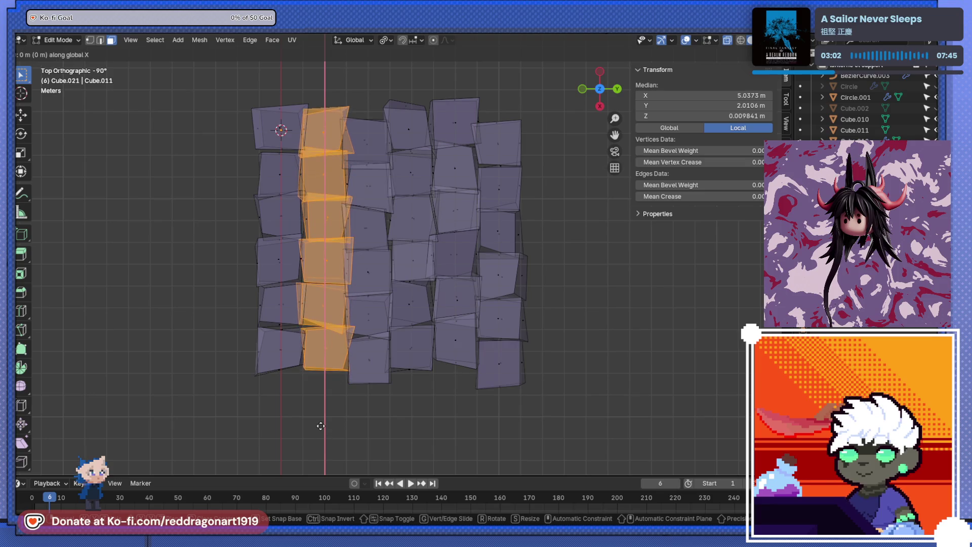
click(320, 427)
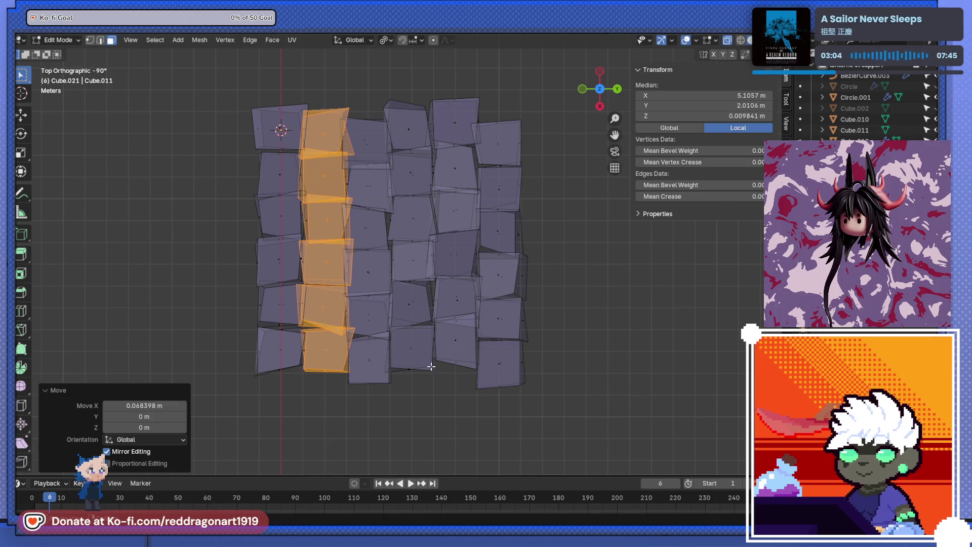
key(a)
scroll(down, 3)
key(Tab)
drag(428, 371, 440, 340)
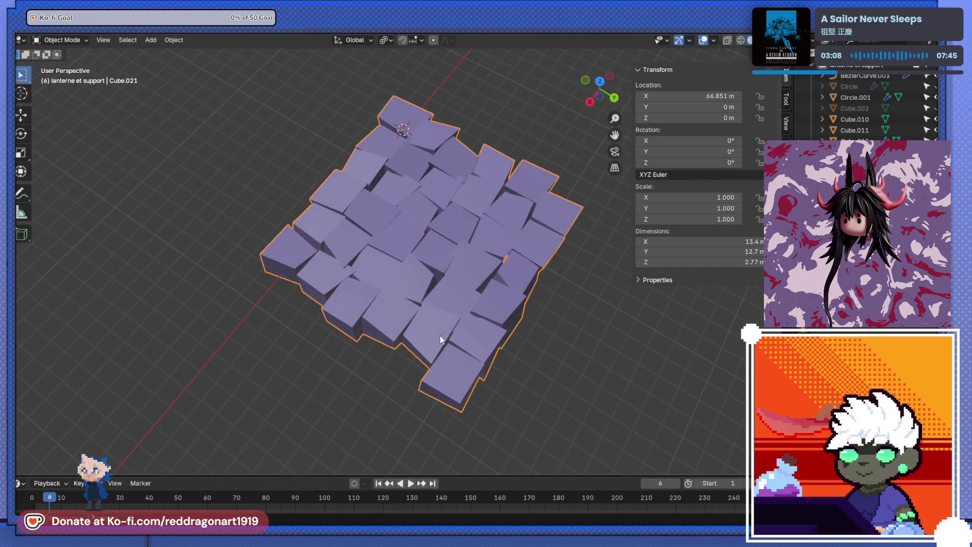
Step: Bevel all edges of the paving stones with a 0.18 m offset and 4 segments
key(shift+a)
text(b)
key(Return)
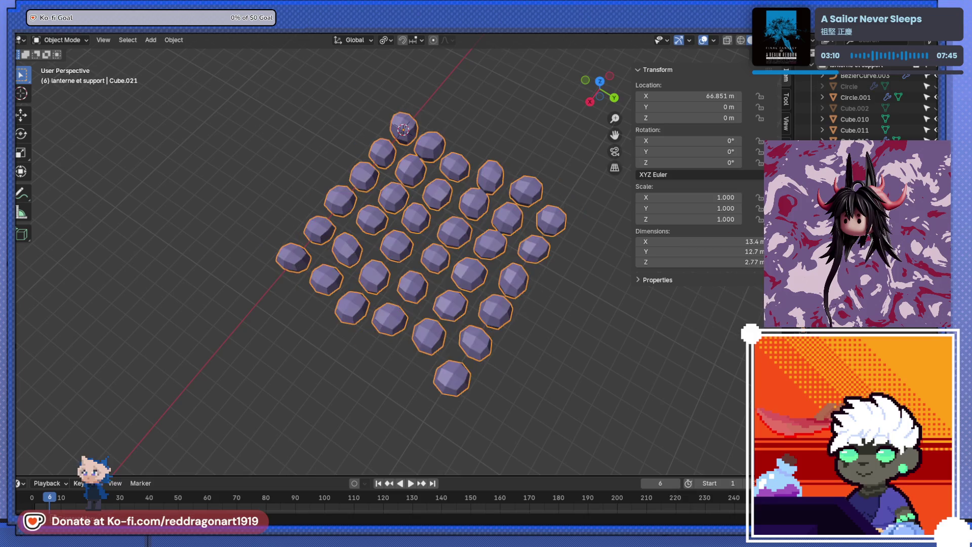
key(Tab)
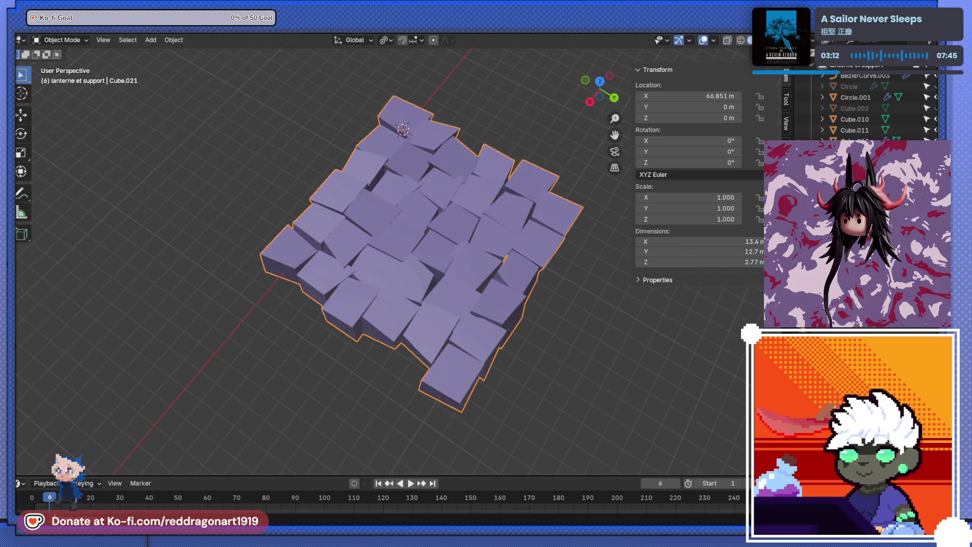
key(alt+a)
key(a)
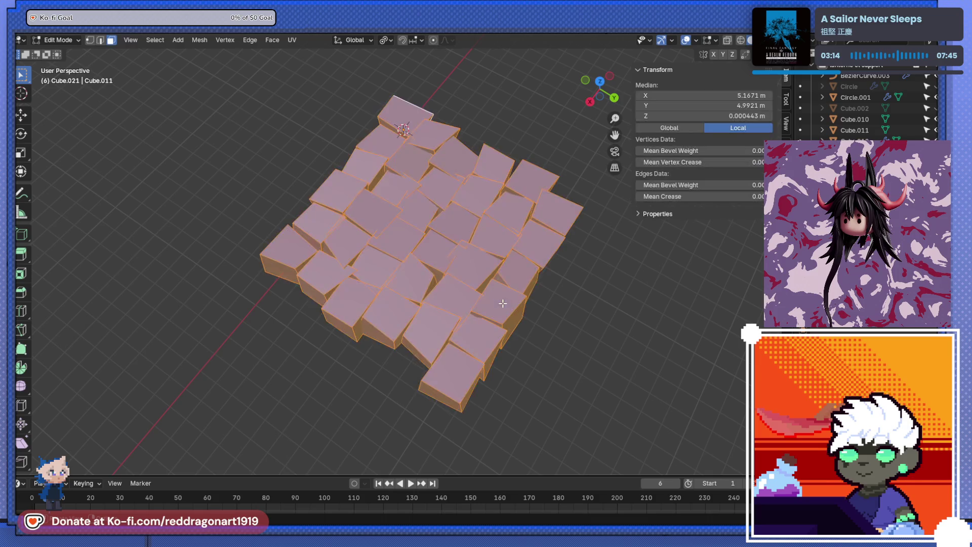
key(ctrl+b)
scroll(up, 3)
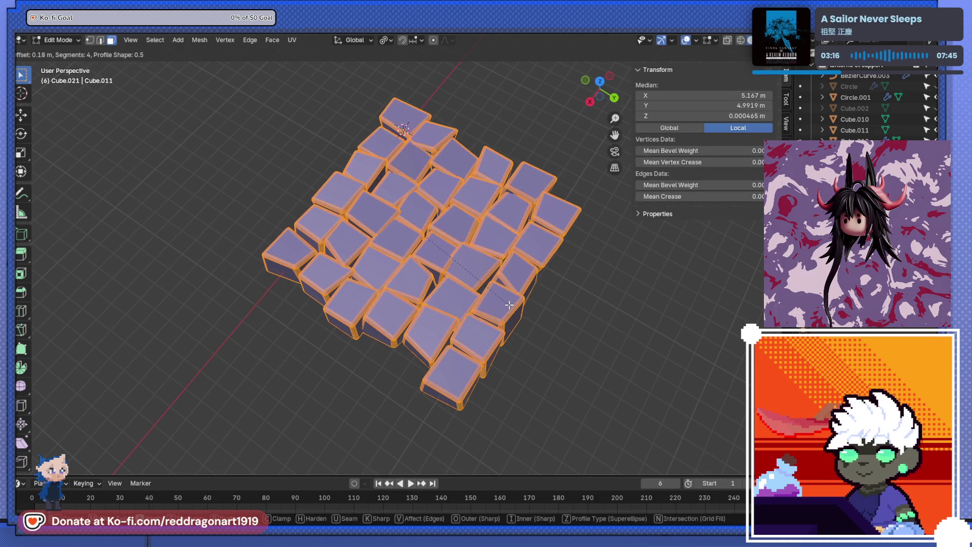
click(509, 315)
key(Tab)
Step: Inspect the bevelled stones from a low angle, then straight from above
drag(531, 348, 294, 275)
scroll(up, 3)
scroll(down, 3)
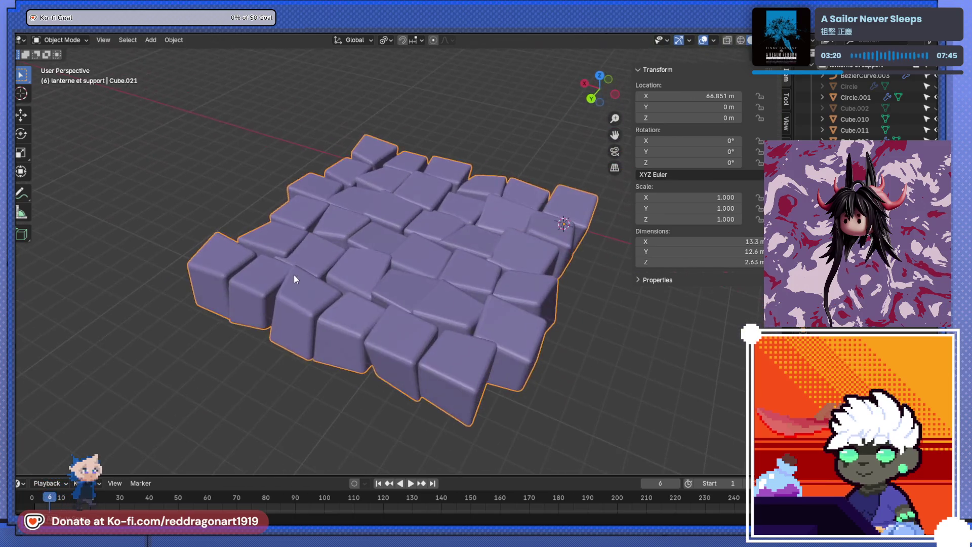
scroll(up, 3)
drag(382, 287, 438, 357)
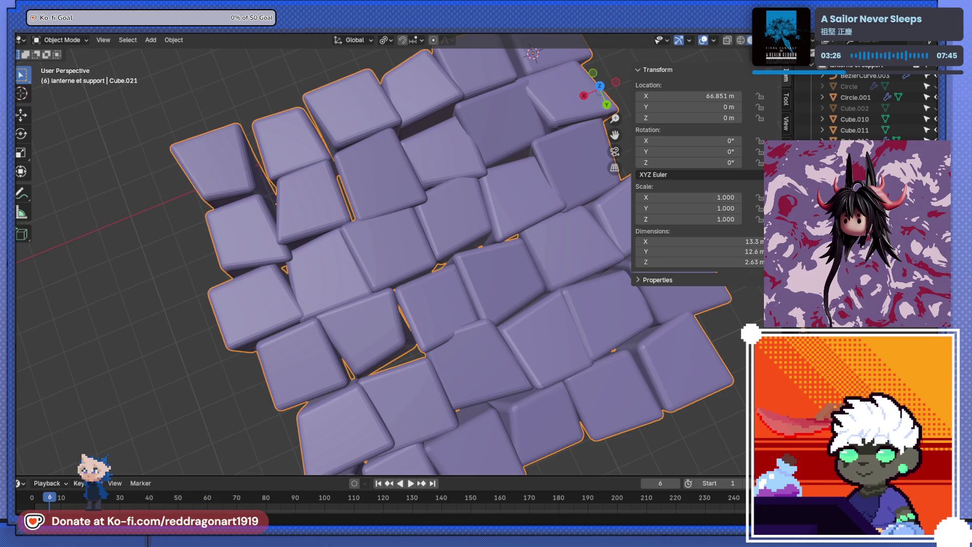
scroll(down, 3)
drag(316, 266, 463, 299)
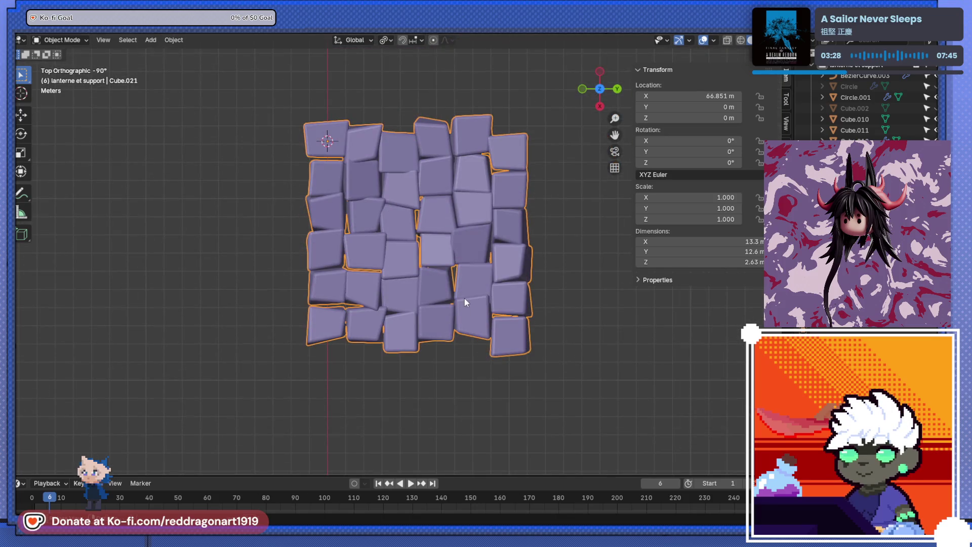
Step: Scale Cube.021 by 1.238 along global X, widening the slab to 16.5 m
key(s)
key(Escape)
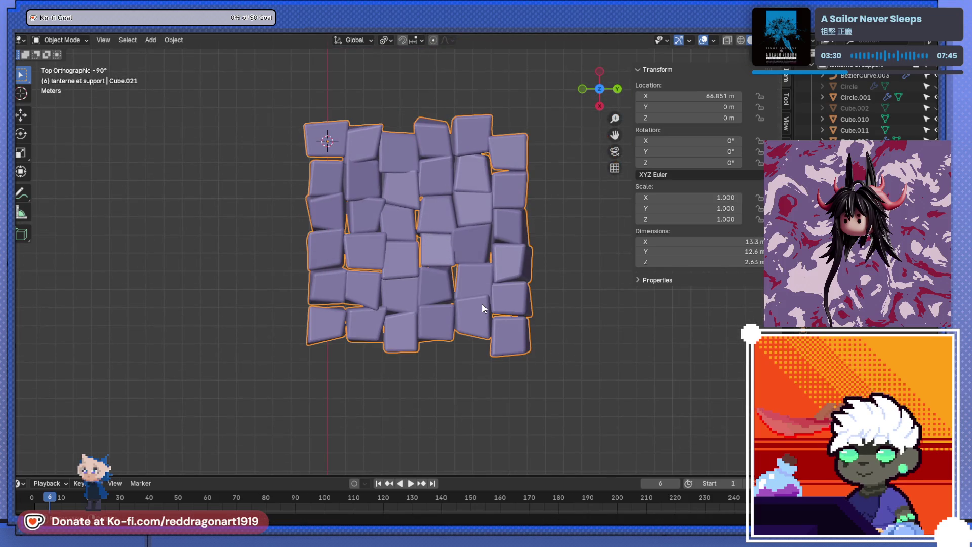
key(s)
key(y)
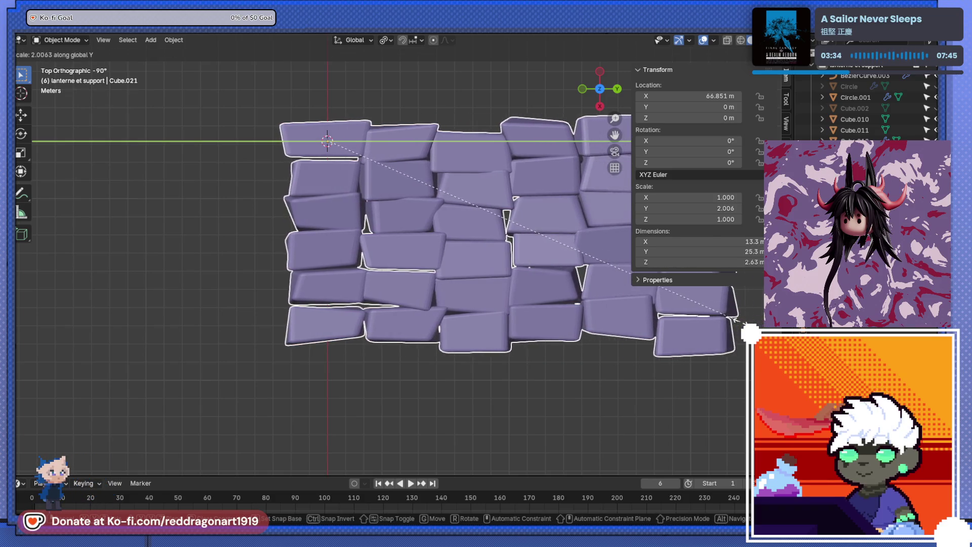
key(Escape)
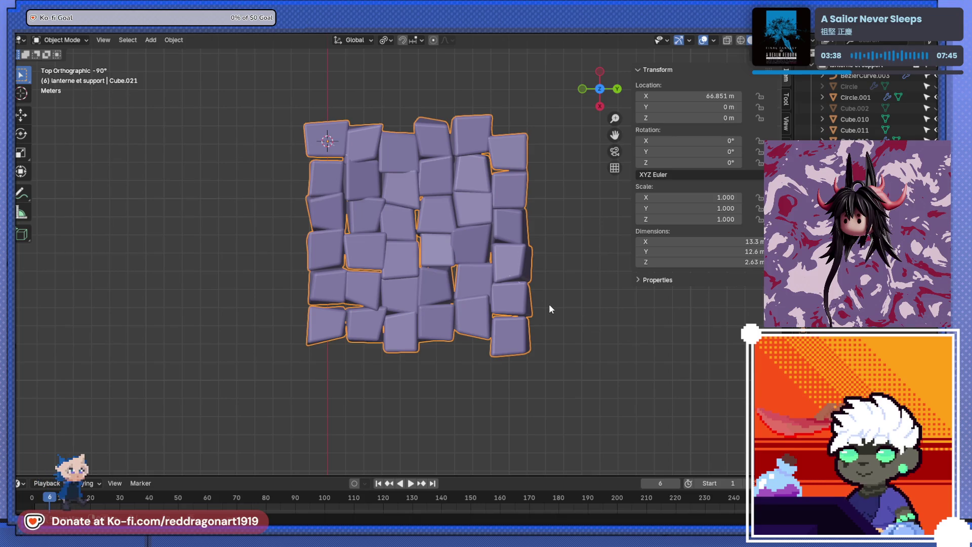
key(s)
key(x)
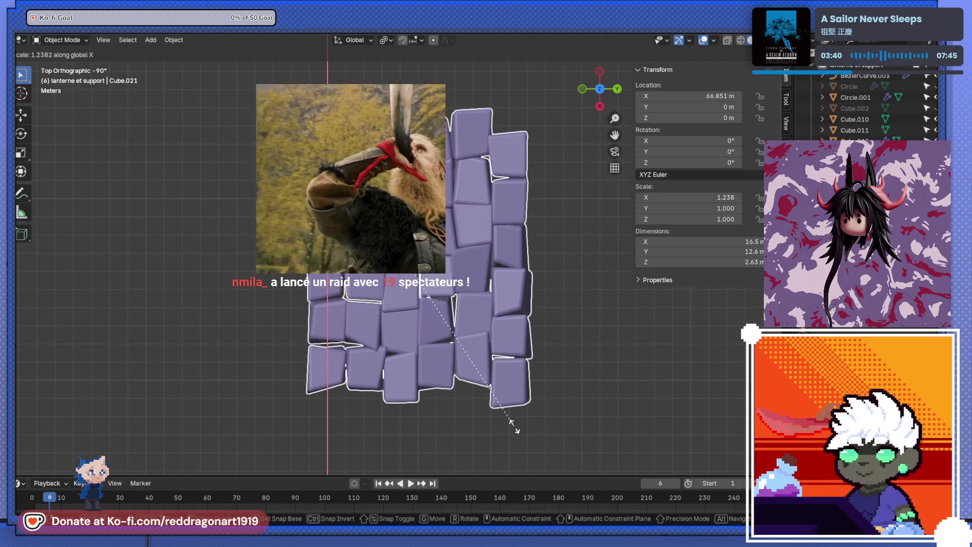
click(514, 430)
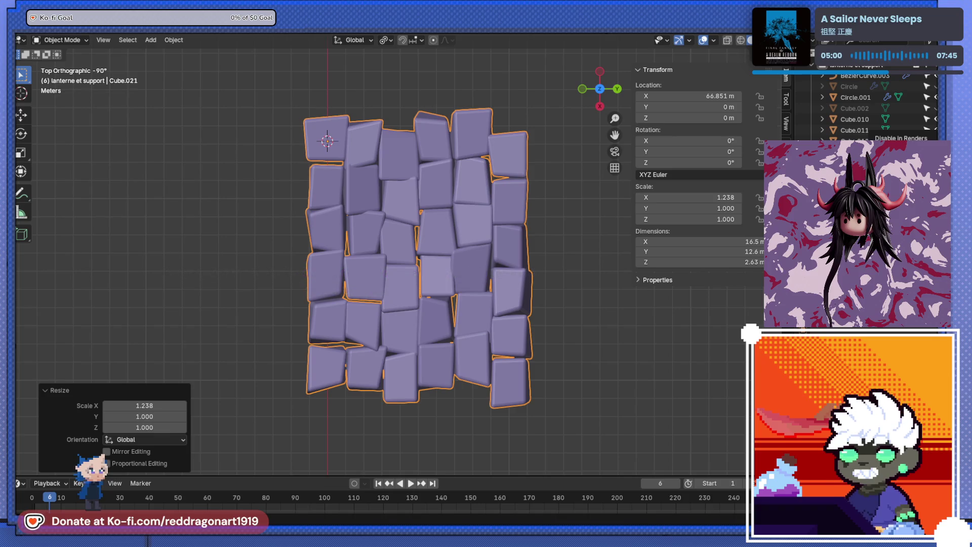
scroll(down, 3)
drag(421, 258, 571, 257)
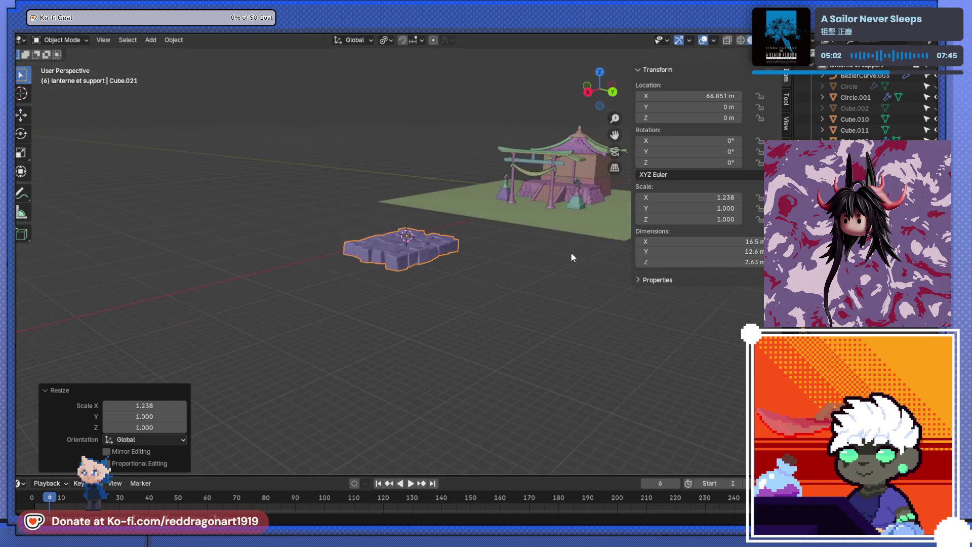
scroll(up, 3)
drag(462, 213, 467, 300)
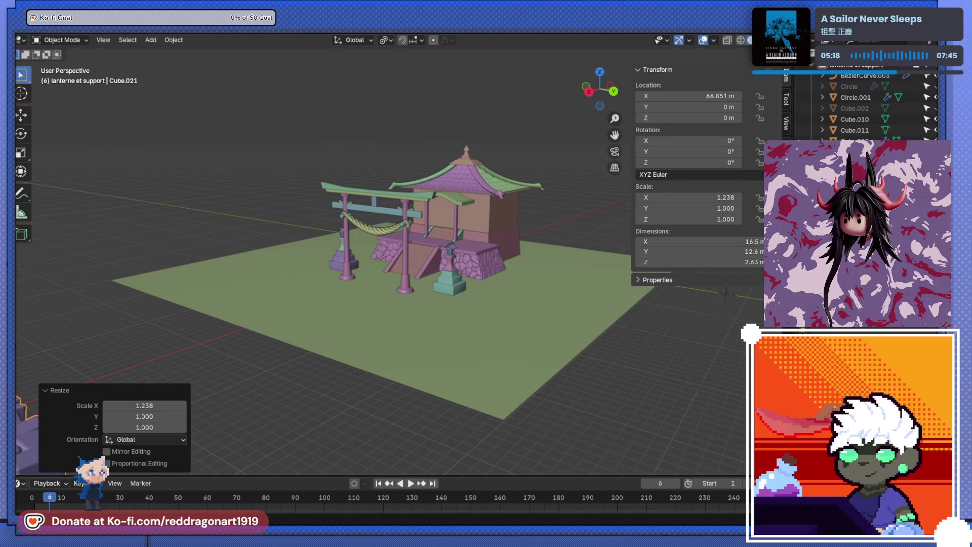
scroll(down, 3)
drag(526, 253, 390, 338)
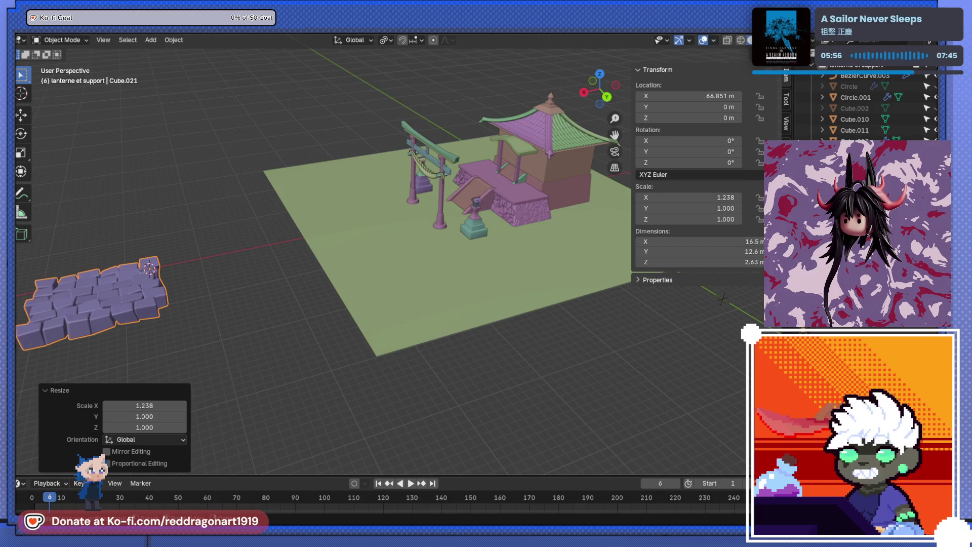
Step: Frame the stone slab from behind and rotate it about Z by roughly -53.5°
drag(486, 283, 593, 279)
key(ctrl+KP_1)
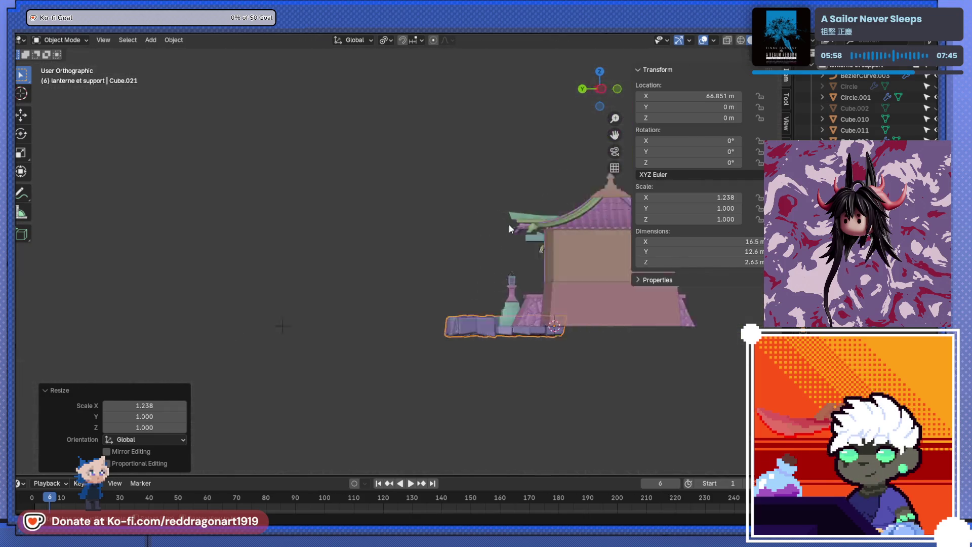
key(KP_Decimal)
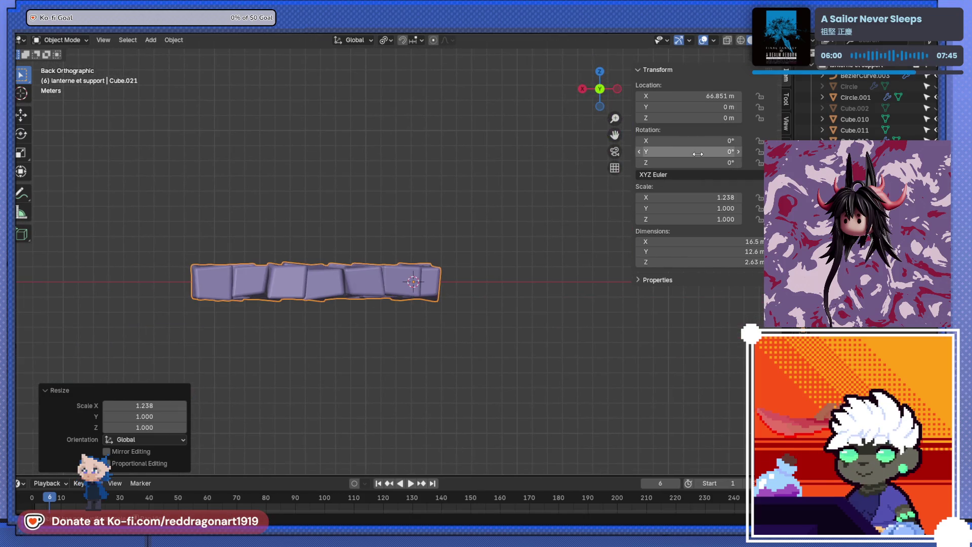
drag(399, 261, 482, 350)
key(s)
key(r)
key(z)
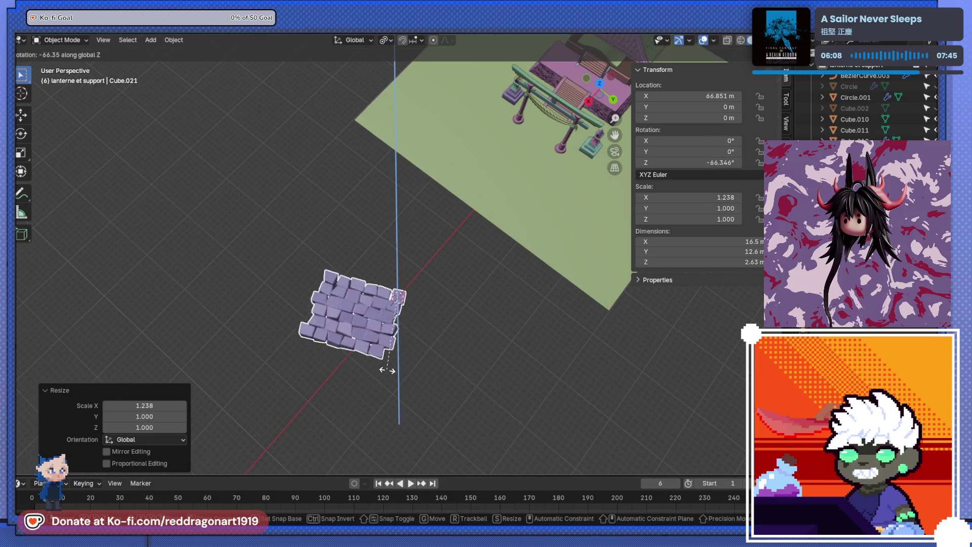
click(402, 351)
Step: Orbit out over the shrine and select the Cube.021 paving slab
drag(401, 351, 469, 307)
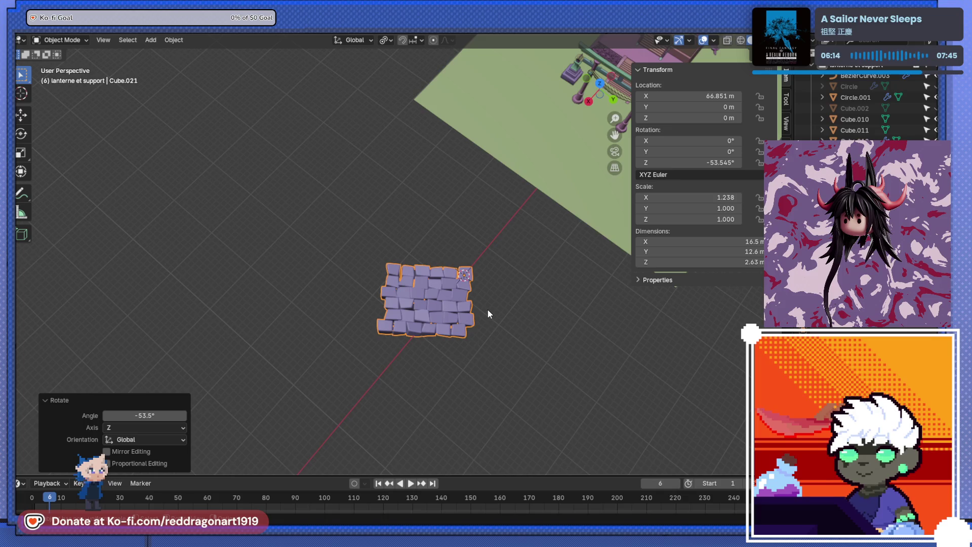
drag(488, 309, 463, 225)
scroll(up, 3)
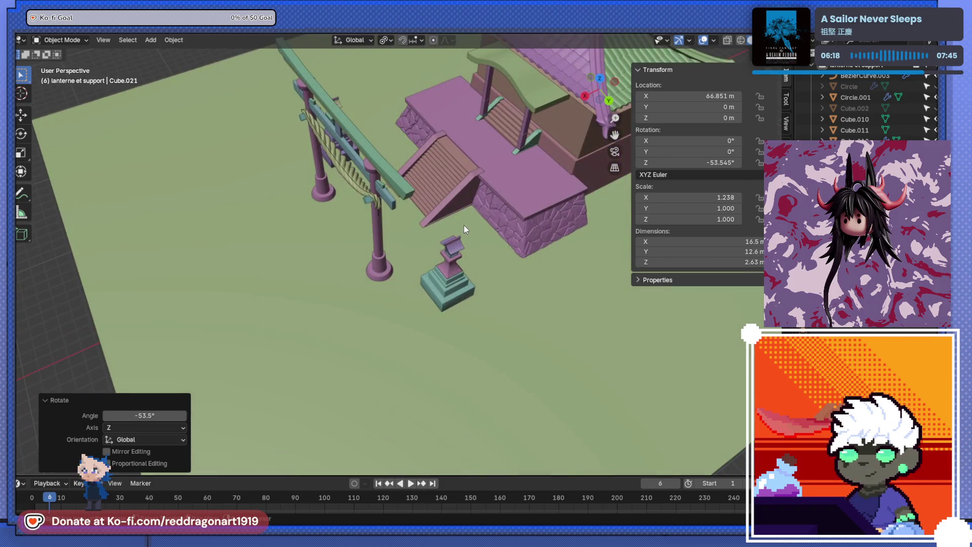
scroll(down, 3)
drag(451, 140, 437, 254)
click(433, 171)
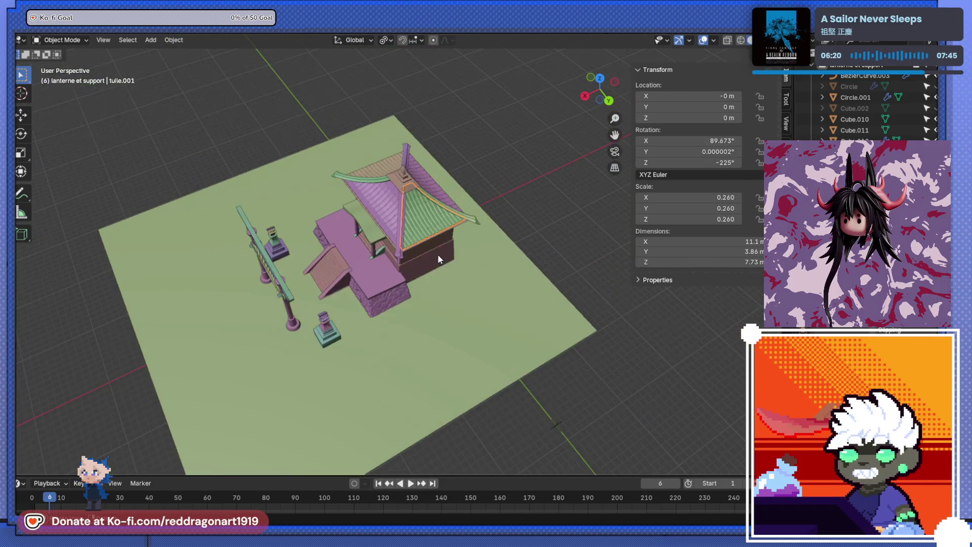
scroll(down, 3)
drag(512, 188, 491, 216)
scroll(up, 3)
click(332, 281)
drag(352, 284, 526, 419)
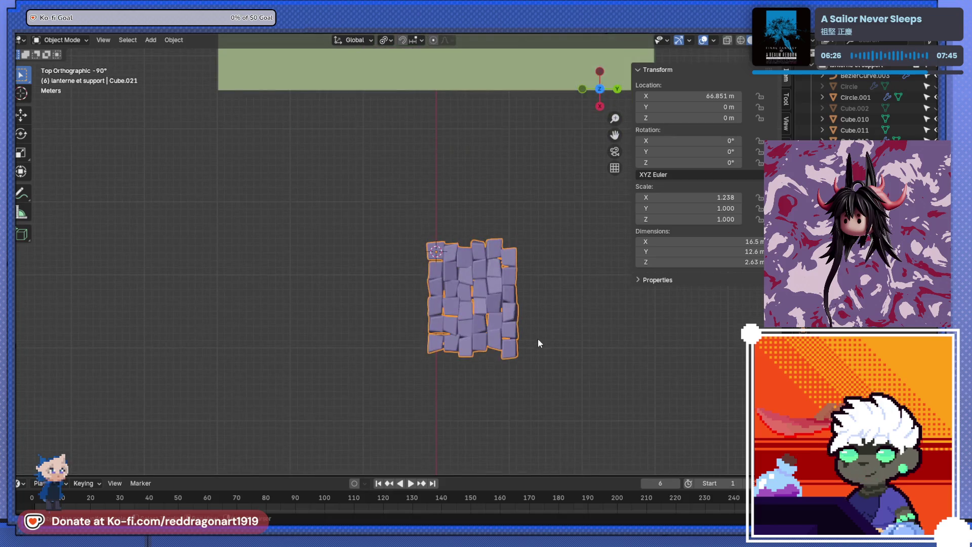
scroll(down, 3)
scroll(up, 3)
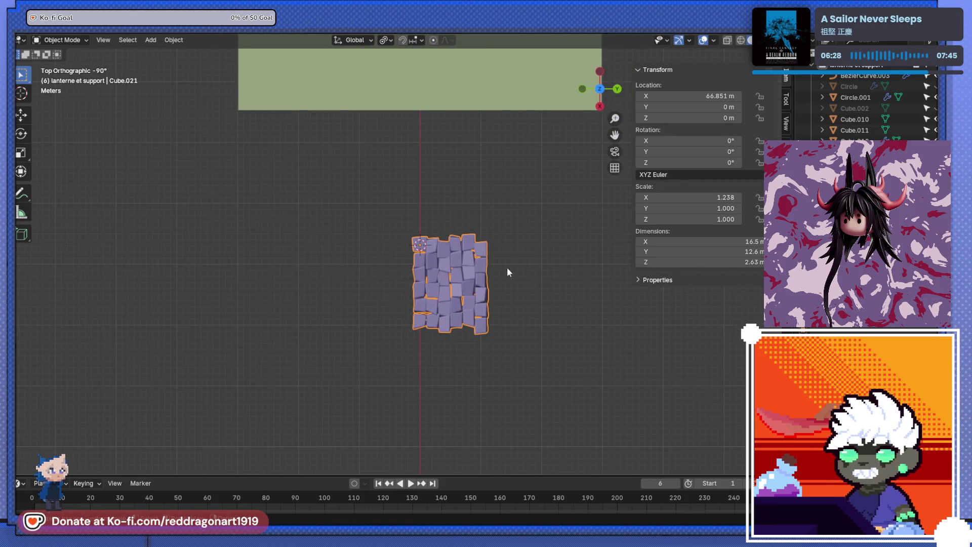
drag(508, 272, 509, 311)
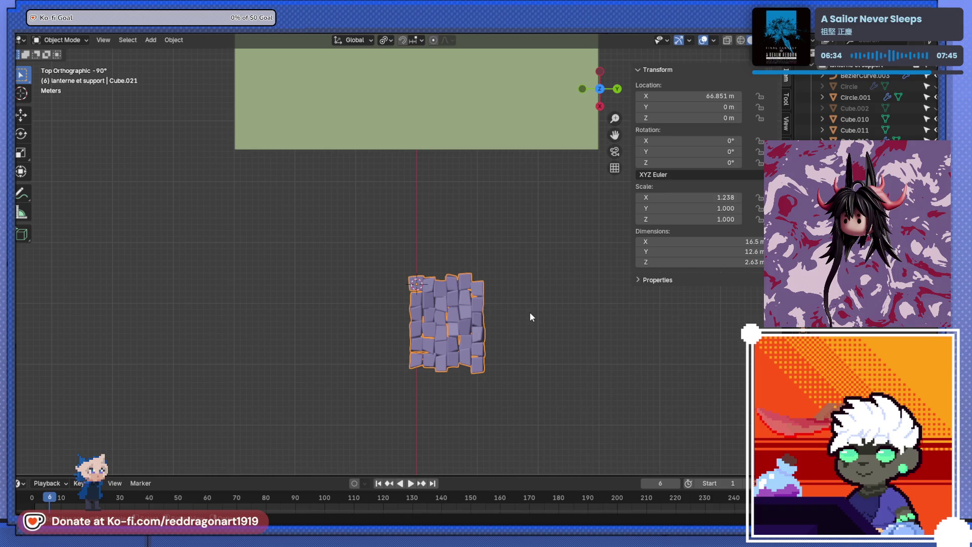
drag(493, 297, 536, 329)
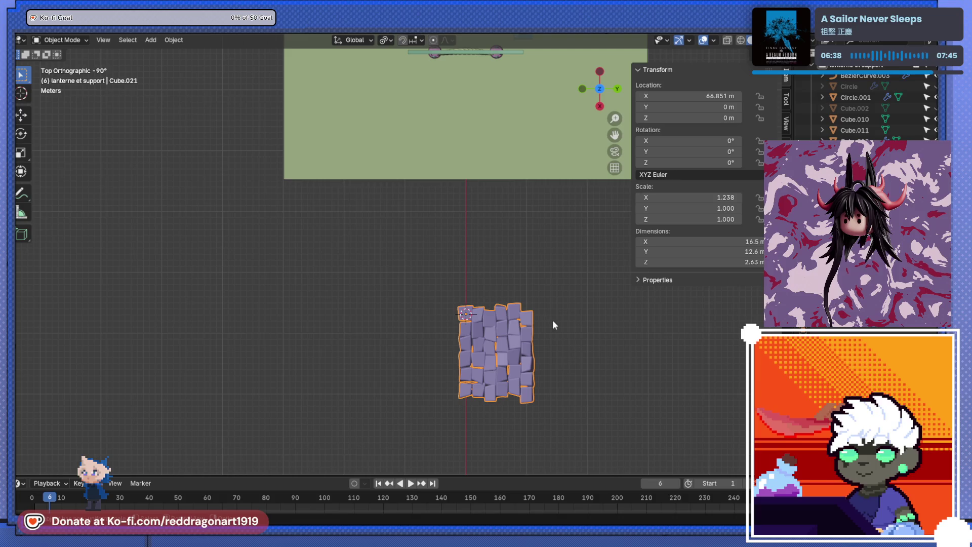
key(r)
key(Escape)
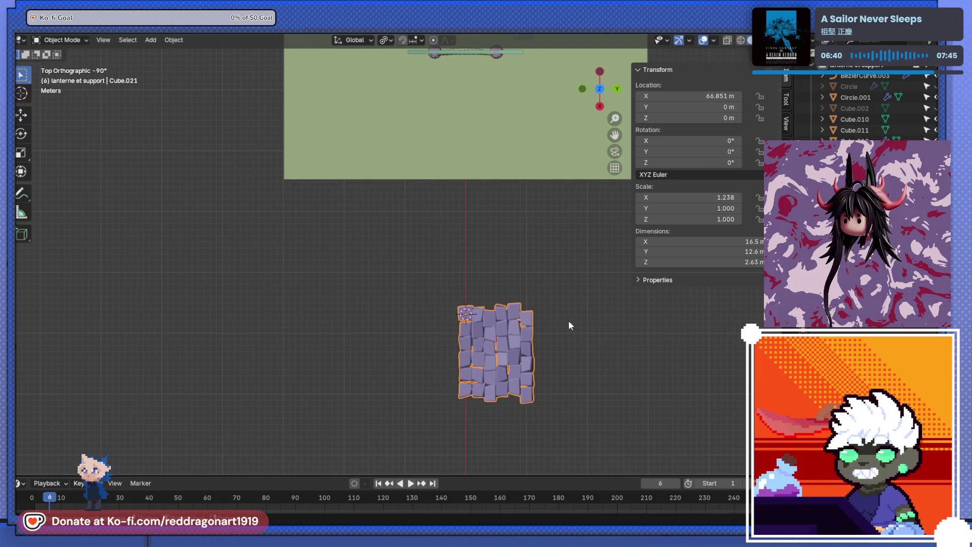
drag(569, 321, 575, 266)
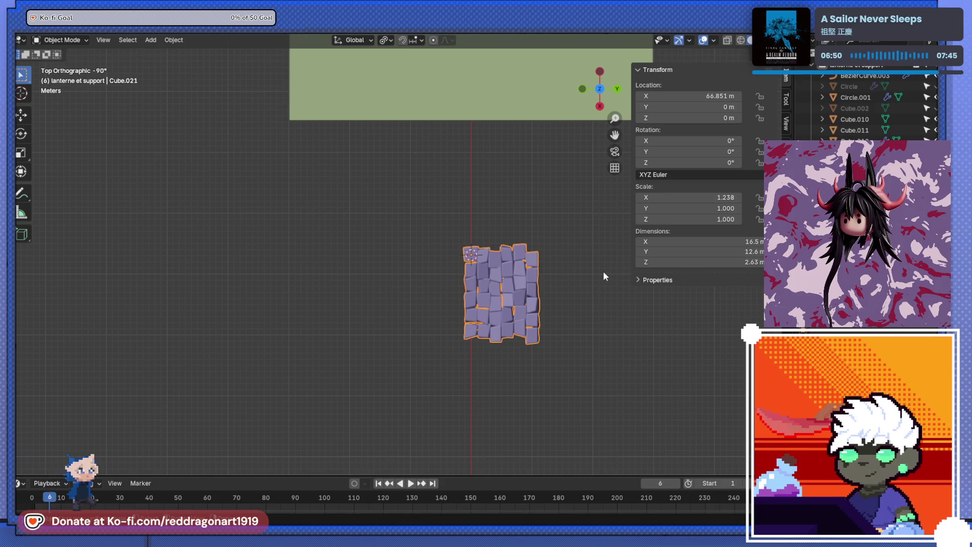
drag(591, 269, 367, 296)
scroll(up, 3)
drag(300, 310, 494, 339)
scroll(down, 3)
scroll(up, 3)
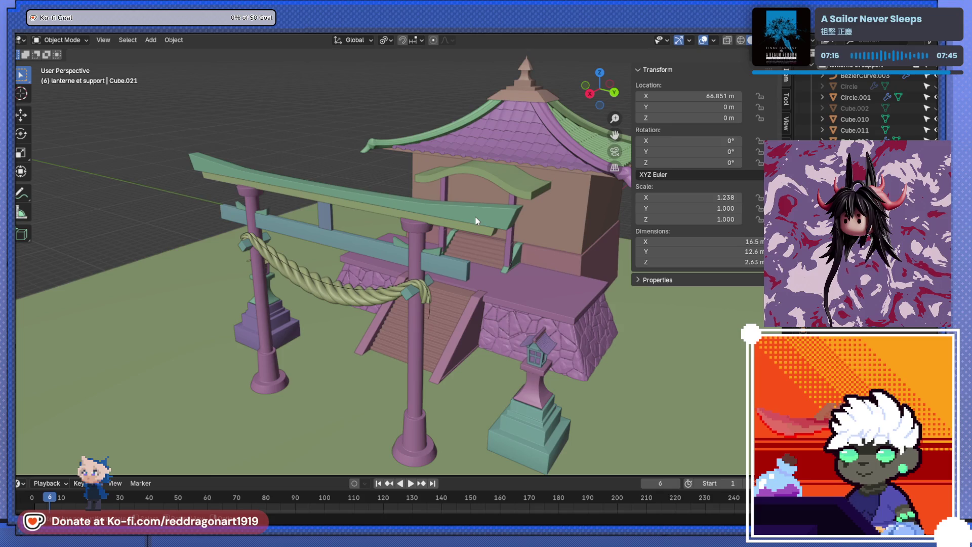
scroll(down, 3)
drag(535, 181, 594, 156)
scroll(up, 3)
drag(389, 238, 503, 236)
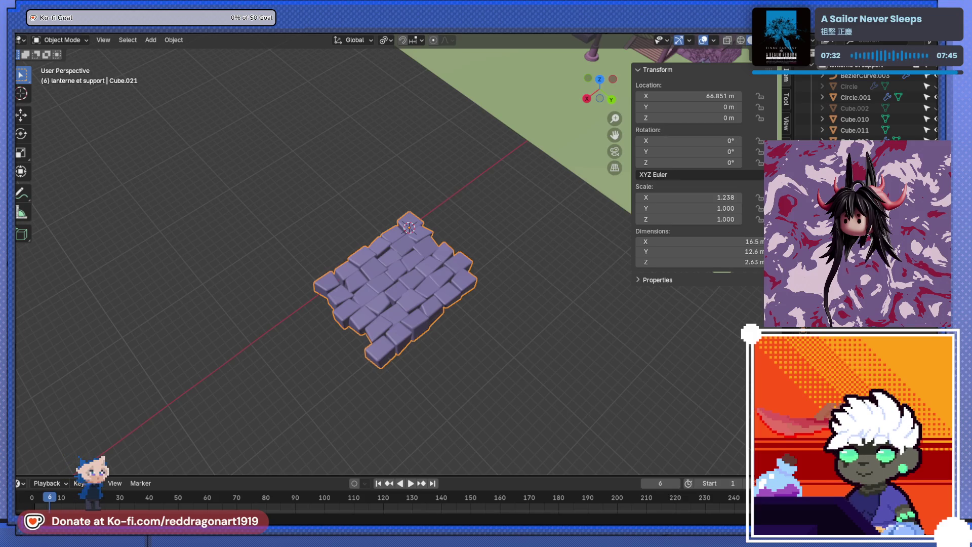
scroll(down, 3)
Step: Add a Bézier curve and scale it up to 11.568 in top view
key(shift+a)
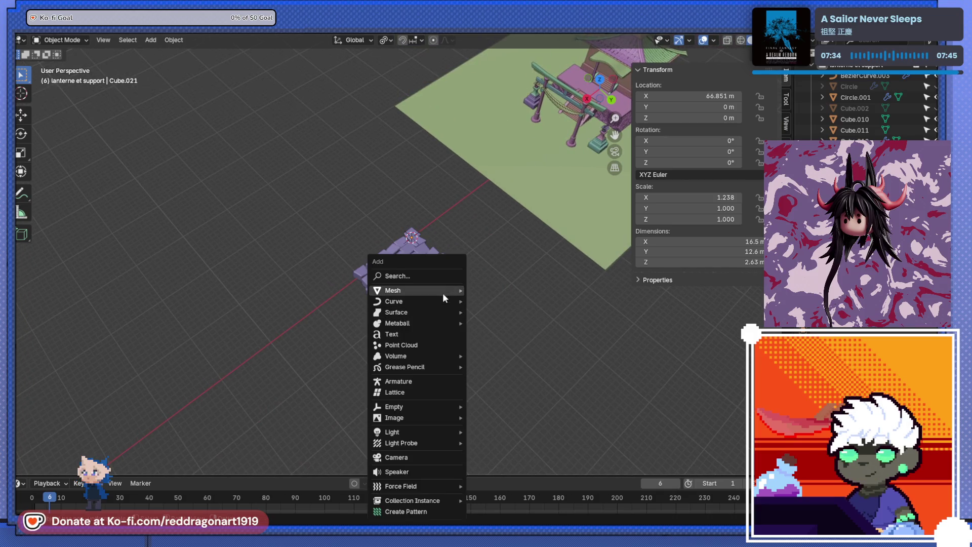
mouse_move(435, 302)
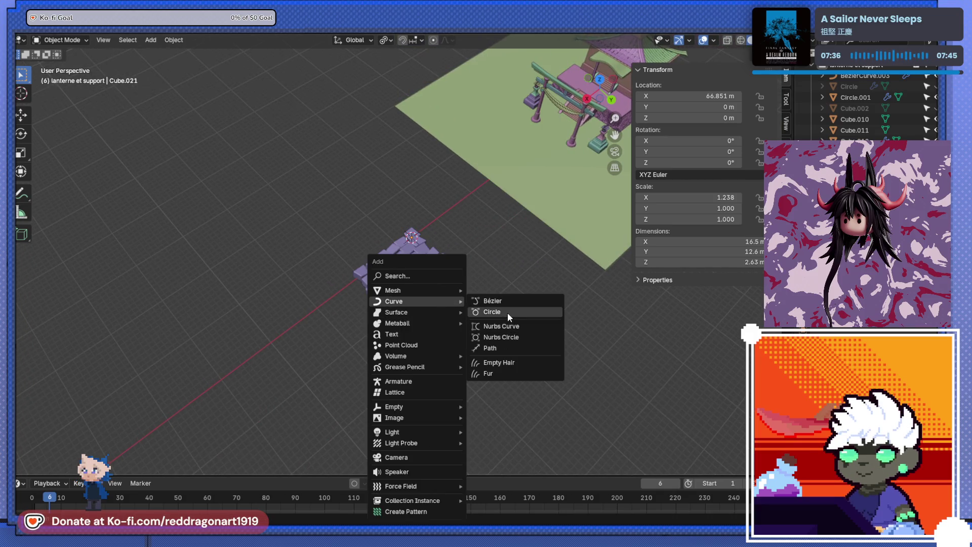
click(506, 302)
key(KP_3)
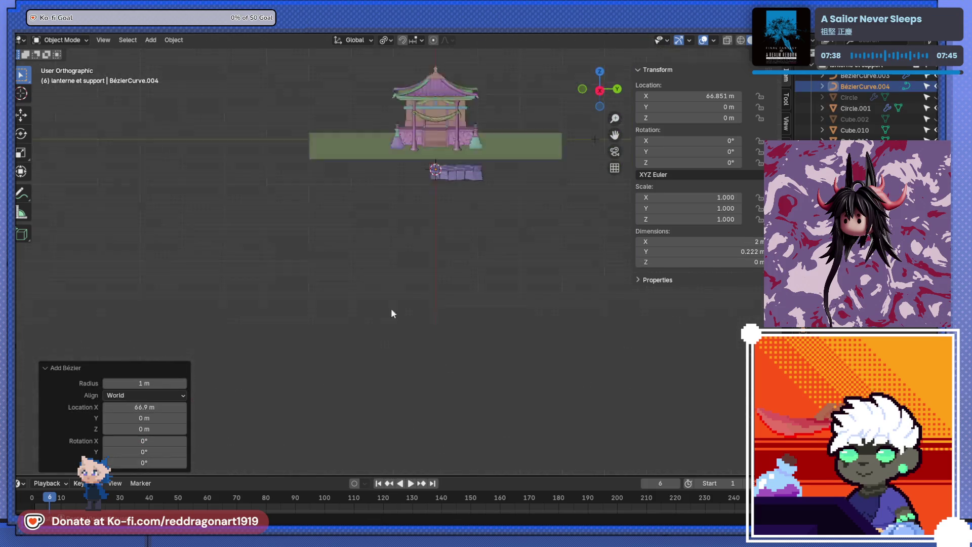
drag(391, 308, 479, 254)
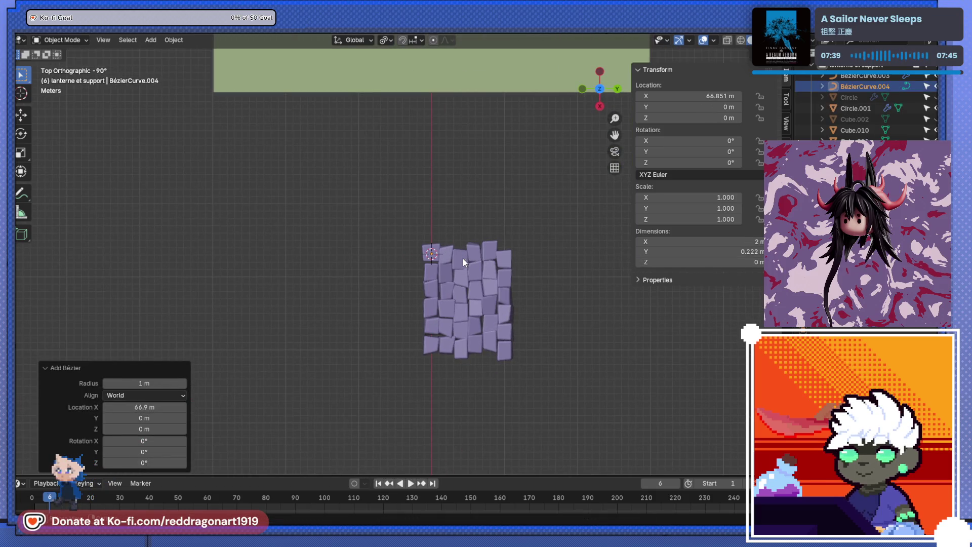
key(s)
click(378, 317)
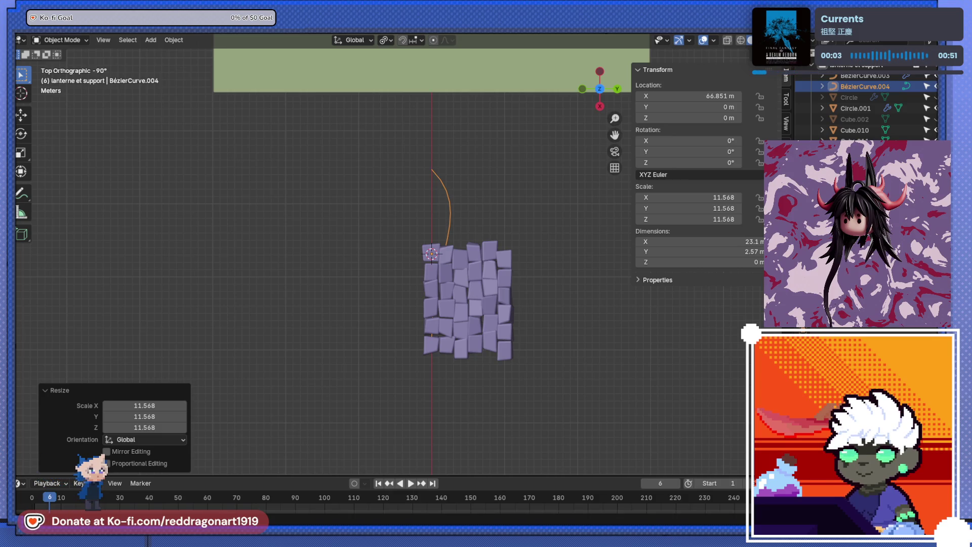
Step: Flatten the curve's control points to 0 along Y, then select the paving slab
scroll(up, 3)
drag(449, 256, 449, 256)
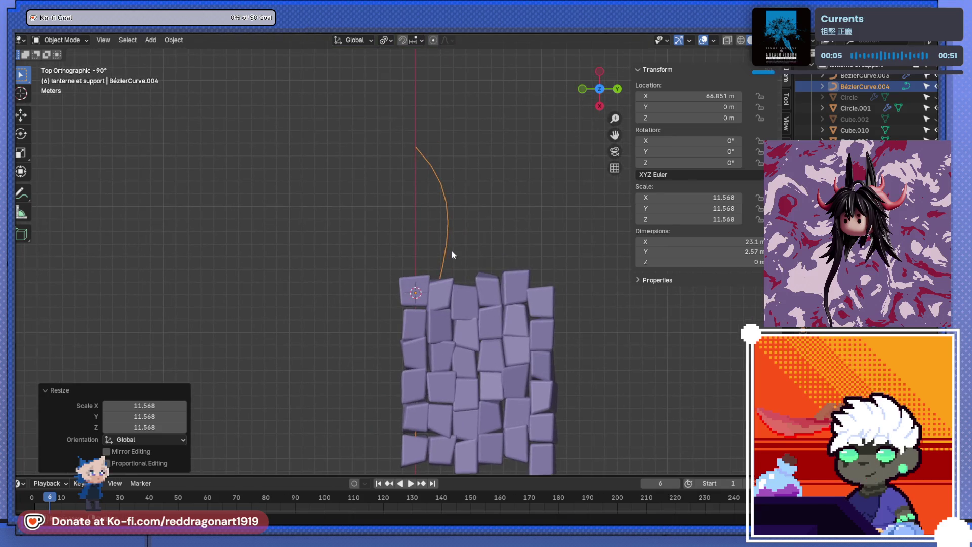
key(Tab)
scroll(down, 3)
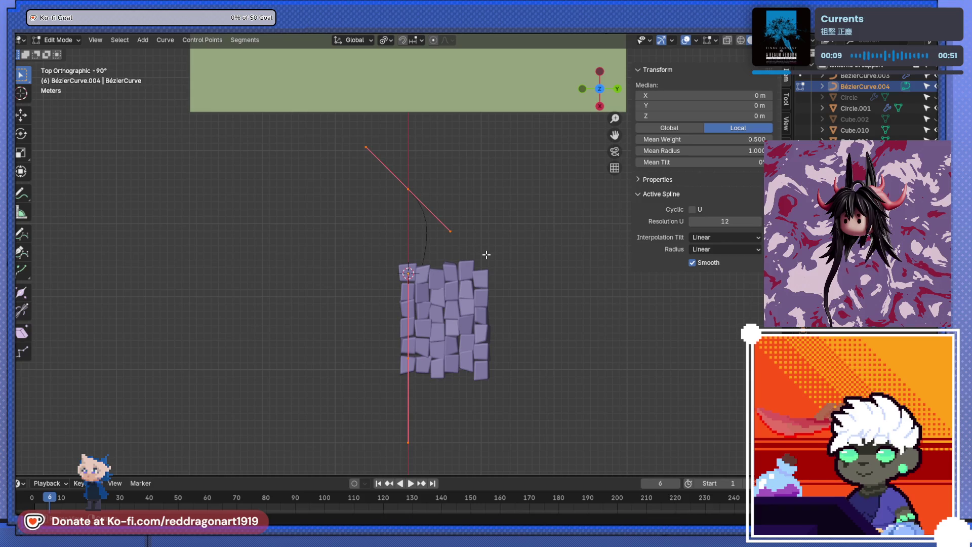
key(s)
key(y)
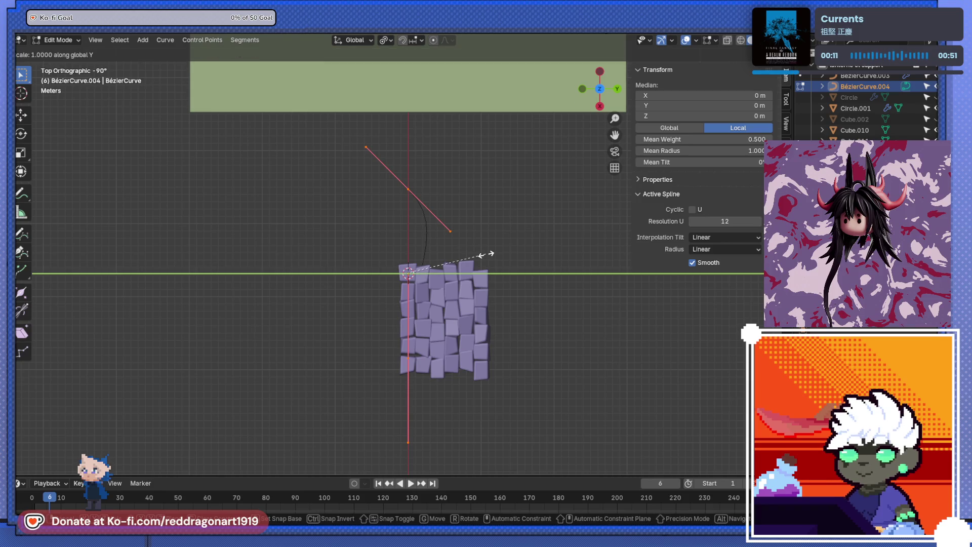
text(0)
key(Return)
scroll(down, 3)
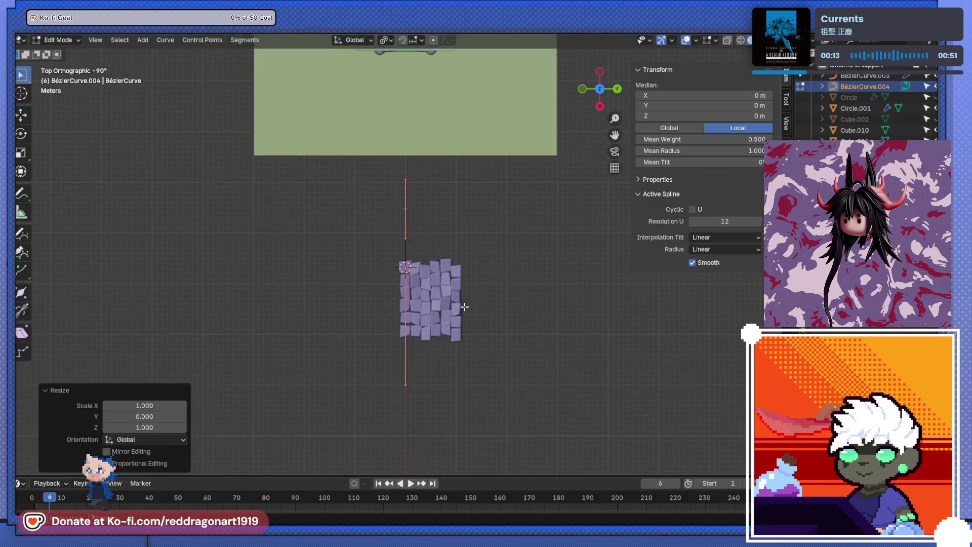
scroll(up, 3)
key(Tab)
click(457, 315)
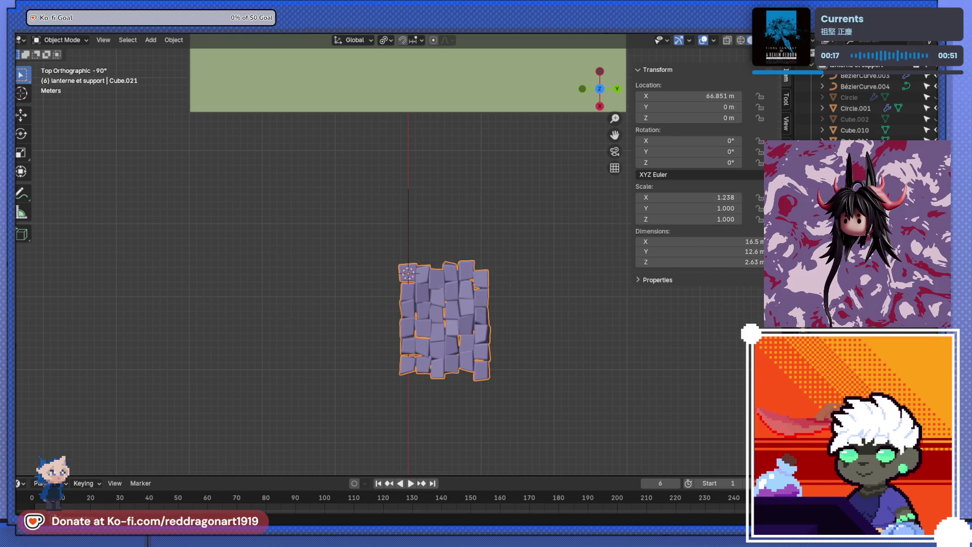
Step: Rotate the slab to -88.687° about Z and move it to X 80.379 m, Y 7.3524 m
scroll(down, 3)
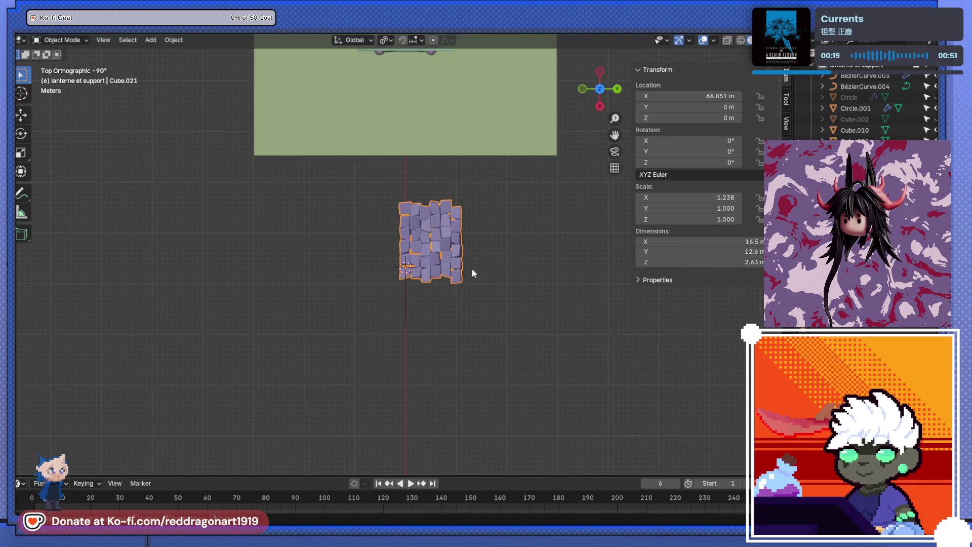
key(r)
click(418, 302)
key(g)
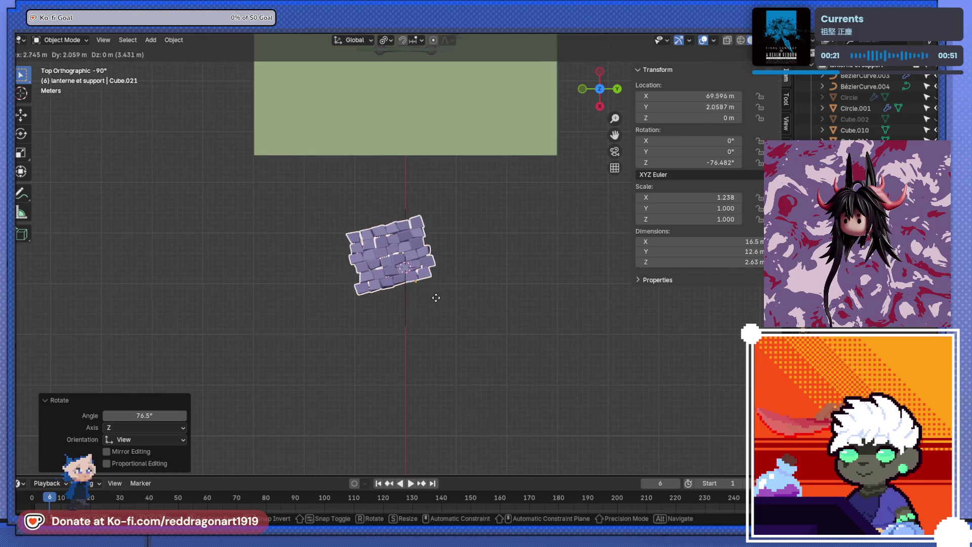
click(458, 332)
key(r)
click(468, 328)
key(g)
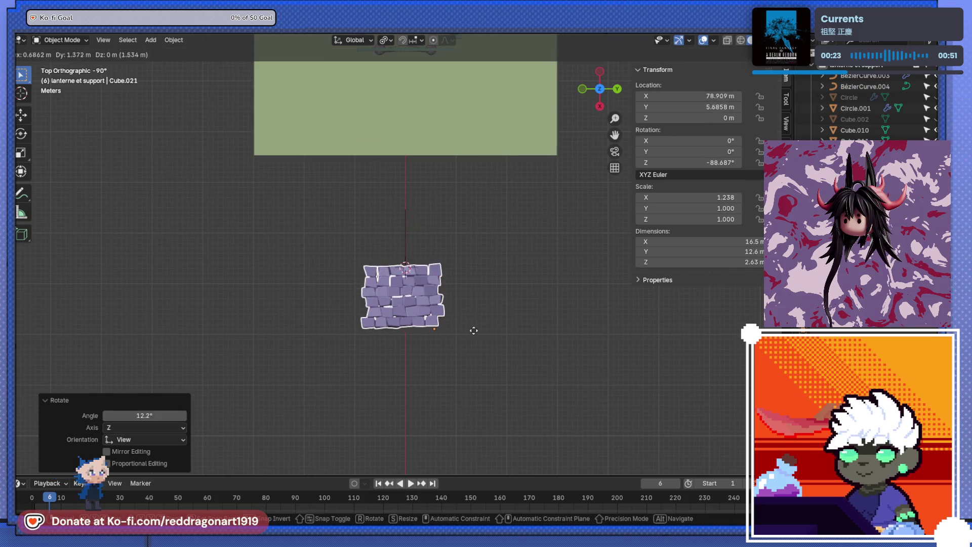
click(479, 336)
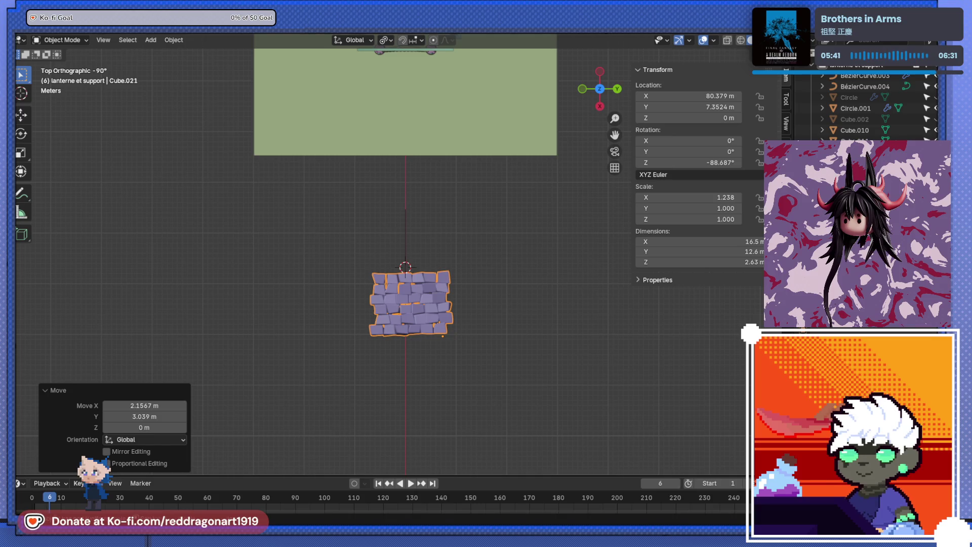
Step: Select a control point on BézierCurve.004, exit Edit Mode, and select Cube.021
scroll(up, 3)
scroll(up, 3)
click(414, 212)
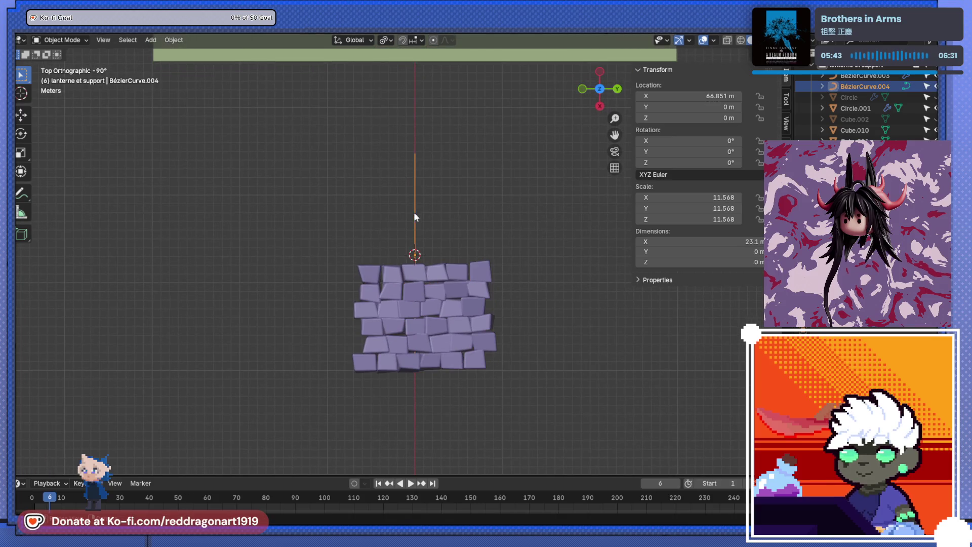
key(Tab)
drag(385, 178, 395, 232)
click(421, 194)
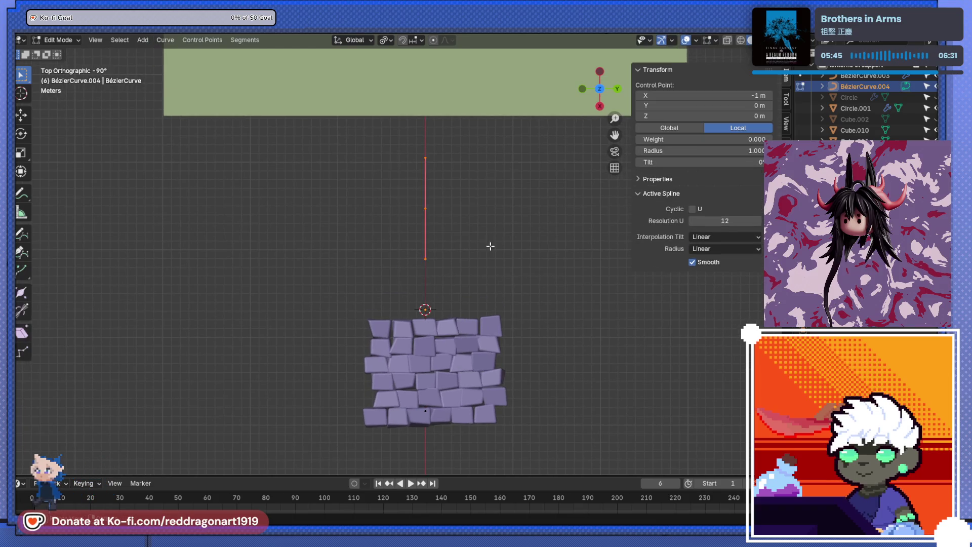
key(g)
key(Escape)
key(Tab)
scroll(down, 3)
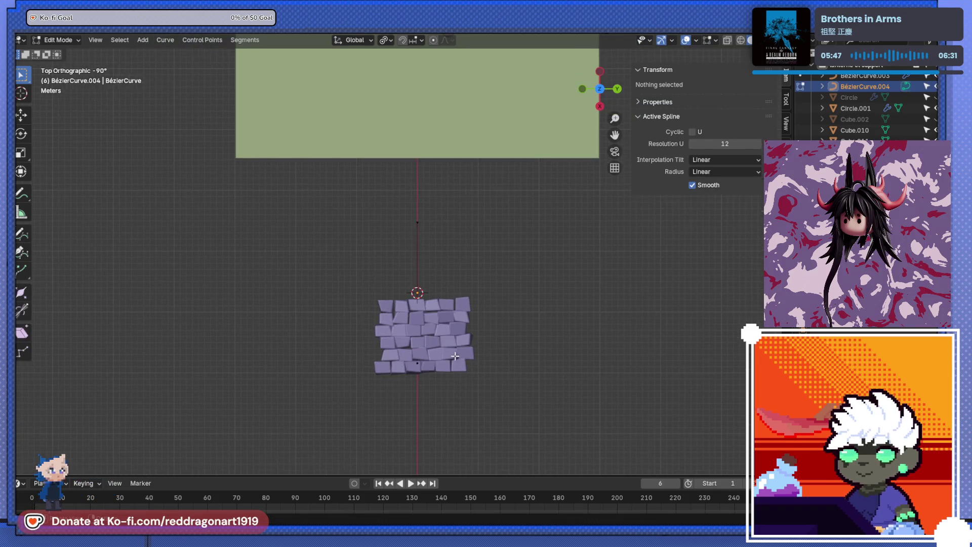
click(424, 335)
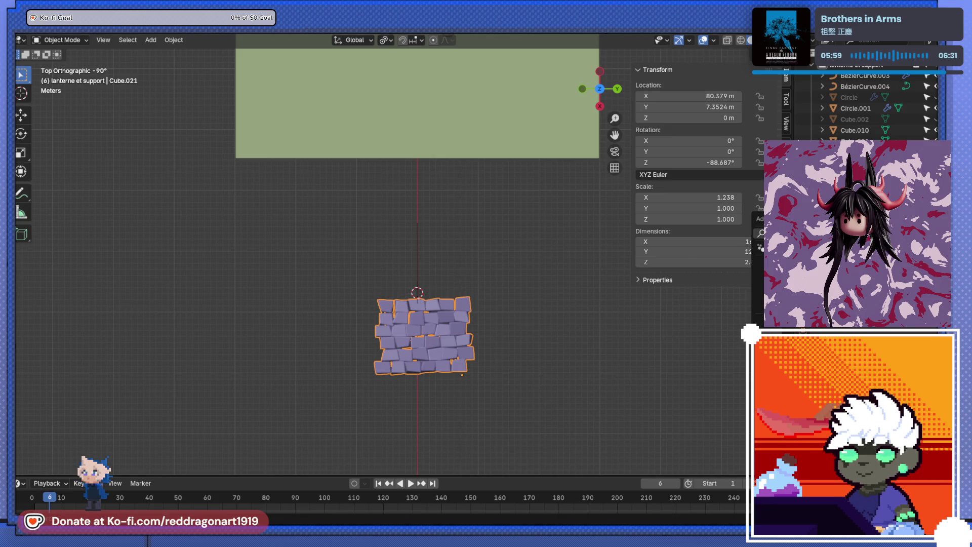
Step: Add a second array copy of the stone patch, then undo it
click(759, 218)
click(724, 322)
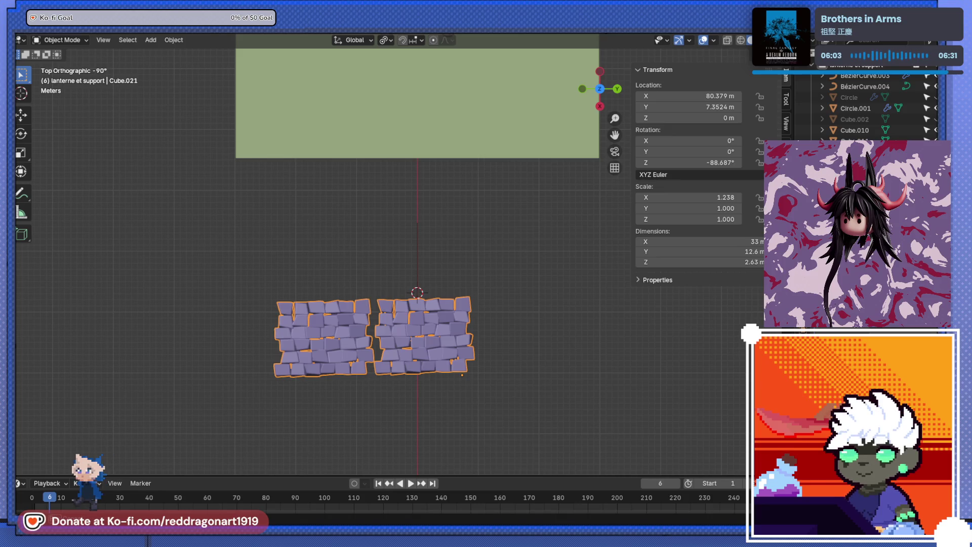
key(ctrl+z)
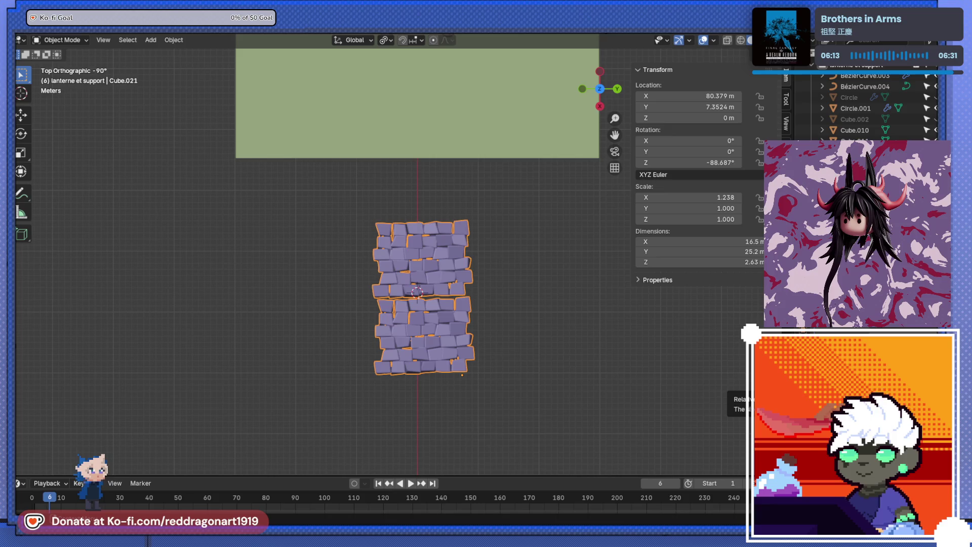
Step: Pick a control point on the Bézier curve in Edit Mode, then reselect the stone patch
scroll(up, 3)
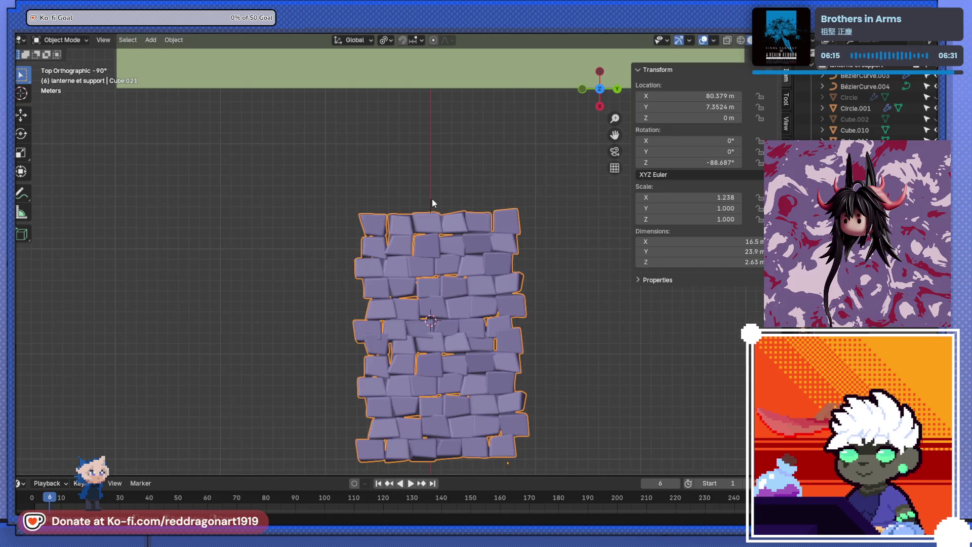
click(429, 200)
key(Tab)
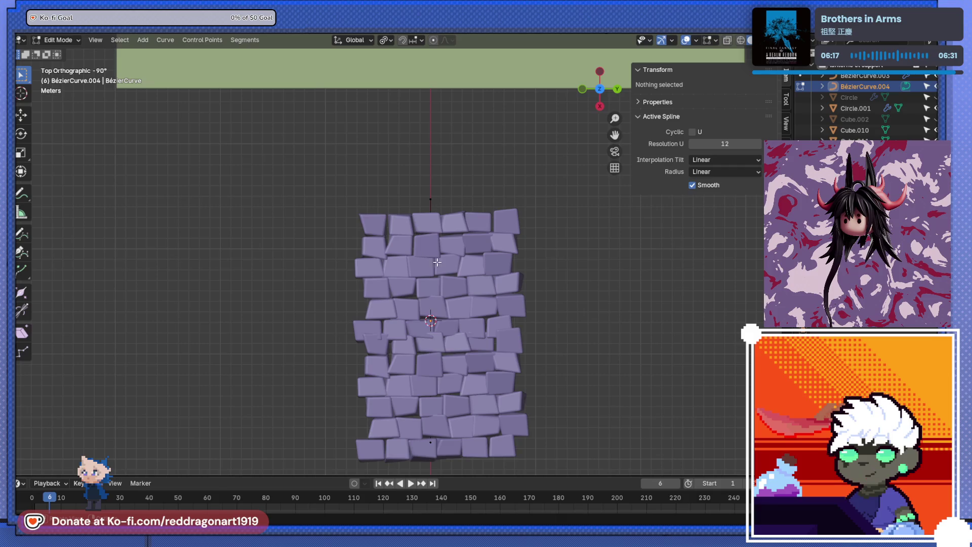
drag(424, 321, 393, 332)
scroll(up, 3)
scroll(down, 3)
click(443, 364)
scroll(up, 3)
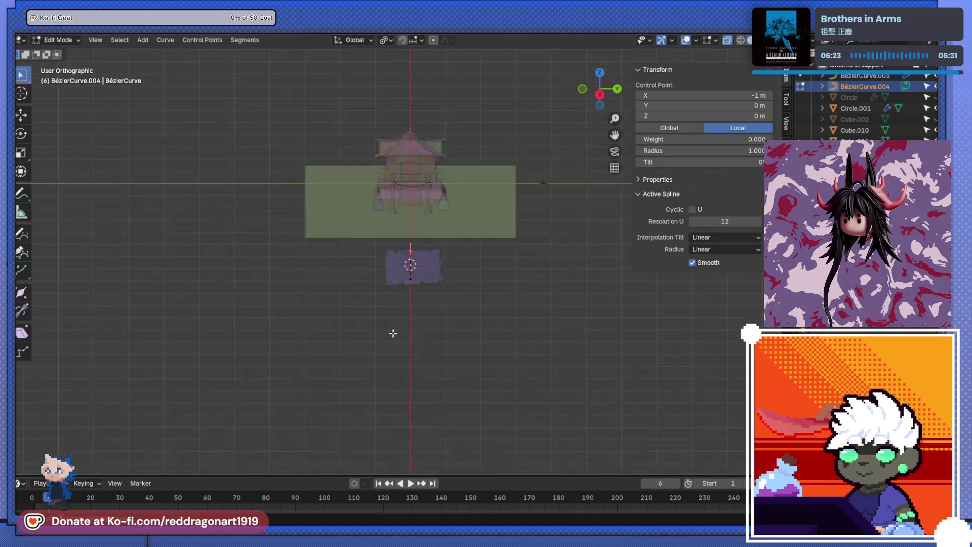
scroll(up, 3)
key(Tab)
click(399, 296)
Step: Set the stone patch's origin to its geometry centre
key(s)
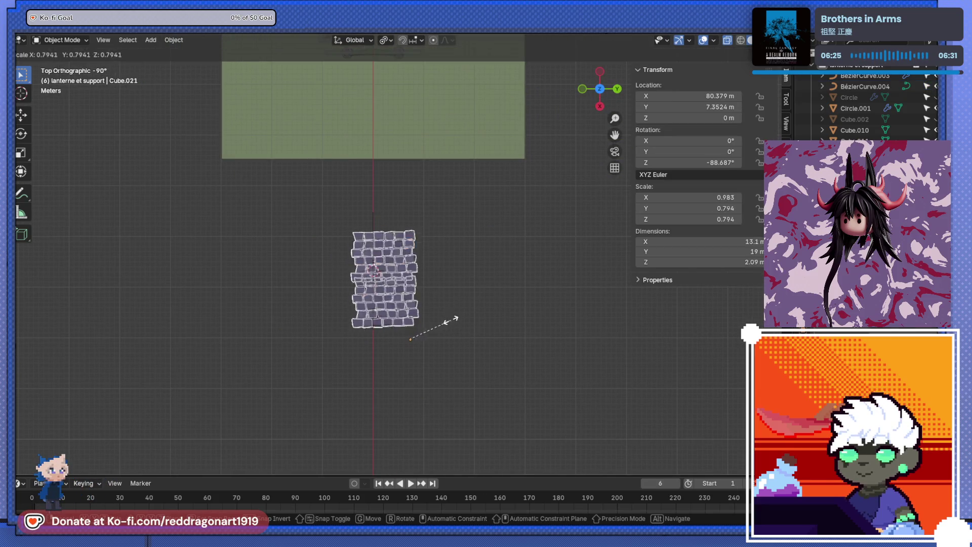
key(Escape)
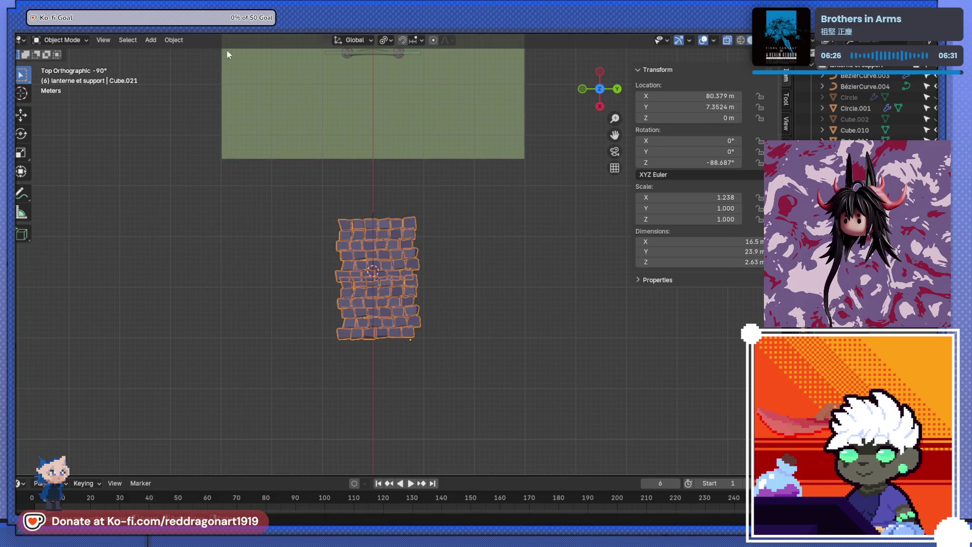
click(173, 40)
mouse_move(202, 61)
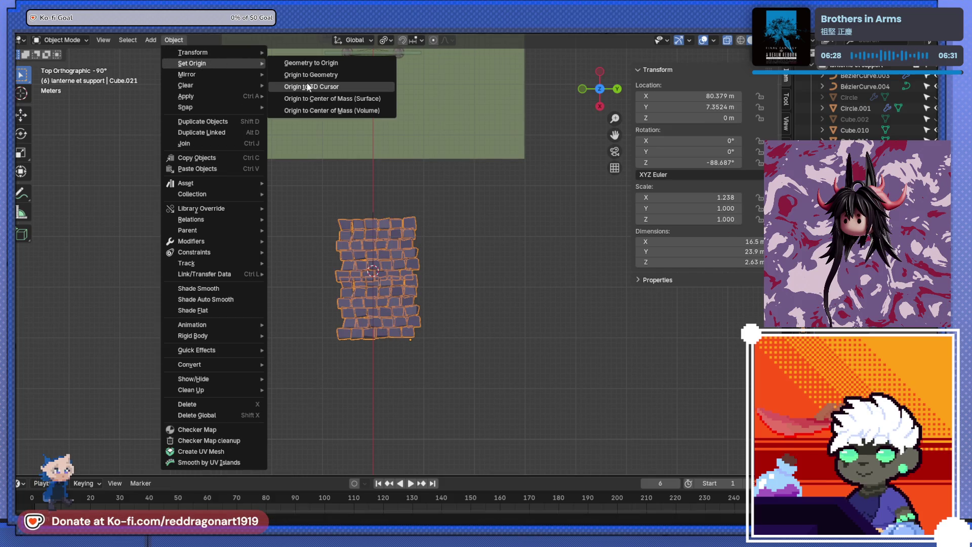
click(310, 74)
Step: Shrink the patch to about half size, 8.25 m by 11.9 m, and shift it to X 87.014 m
drag(440, 354, 460, 286)
key(s)
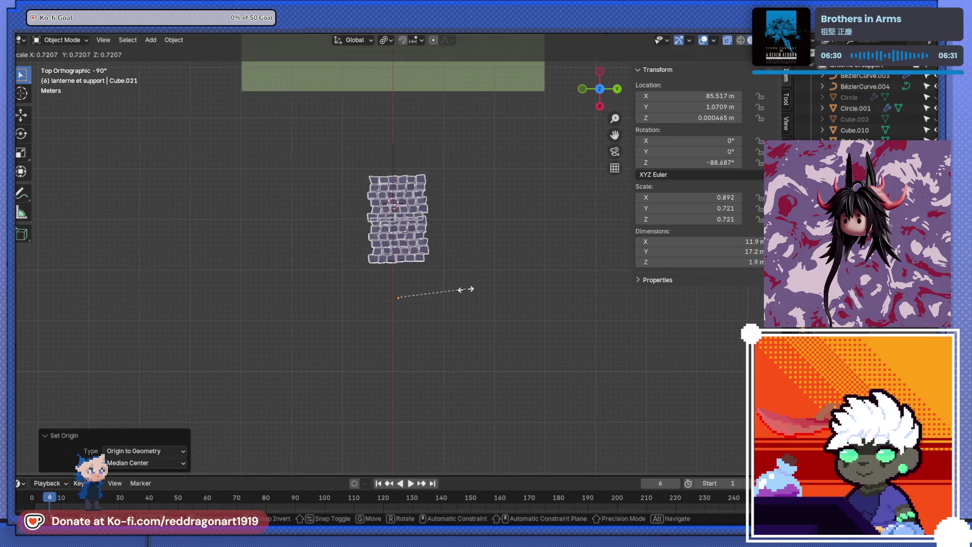
click(433, 276)
scroll(up, 3)
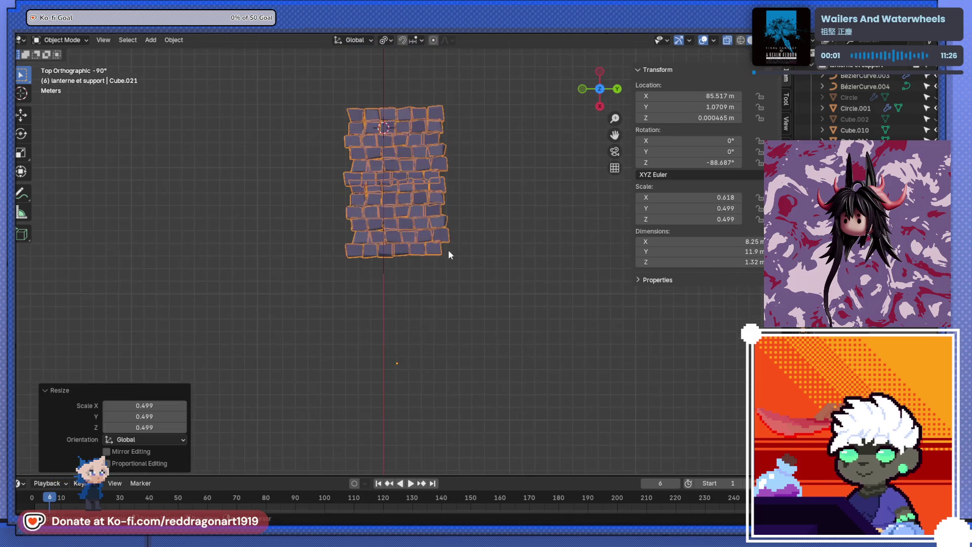
key(g)
click(467, 312)
Step: Select the Bézier curve for point editing and frame shrine, ground and curve together
key(KP_1)
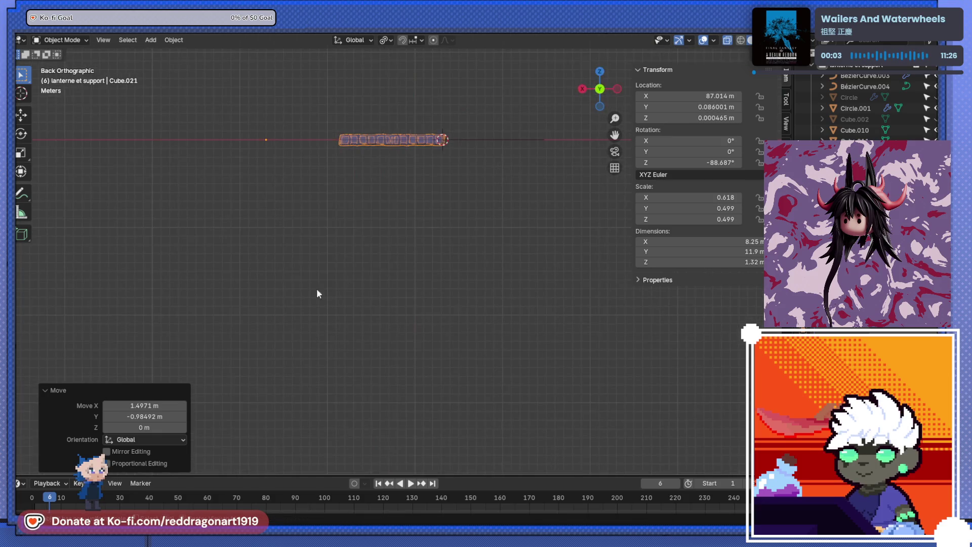
drag(317, 289, 421, 333)
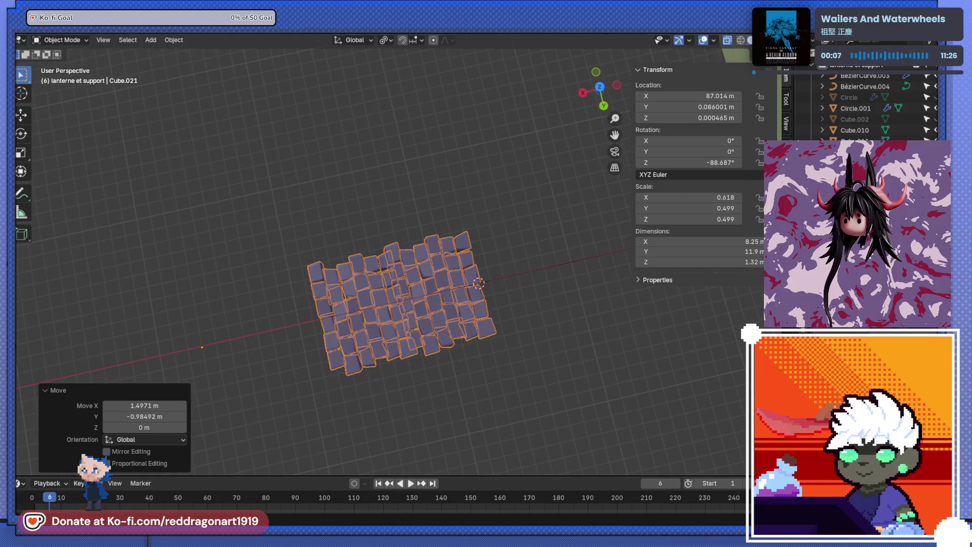
drag(496, 280, 508, 364)
click(587, 375)
scroll(down, 3)
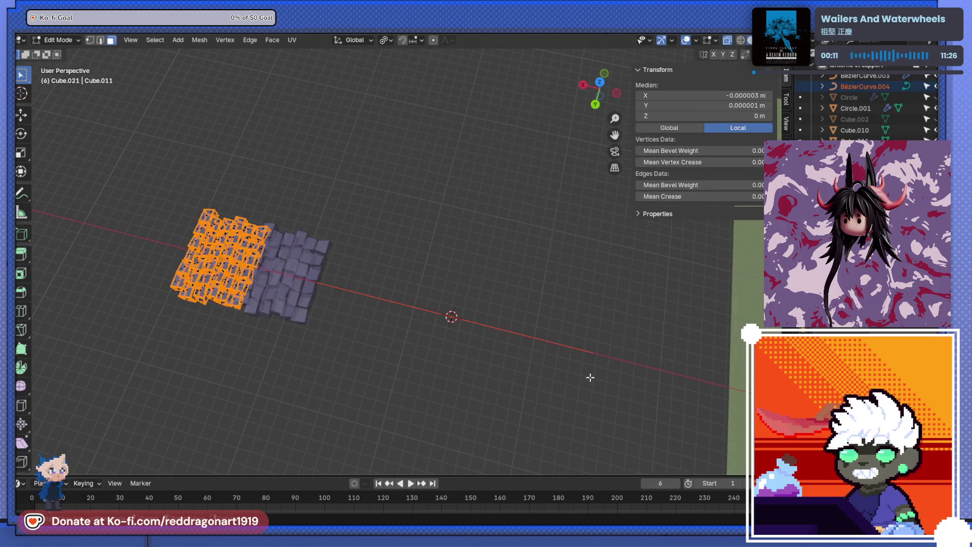
drag(523, 319, 420, 352)
key(Tab)
key(KP_3)
key(KP_1)
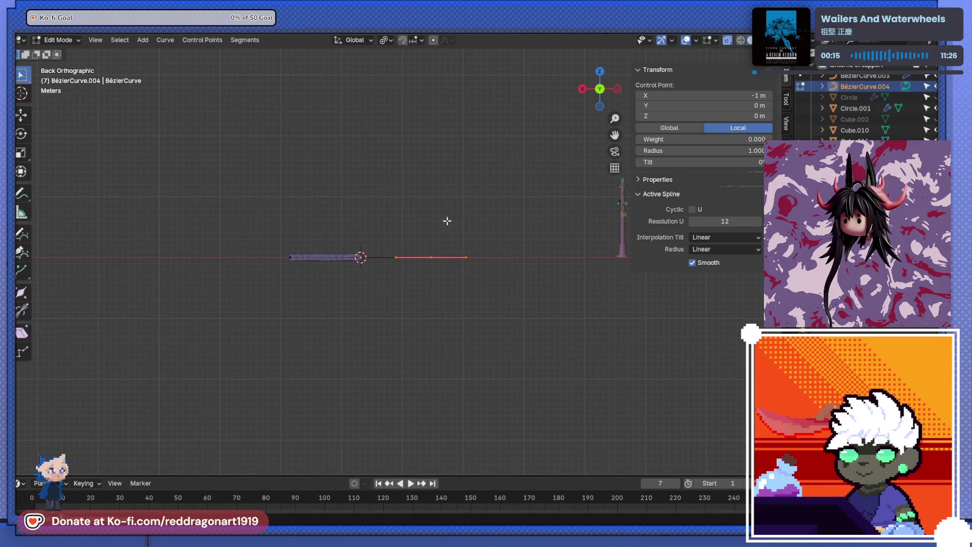
key(KP_3)
drag(517, 242, 375, 339)
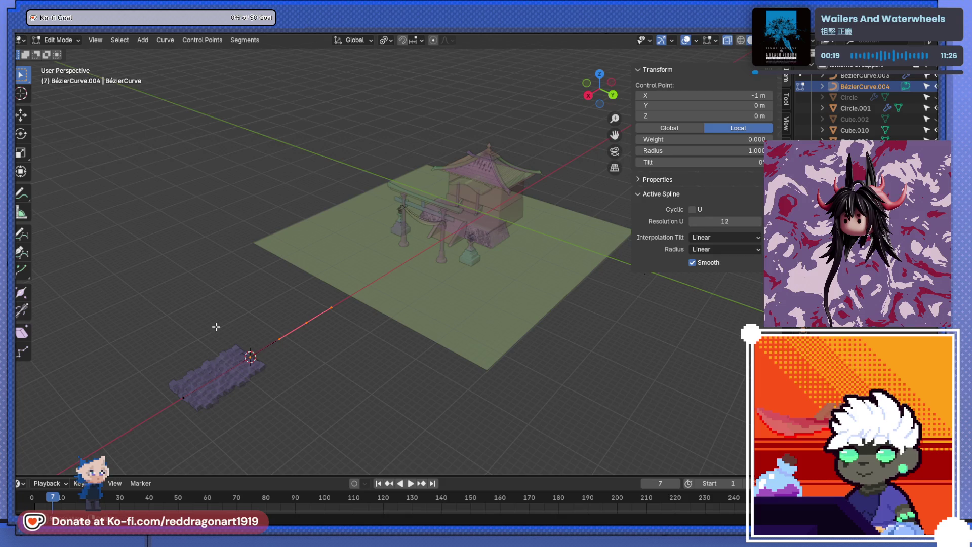
Step: Move the stone path object 21.67 m along the X axis
key(Tab)
click(211, 355)
key(g)
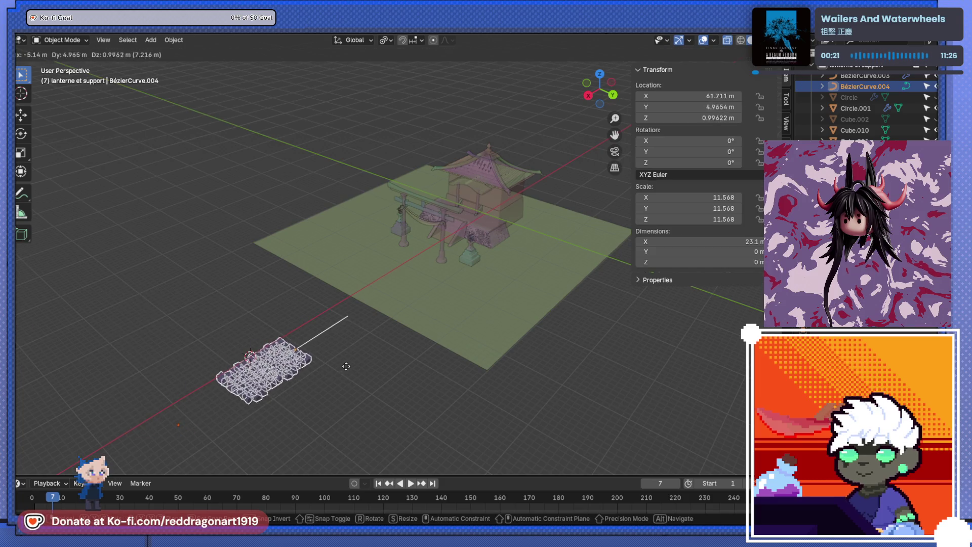
key(x)
click(408, 329)
Step: In top view, rotate the curve about 53° toward the gate and reposition the stone patch
scroll(up, 3)
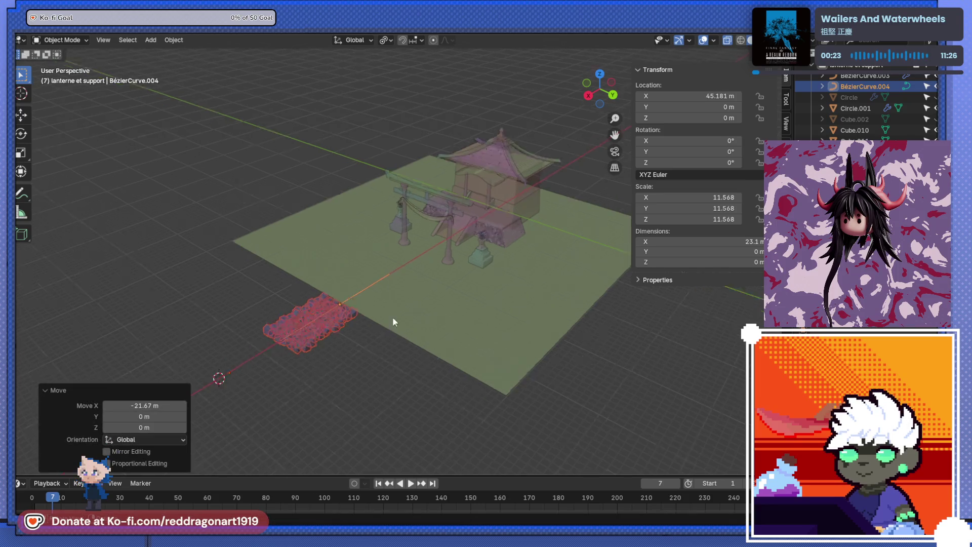
key(KP_7)
key(g)
key(Return)
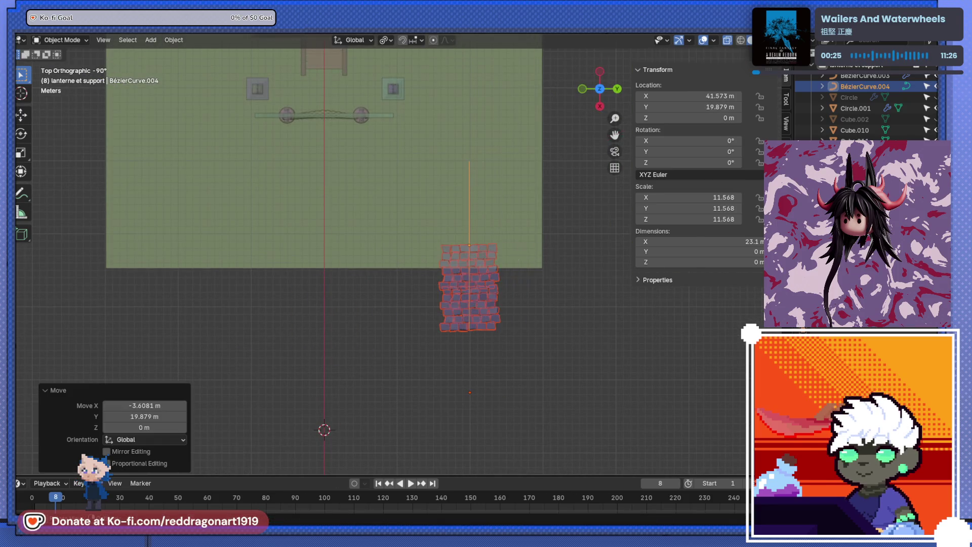
key(r)
click(460, 249)
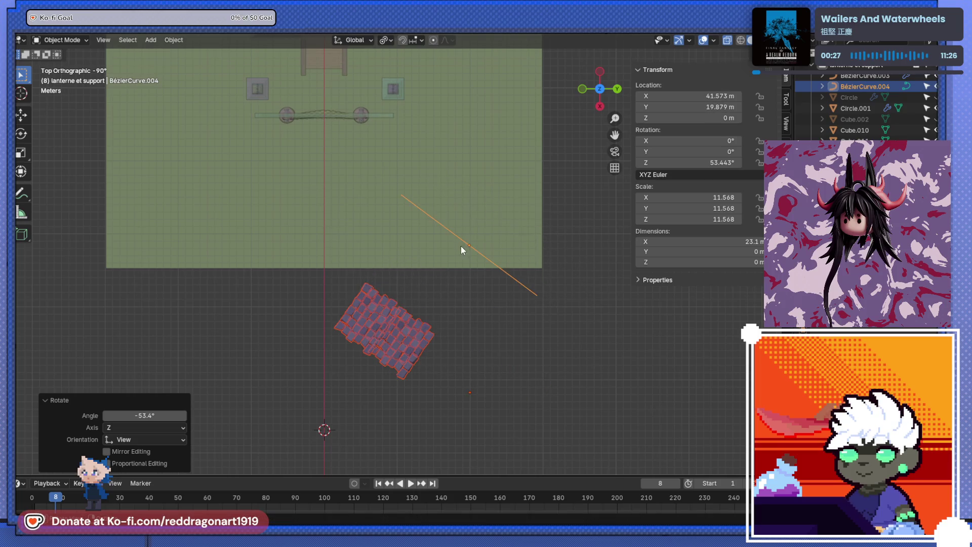
click(412, 332)
key(g)
click(502, 271)
Step: In the Bézier curve's Edit Mode, rotate and move its end point twice to reshape the path
scroll(up, 3)
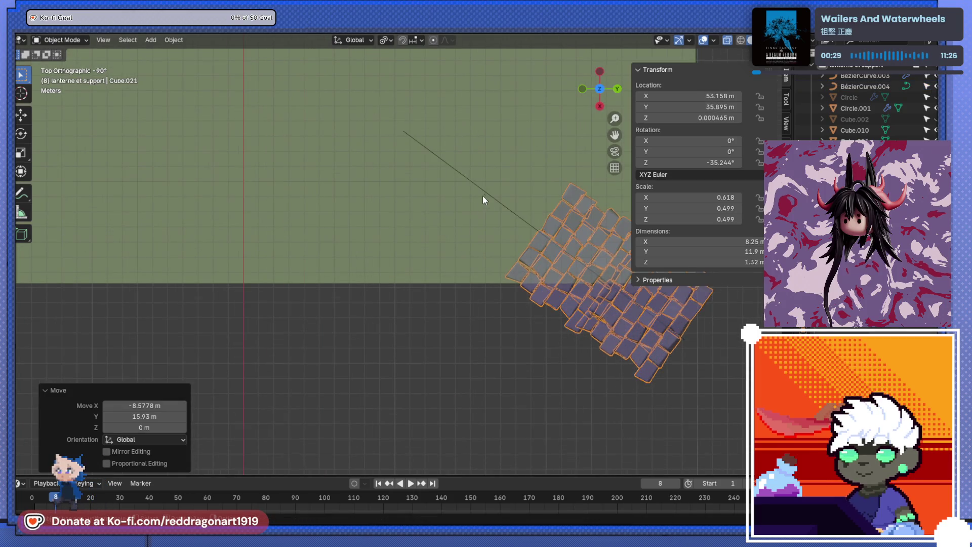
click(483, 199)
key(Tab)
key(r)
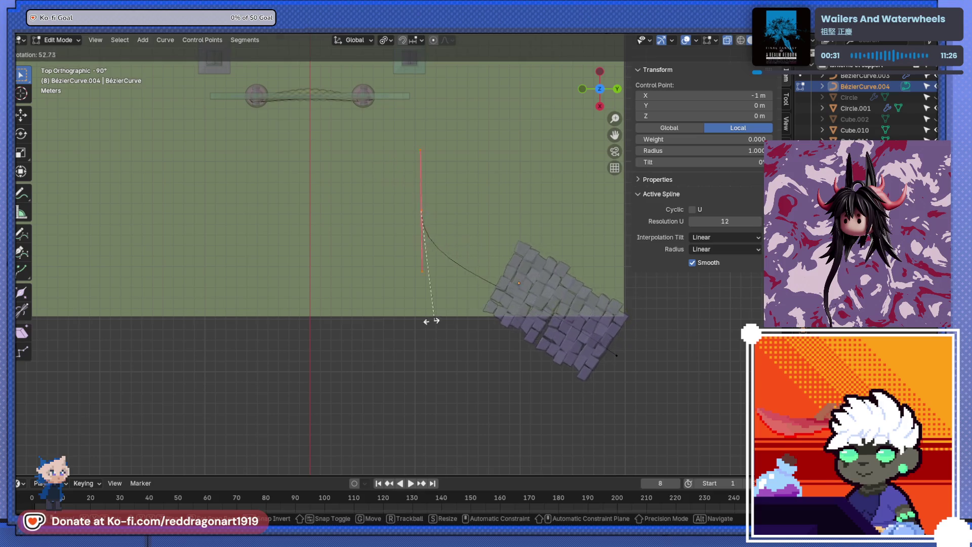
click(383, 327)
key(g)
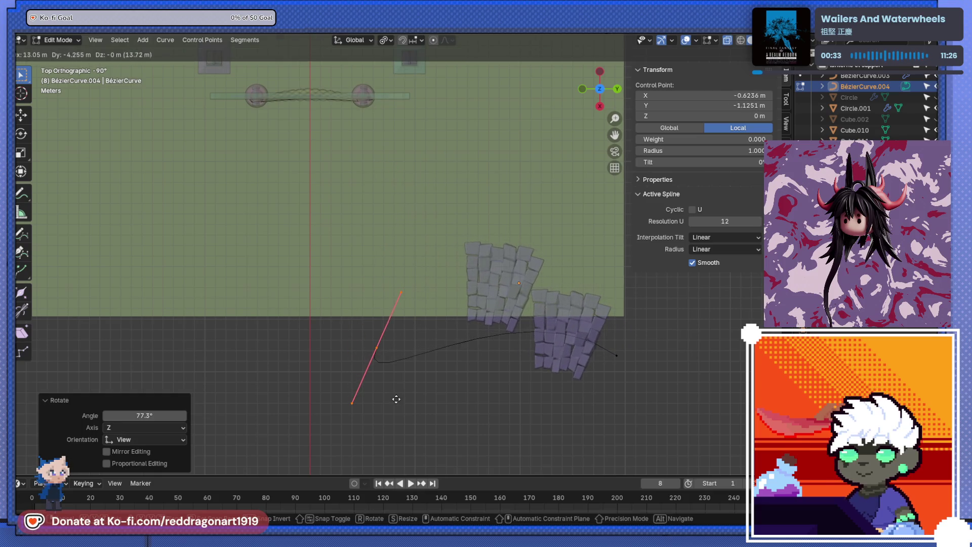
click(388, 391)
key(r)
click(434, 262)
key(g)
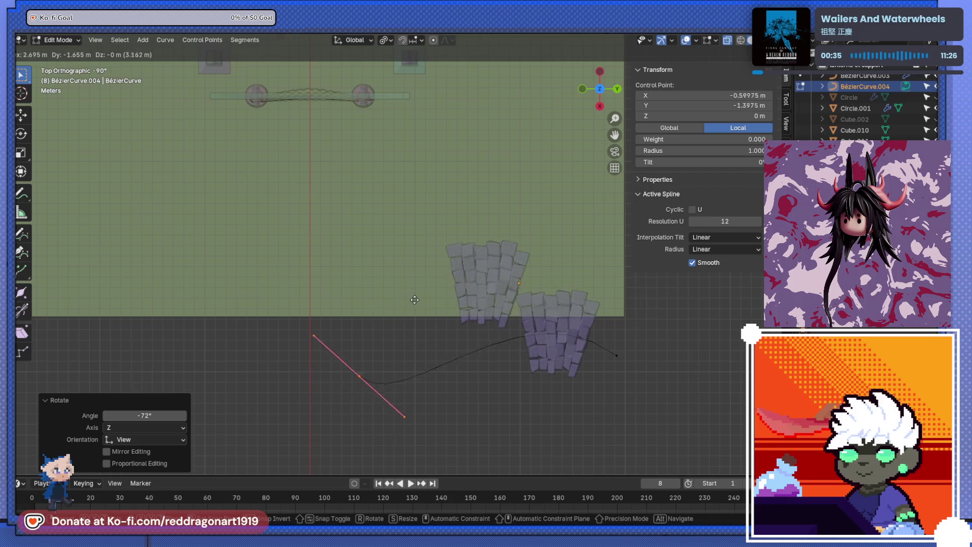
click(415, 299)
Step: Extrude a new point at the curve's end and rotate its handle
key(e)
click(324, 226)
key(r)
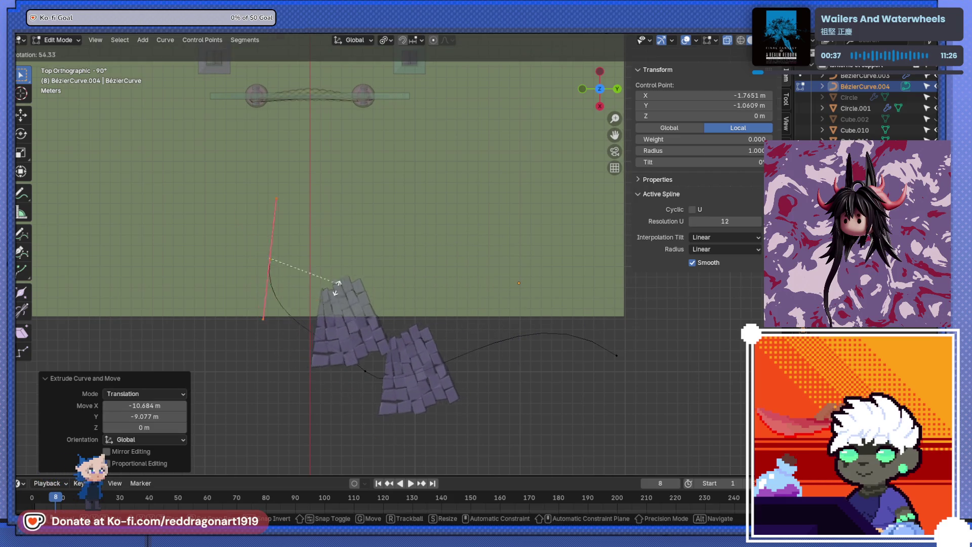
click(324, 293)
Step: Rotate and move the curve's end handle to swing the path toward the gate
key(r)
click(365, 360)
key(g)
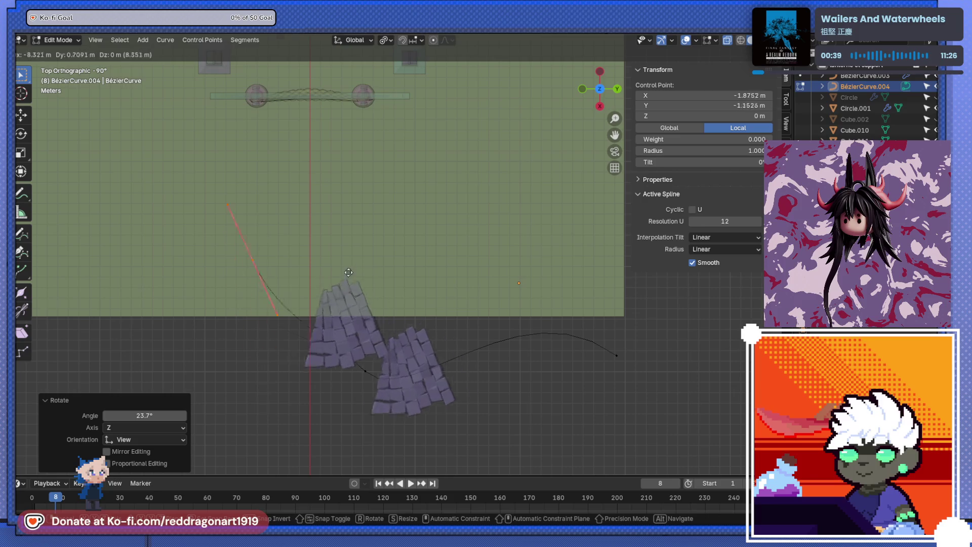
click(348, 272)
key(r)
click(335, 257)
key(g)
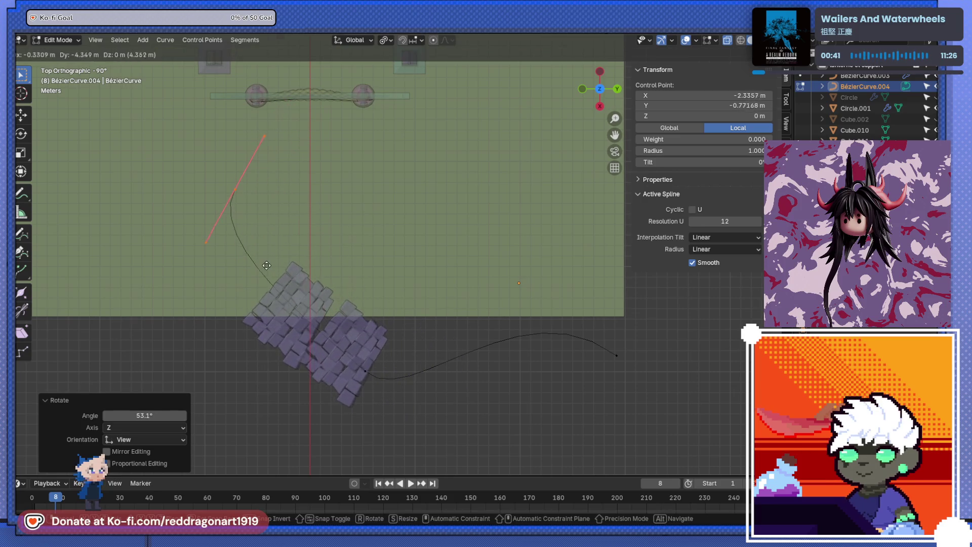
click(267, 265)
Step: Turn the end handle about 28°, then near vertical, moving it up to the gate
key(r)
click(253, 243)
key(g)
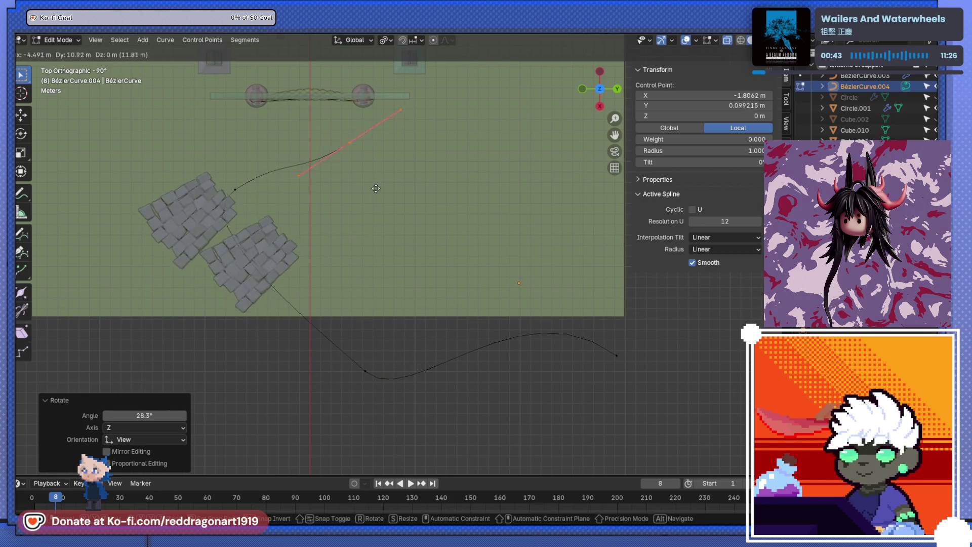
click(343, 209)
key(r)
click(365, 155)
key(g)
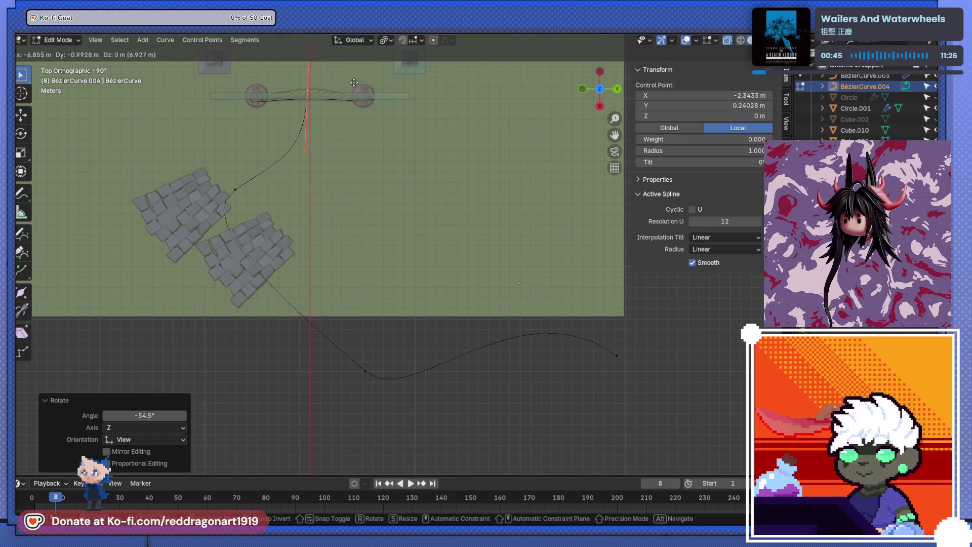
click(355, 83)
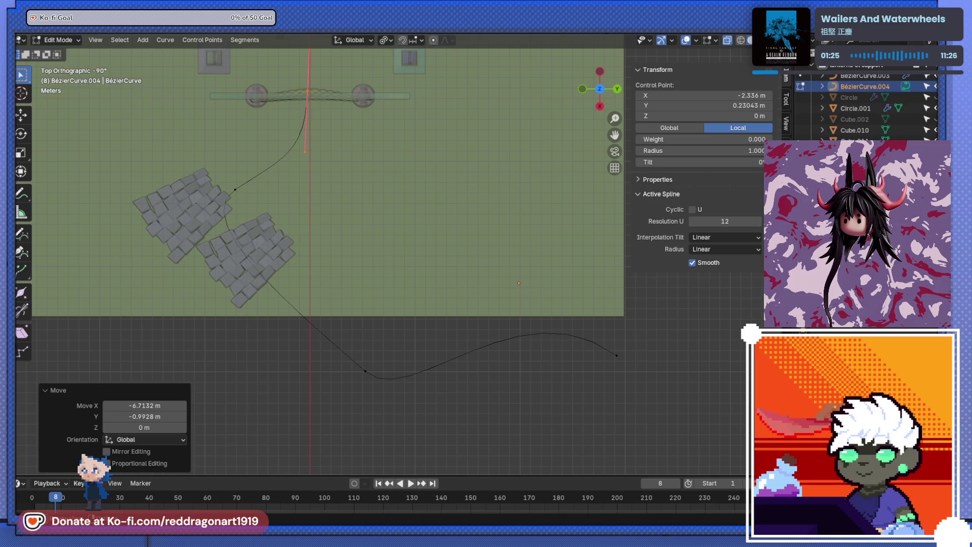
key(Tab)
click(265, 238)
key(g)
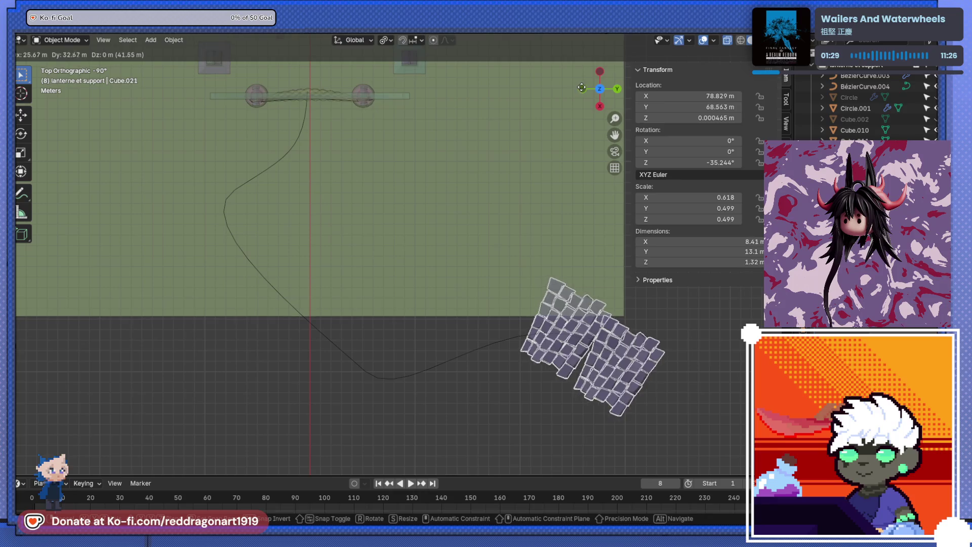
click(545, 332)
key(r)
click(632, 408)
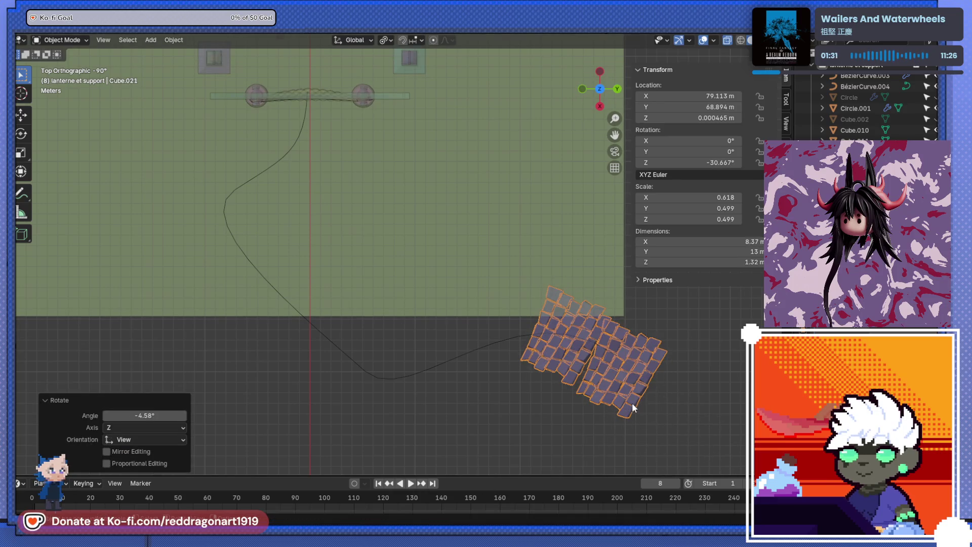
key(g)
click(632, 387)
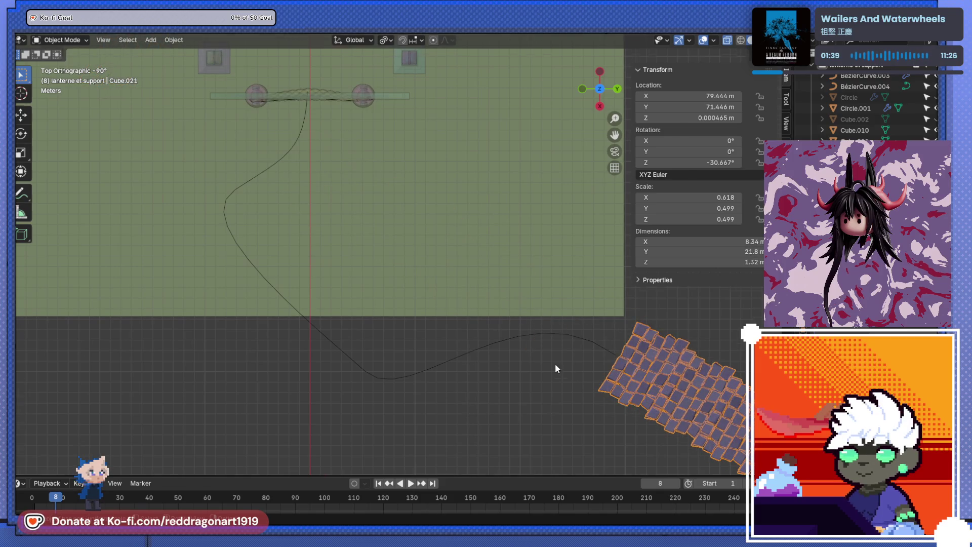
scroll(down, 3)
click(507, 316)
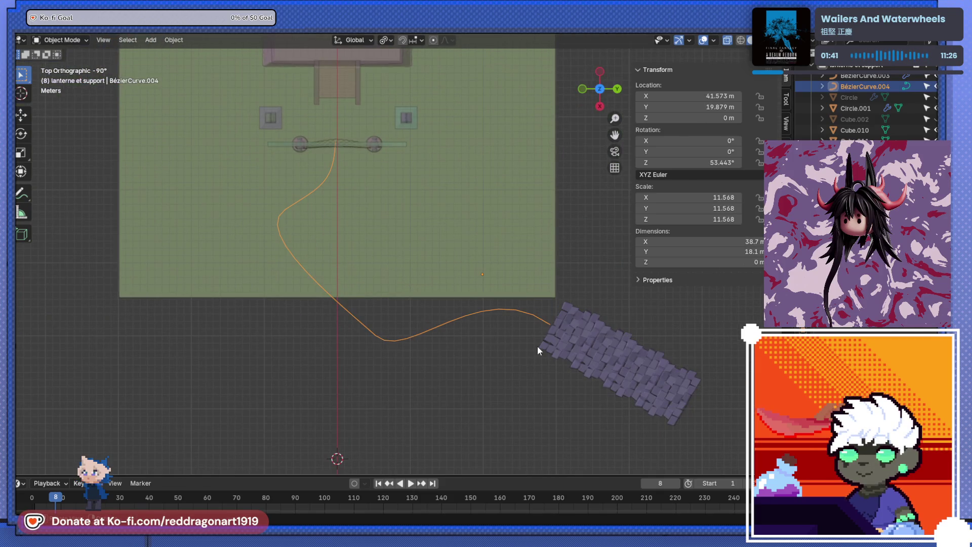
key(g)
click(582, 344)
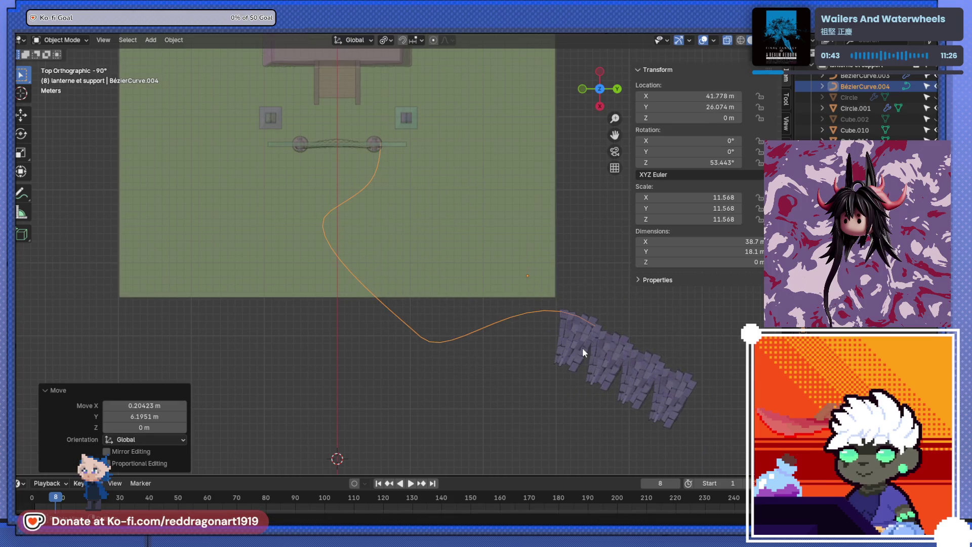
scroll(up, 3)
key(Tab)
key(Tab)
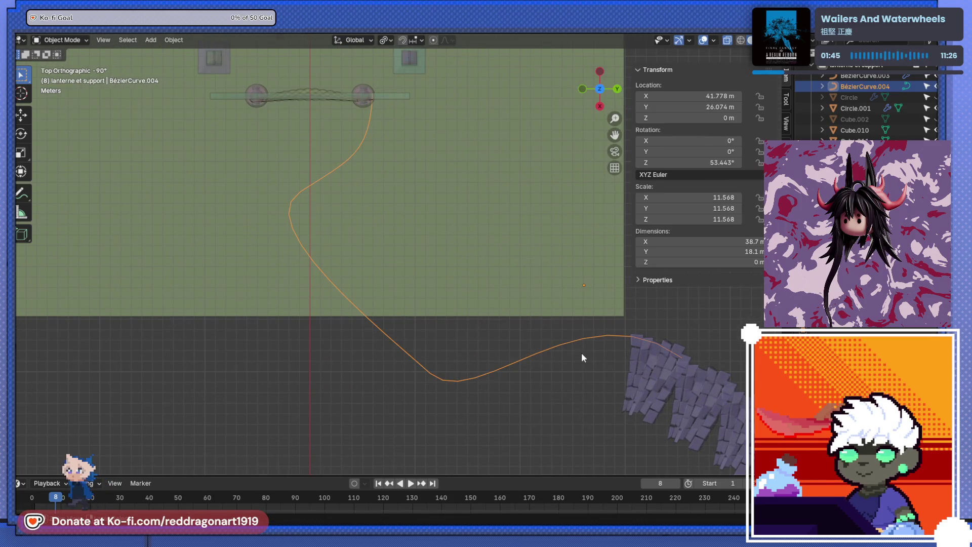
click(635, 386)
scroll(down, 3)
scroll(down, 3)
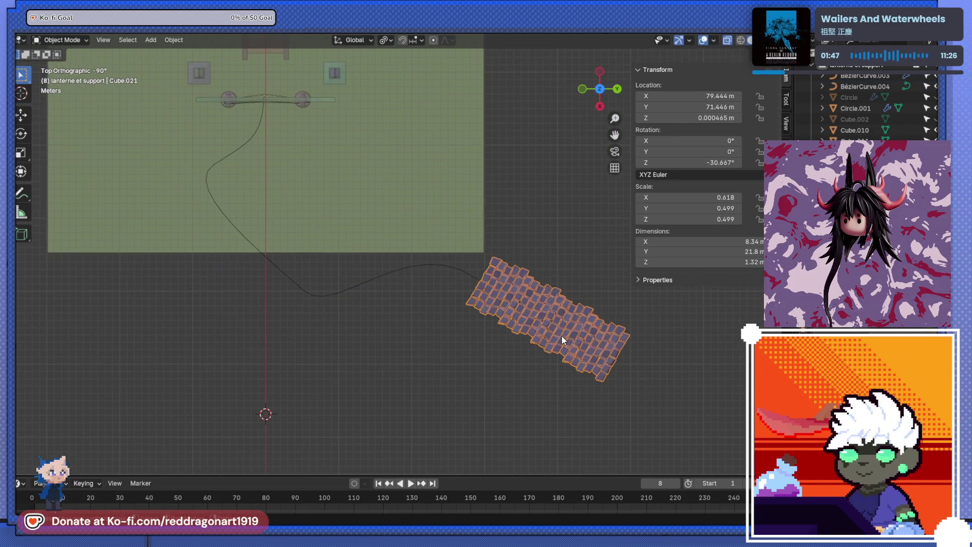
key(r)
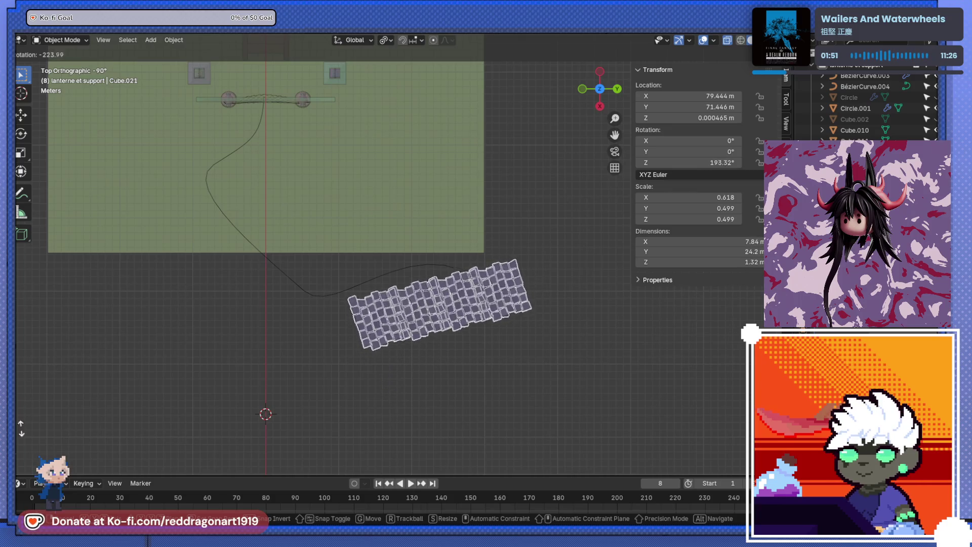
click(519, 248)
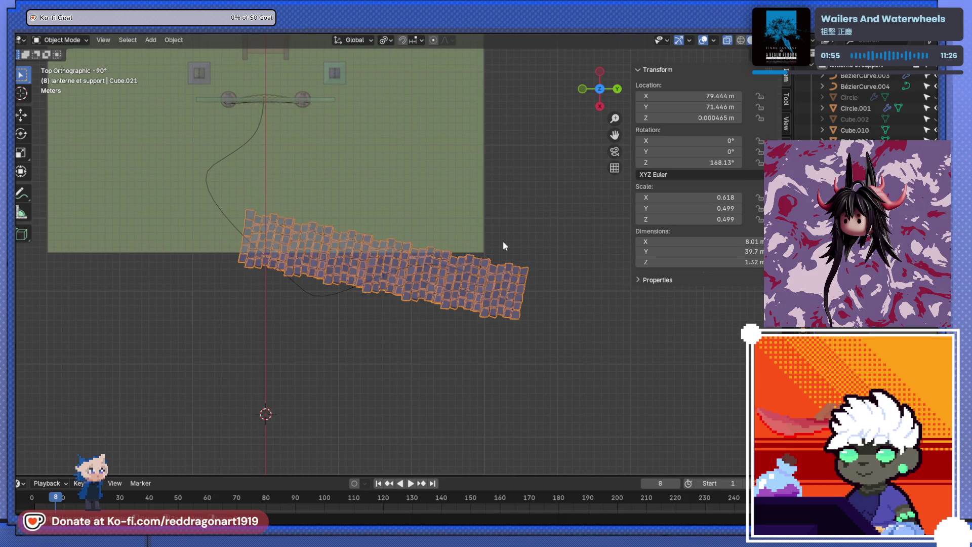
key(ctrl+z)
key(ctrl+z)
key(ctrl+z)
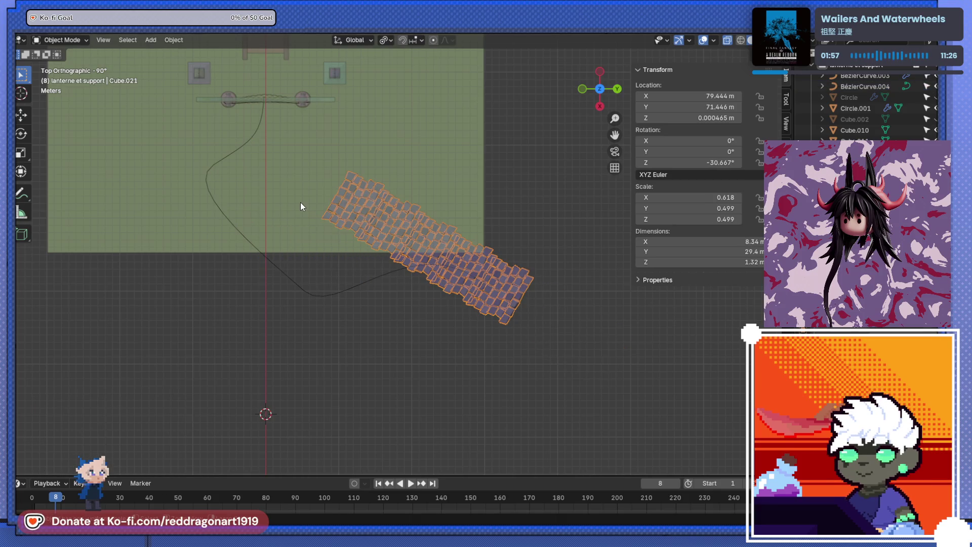
key(ctrl+z)
key(ctrl+z)
key(ctrl+z)
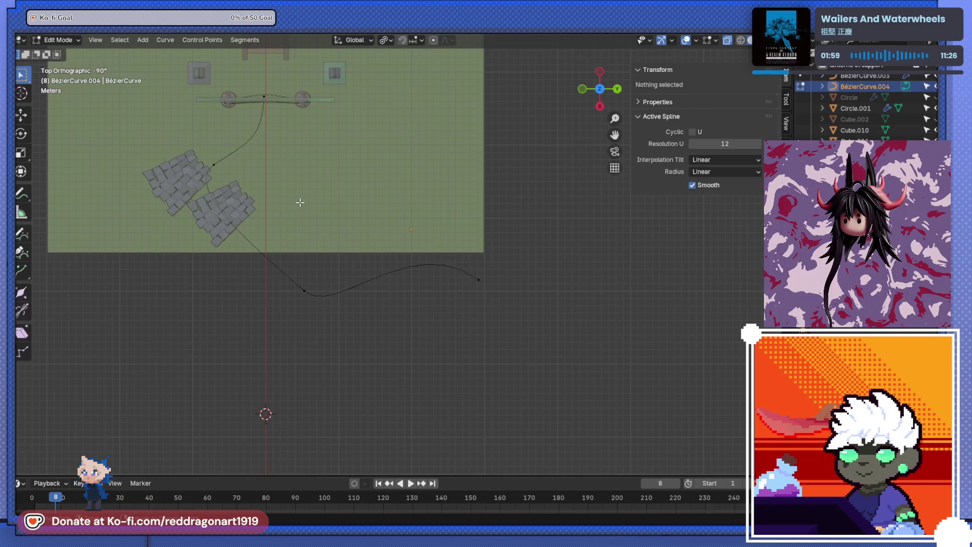
Step: Drag BézierCurve.004's top control point down toward the tiles, then undo the drag
key(Tab)
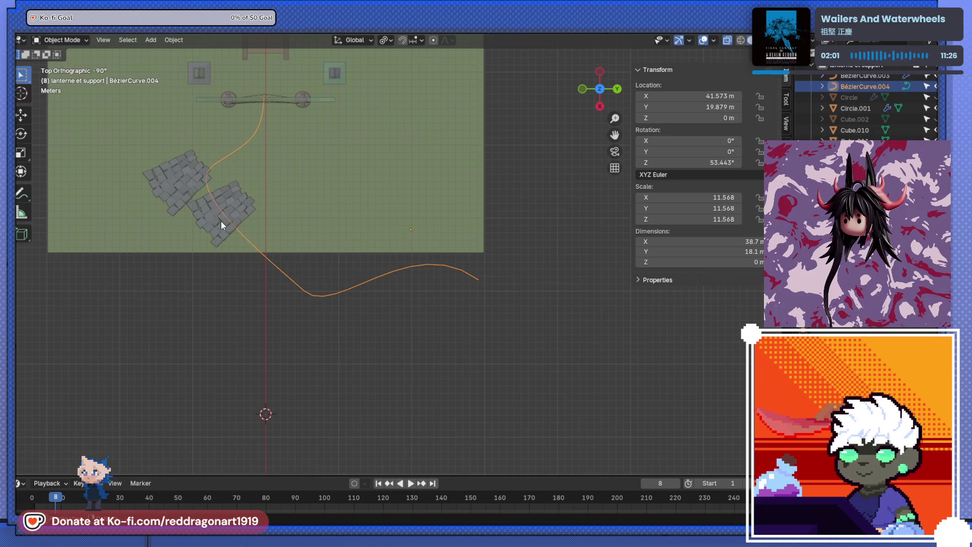
key(Tab)
key(Tab)
key(Tab)
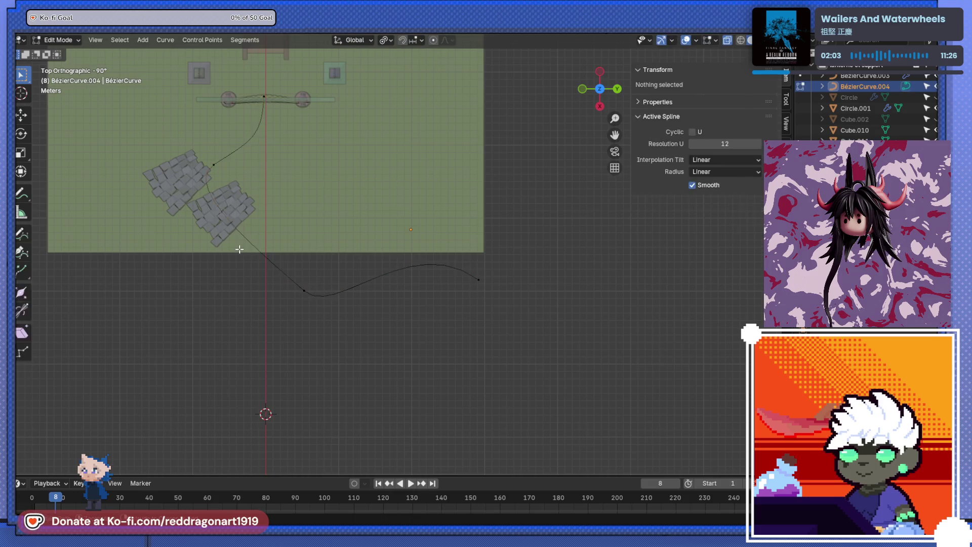
click(264, 96)
drag(263, 96, 221, 273)
key(ctrl+z)
key(ctrl+z)
key(ctrl+z)
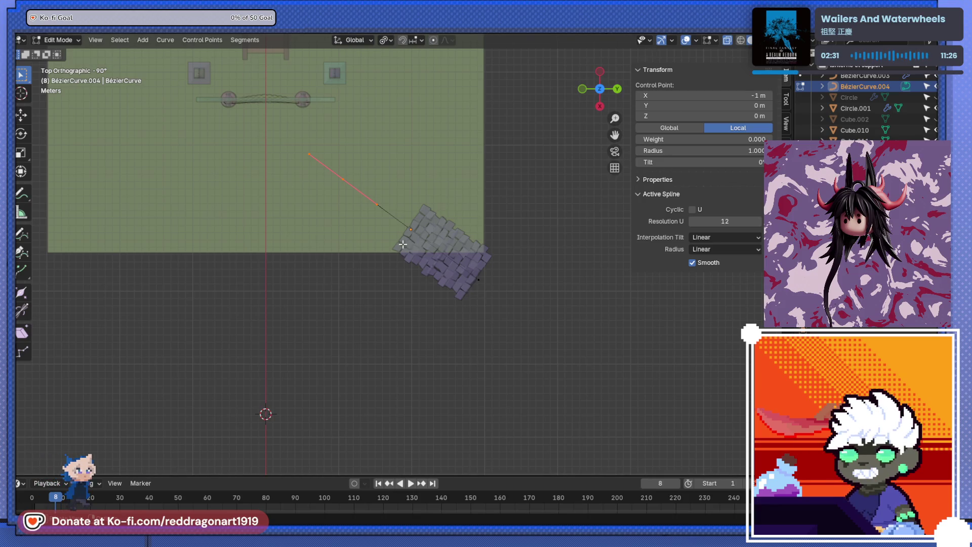
Step: Scale the selected curve point, then shrink the X 1 m point's handles to 0.181
scroll(up, 3)
key(g)
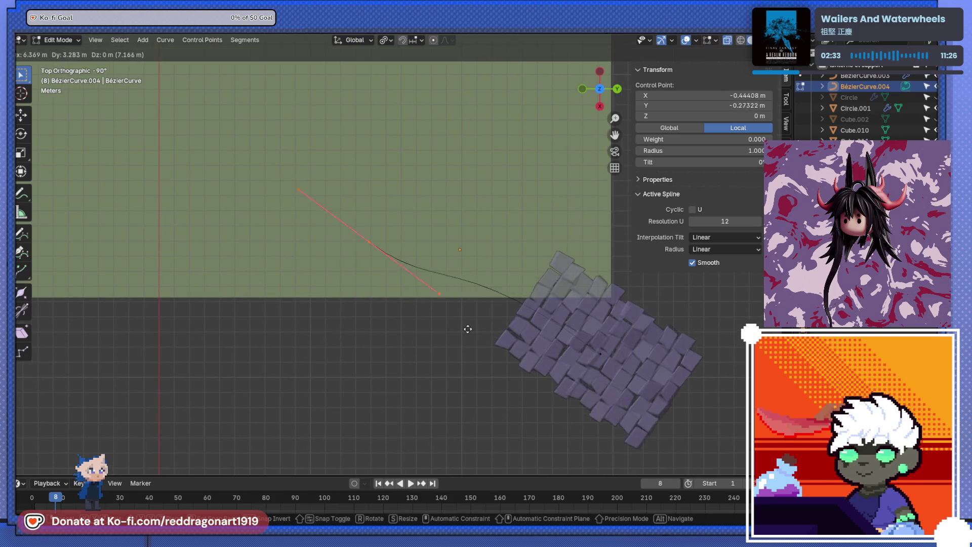
right_click(468, 329)
key(s)
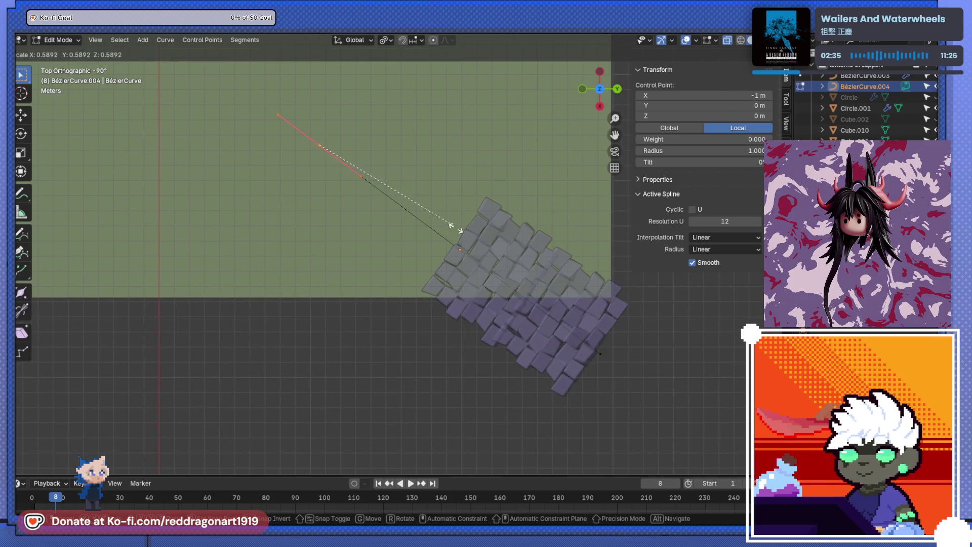
click(454, 228)
key(g)
right_click(556, 314)
click(600, 353)
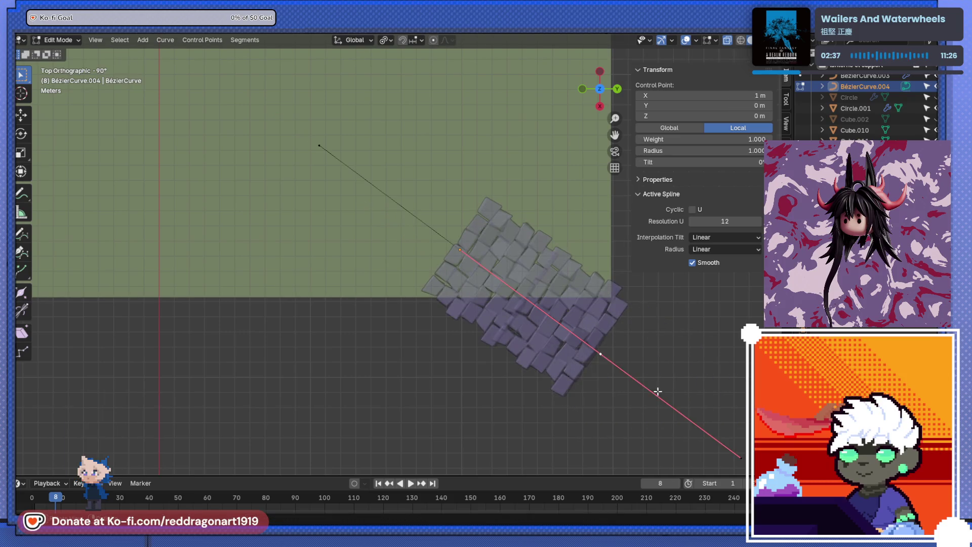
key(s)
click(613, 356)
Step: Orbit to a perspective view of the shrine and select the stone tile array in Object Mode
scroll(down, 3)
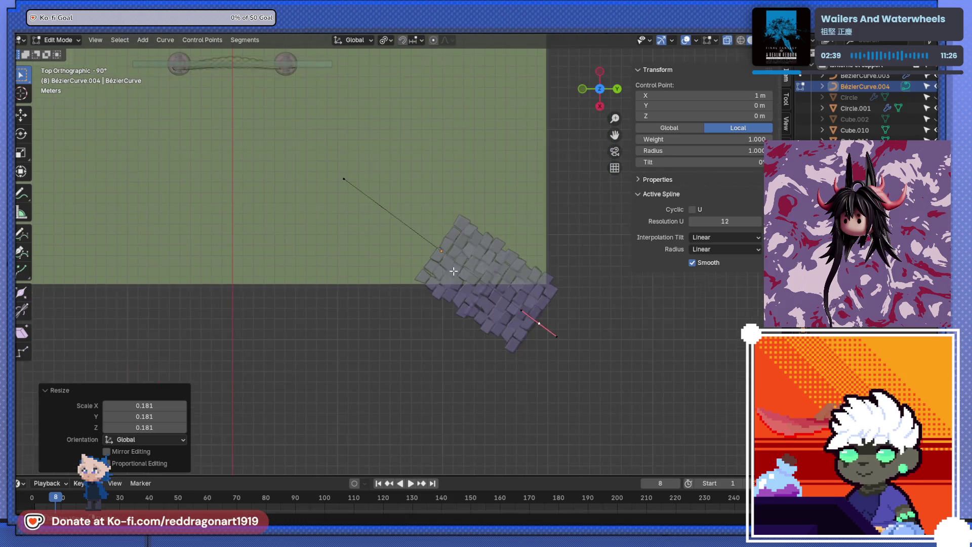
drag(454, 272, 362, 258)
click(356, 246)
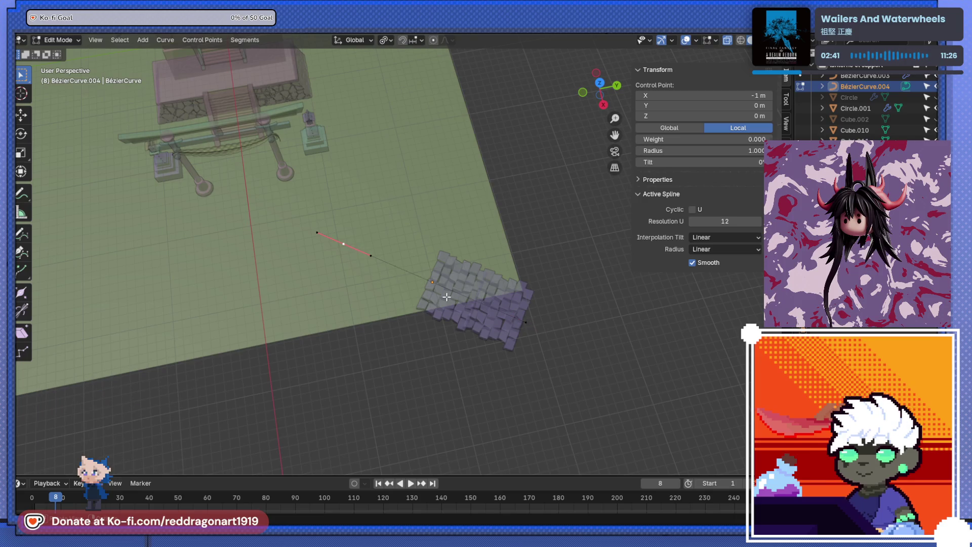
key(Tab)
click(445, 296)
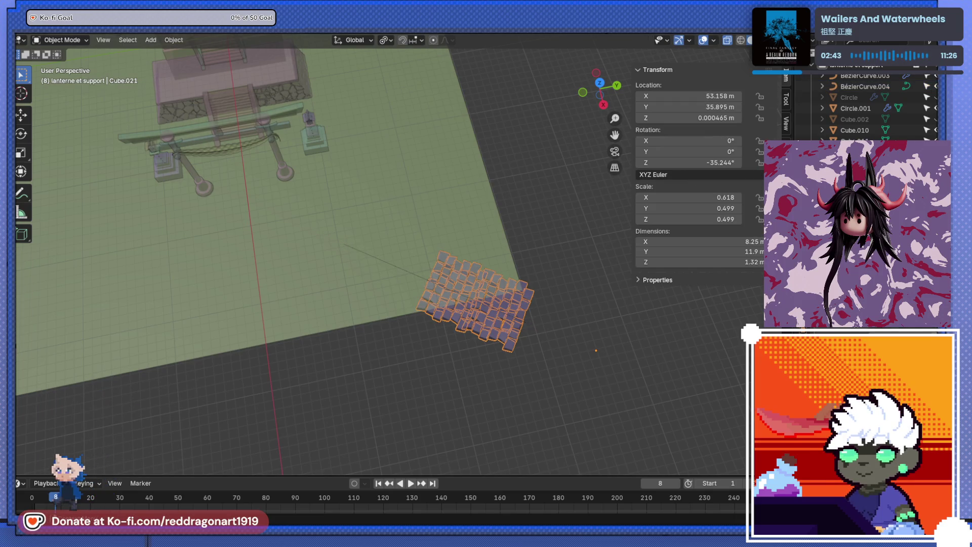
key(Tab)
key(Tab)
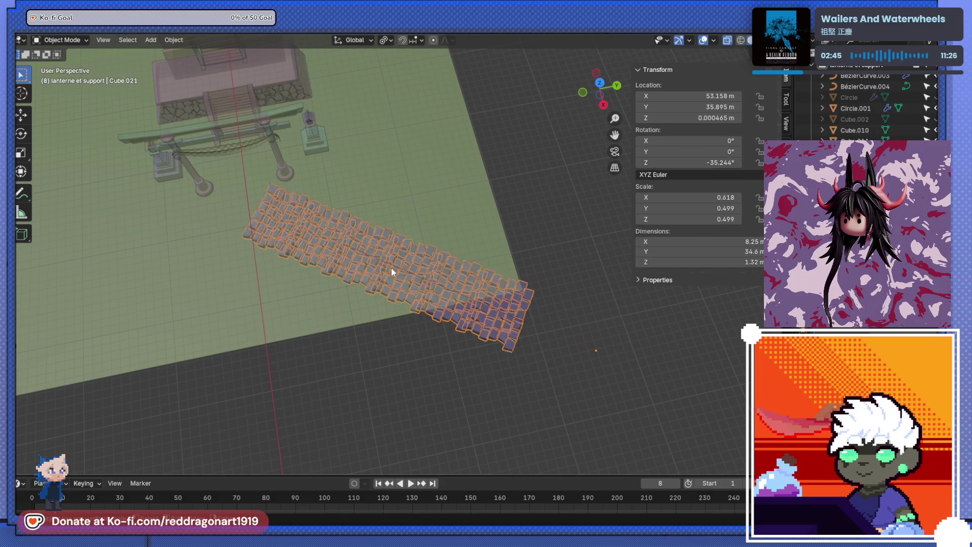
Step: Cycle through the overlapping tiles and curve until the guiding Bézier curve is selected
click(471, 324)
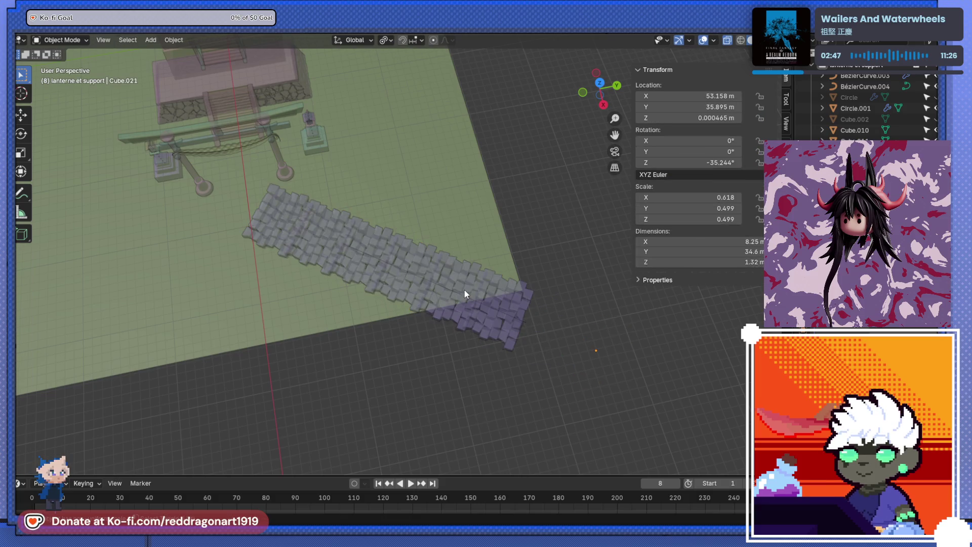
click(464, 290)
click(454, 378)
click(472, 284)
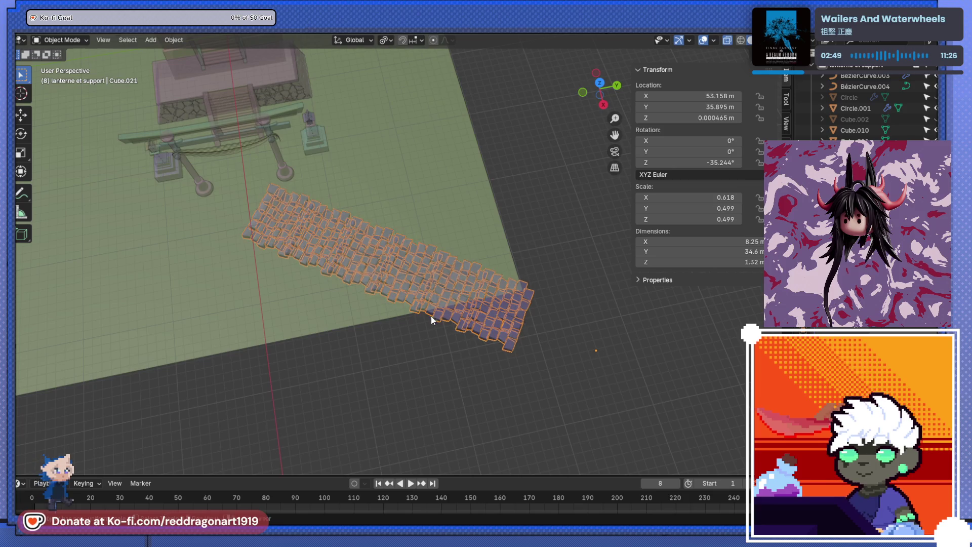
click(457, 289)
click(439, 302)
click(432, 355)
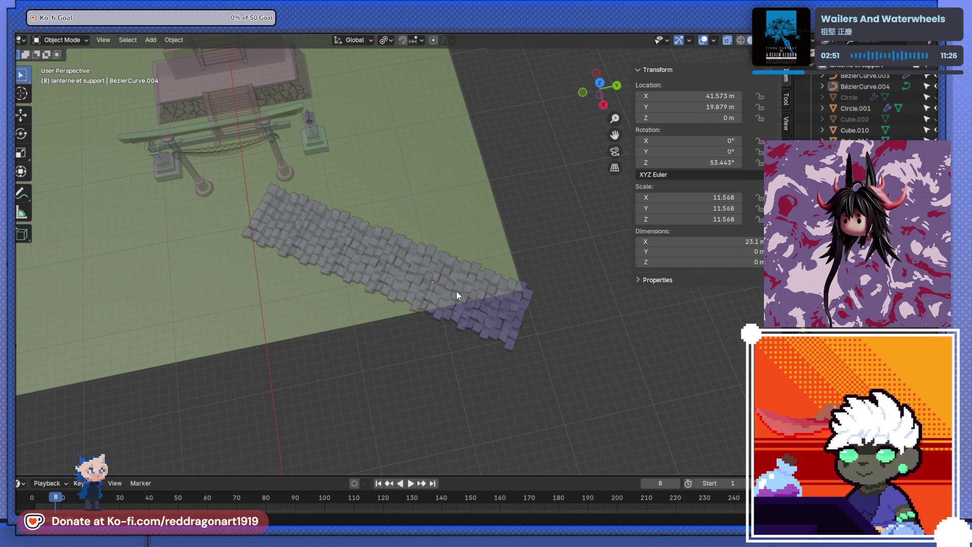
click(456, 290)
click(455, 291)
click(351, 263)
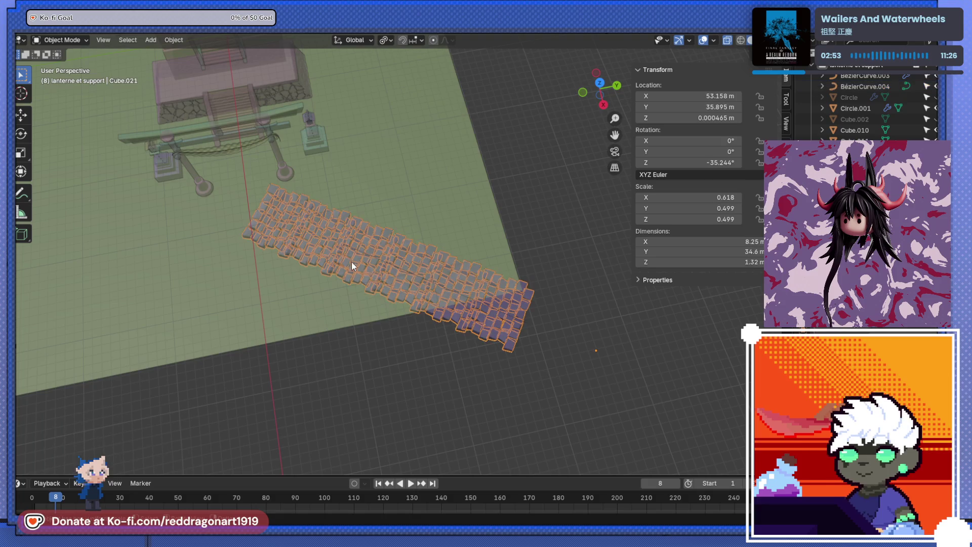
key(ctrl+z)
key(ctrl+a)
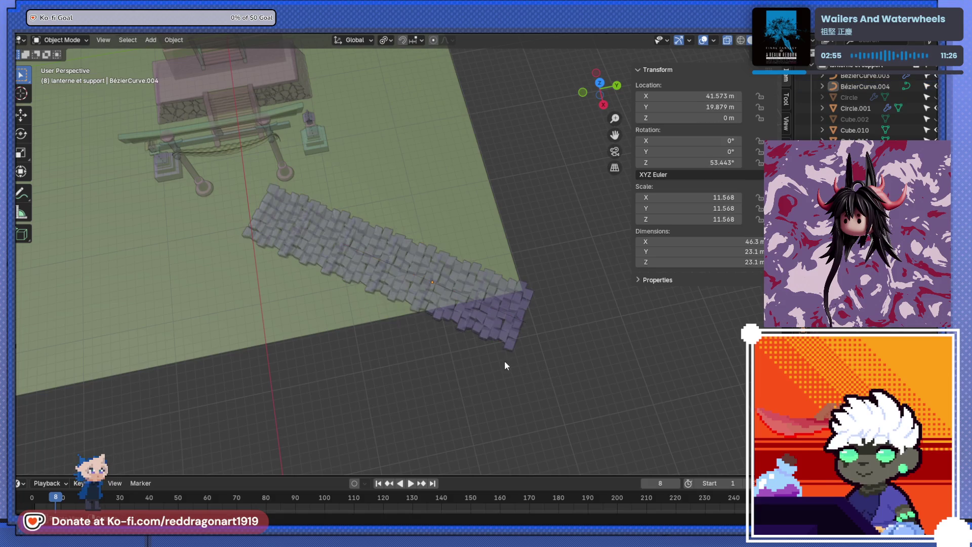
click(438, 289)
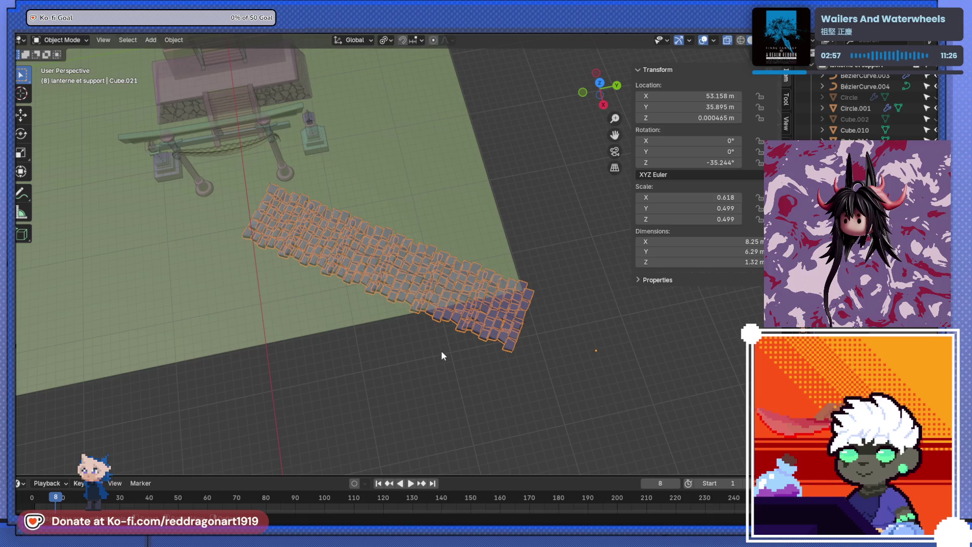
click(441, 350)
click(424, 284)
click(425, 280)
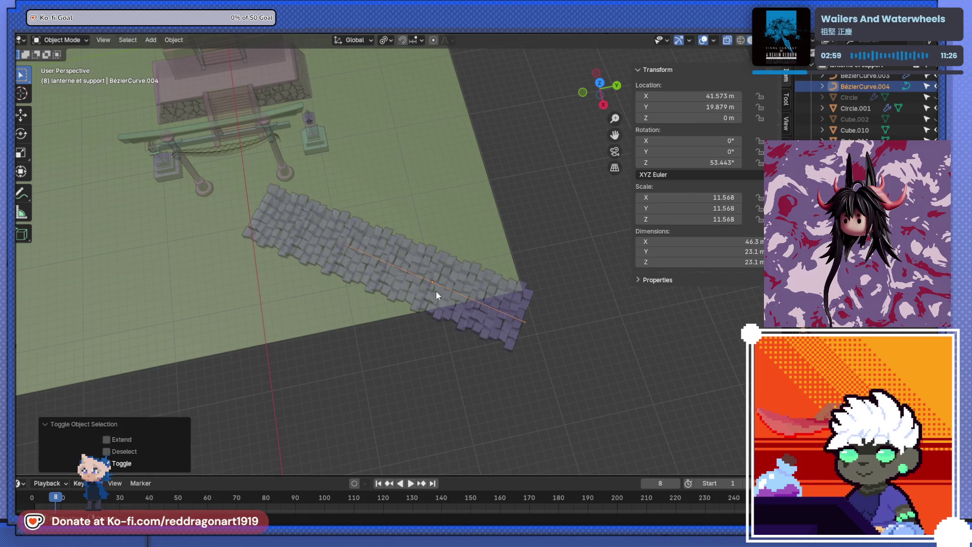
Step: Move a curve control point to bend the path, then select the paving tiles object
key(Tab)
click(351, 248)
key(g)
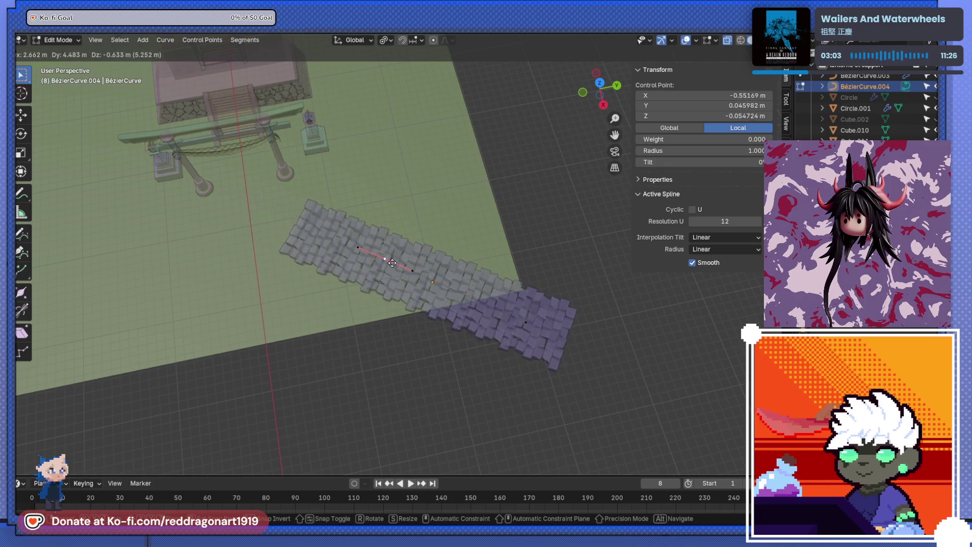
click(386, 288)
key(Tab)
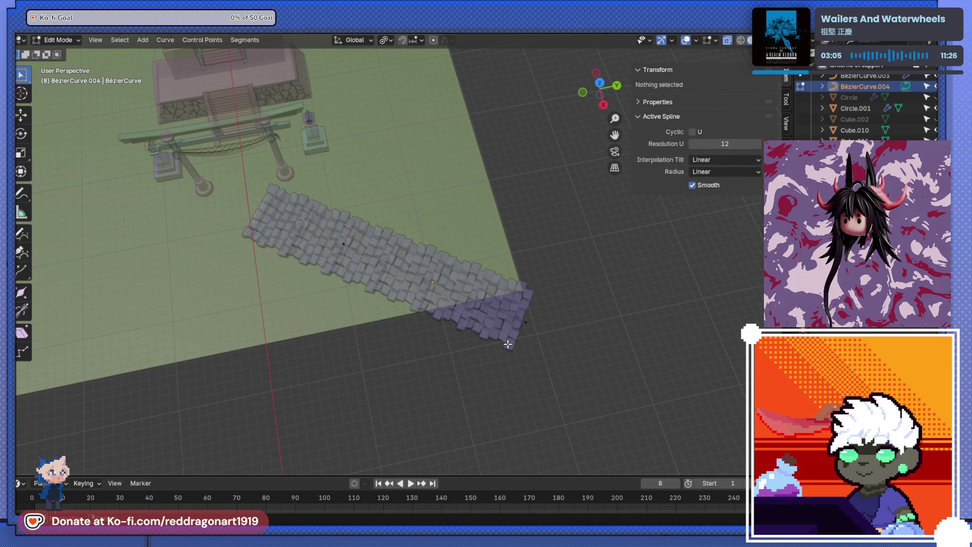
click(494, 330)
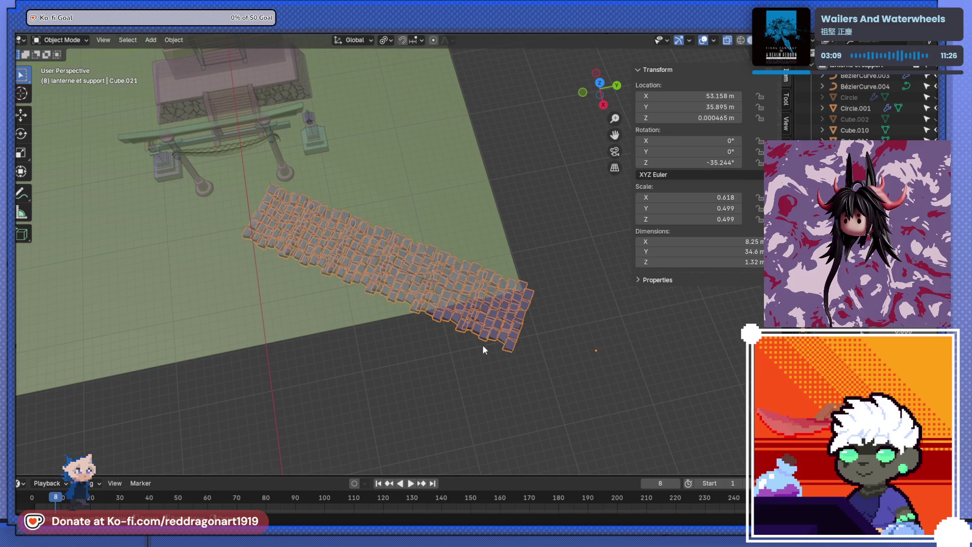
Step: Reselect the guiding curve in Edit Mode and start moving a control point to bend the path downward
key(Tab)
key(Tab)
click(372, 259)
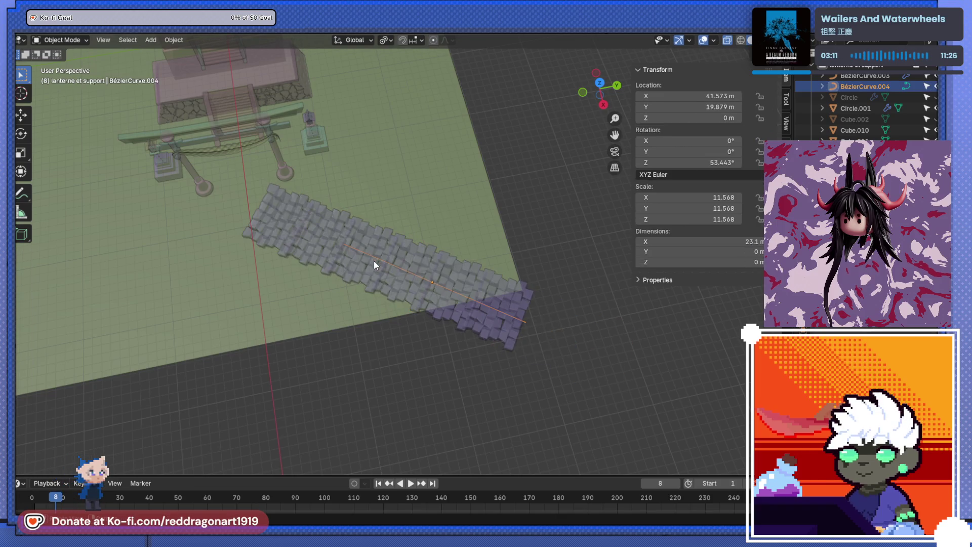
key(Tab)
click(340, 243)
key(g)
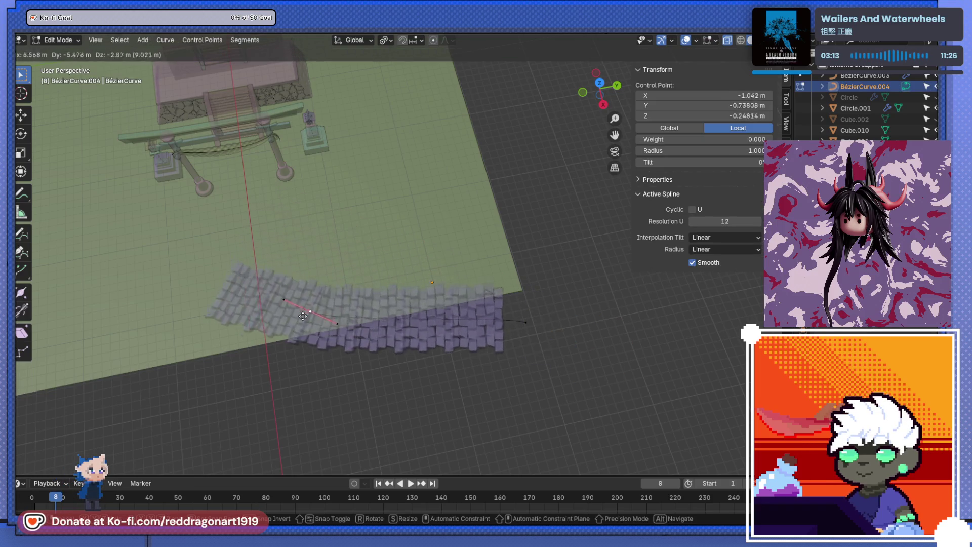
Step: Place the moved control point, undo it, and return to a top-down view of the path
click(334, 332)
drag(334, 332, 419, 368)
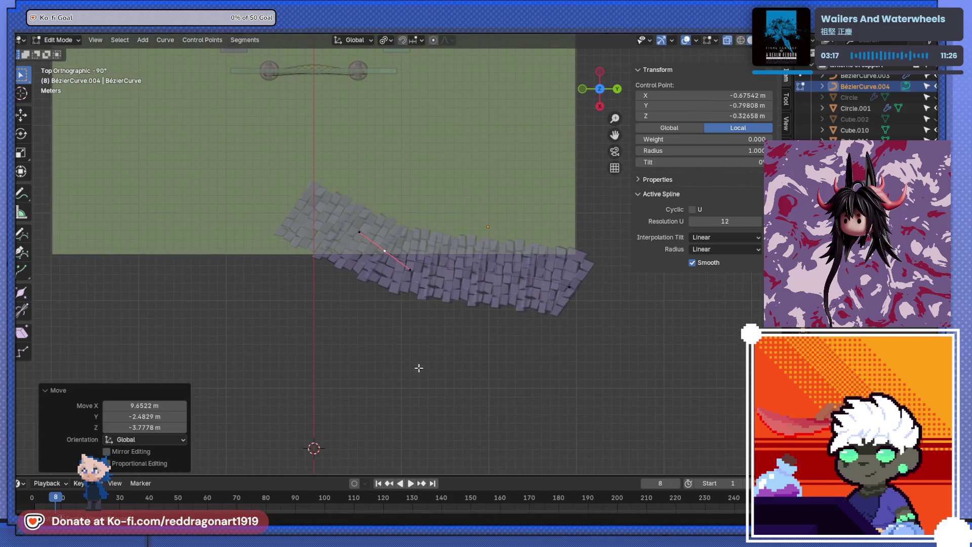
key(ctrl+z)
drag(512, 129, 455, 332)
key(Left)
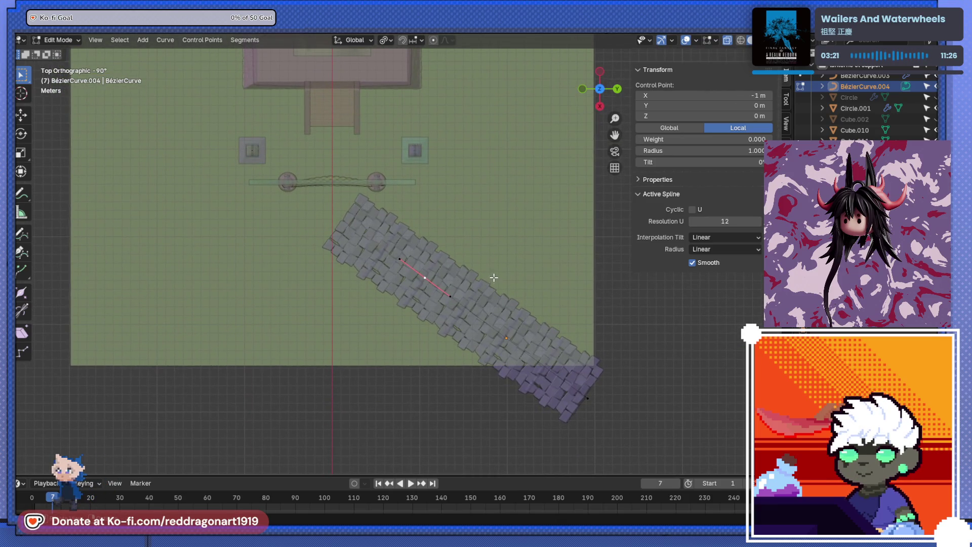
Step: Alternately move the curve point and rescale its handles to reposition the bricks
key(g)
click(440, 351)
key(s)
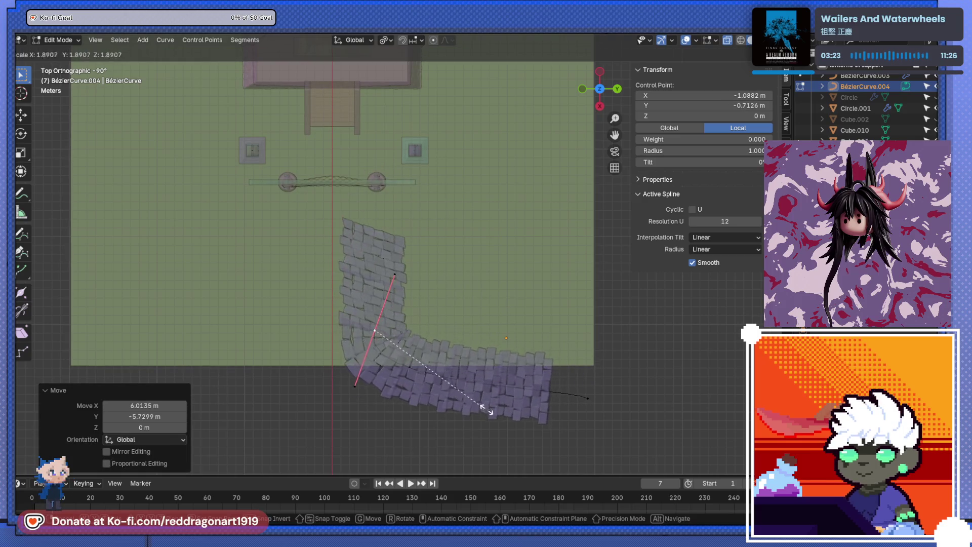
click(581, 391)
key(g)
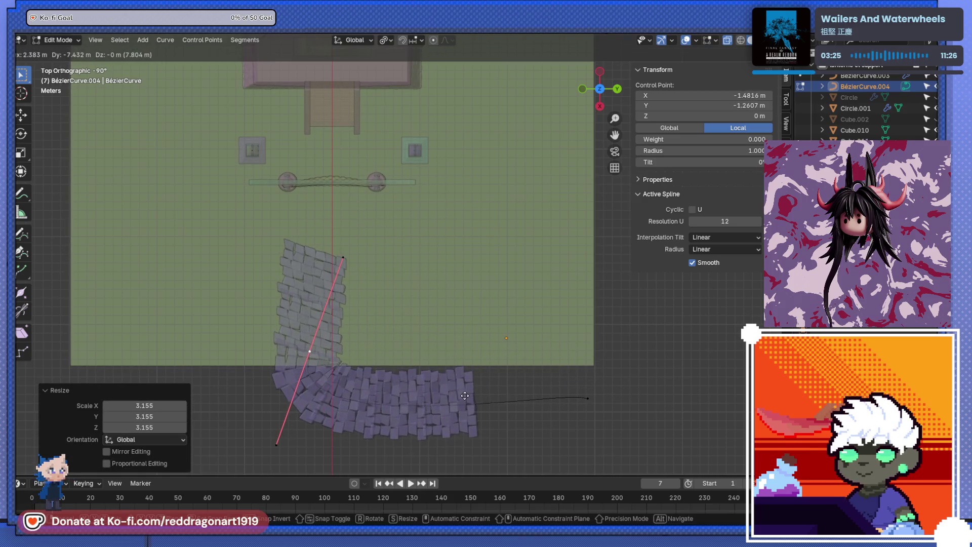
click(465, 396)
key(s)
click(533, 399)
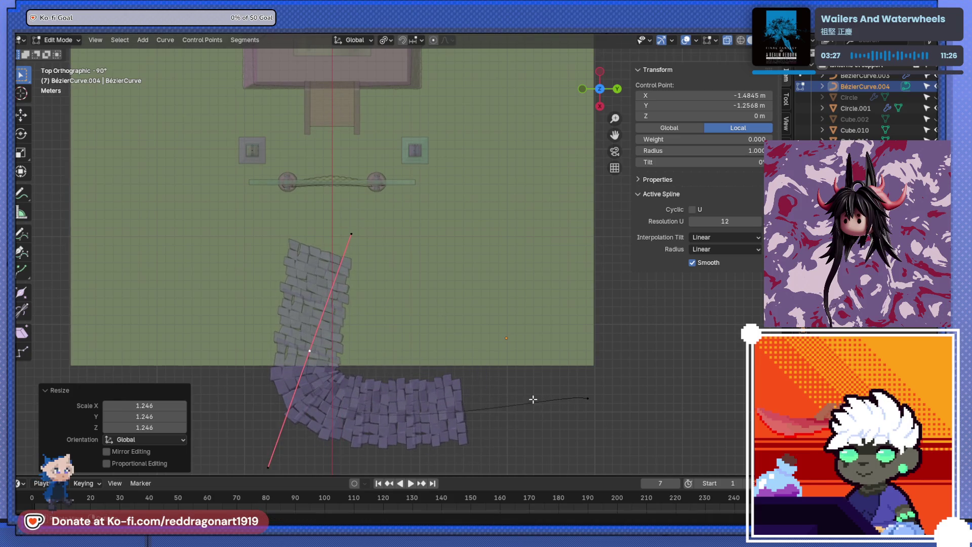
key(g)
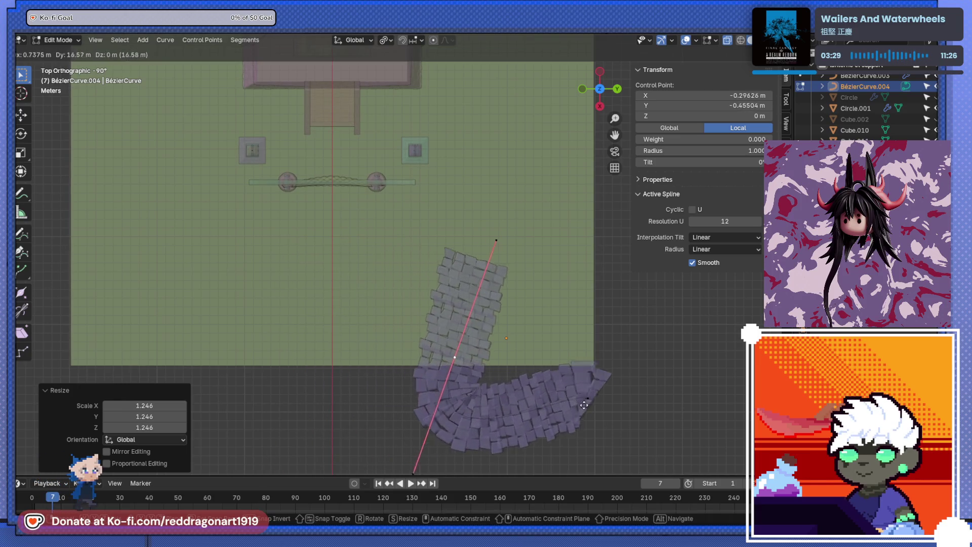
click(581, 376)
Step: Rotate the point's handles twice, then undo the last three curve edits
key(r)
click(582, 370)
key(r)
click(526, 351)
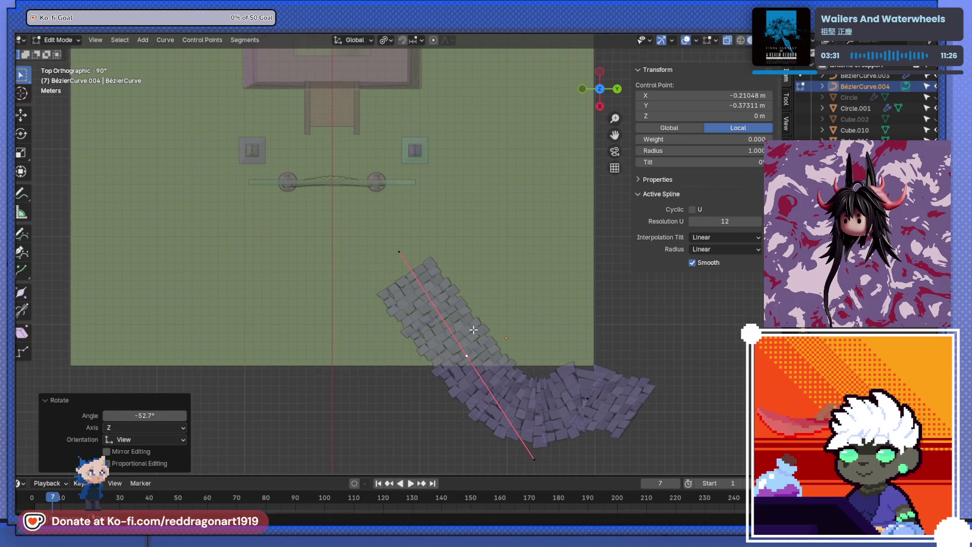
key(ctrl+z)
key(ctrl+z)
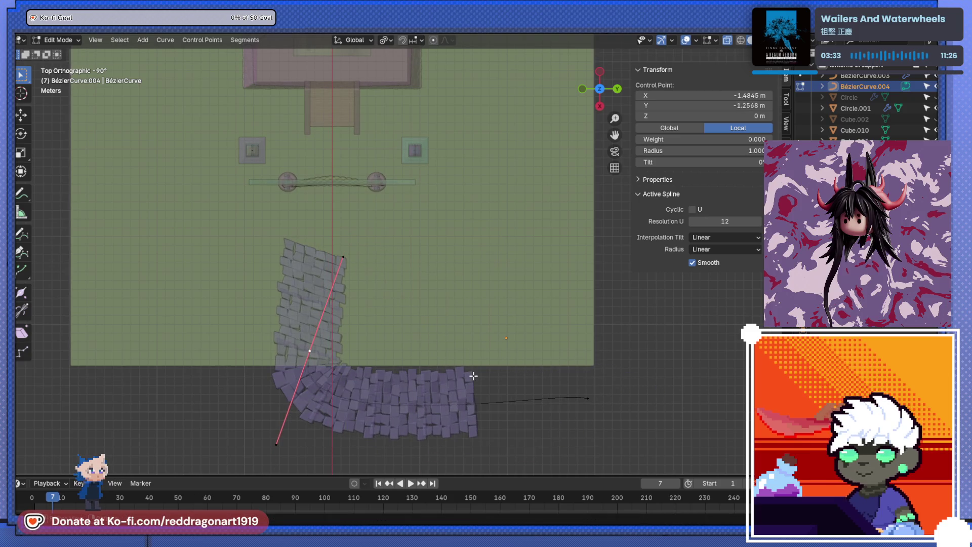
key(ctrl+z)
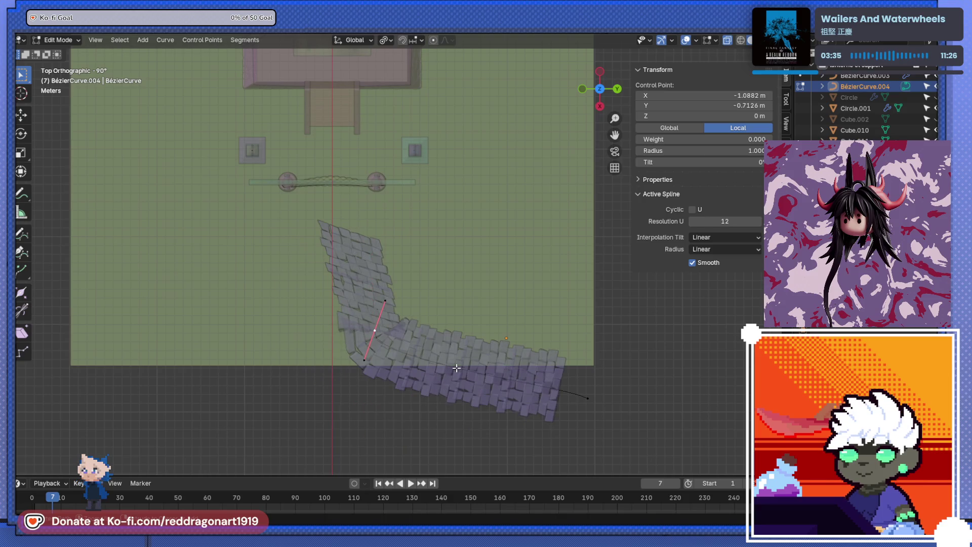
key(ctrl+z)
key(ctrl+z)
Step: Move the point toward the gate, lengthen its handles, and rotate them near vertical
key(g)
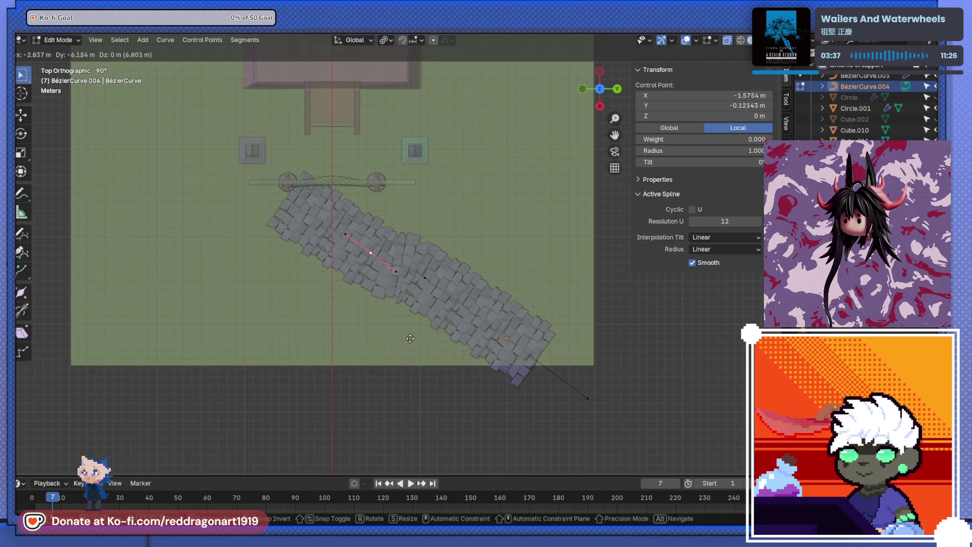
click(405, 344)
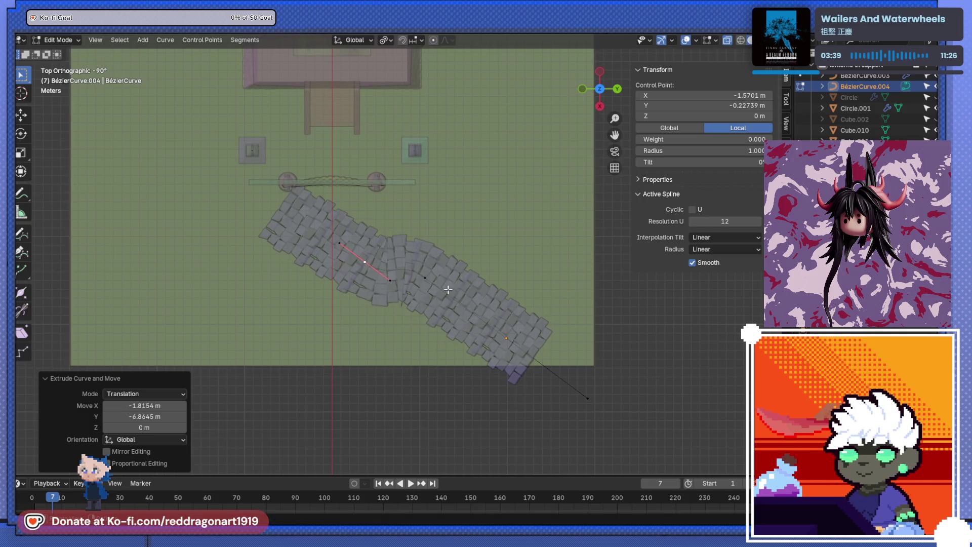
key(g)
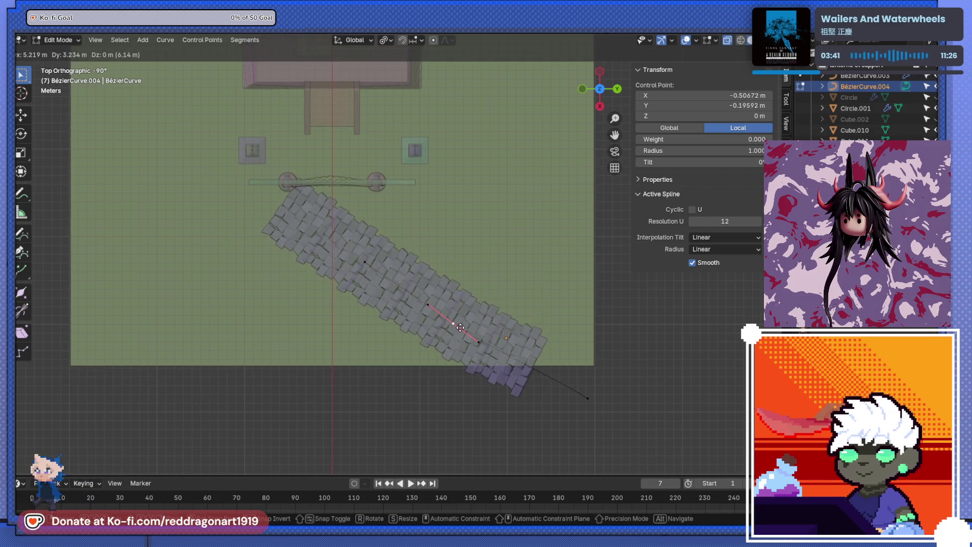
click(418, 378)
key(s)
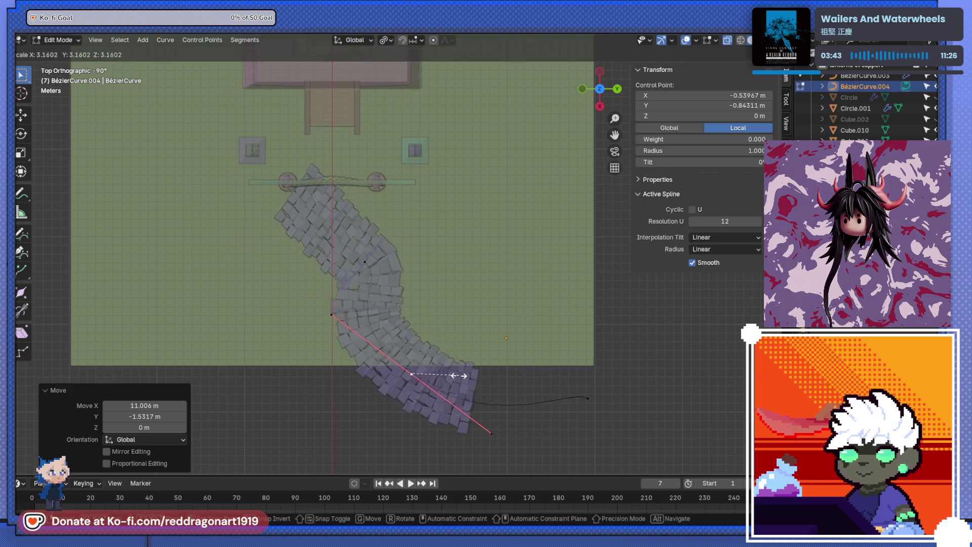
click(453, 375)
key(r)
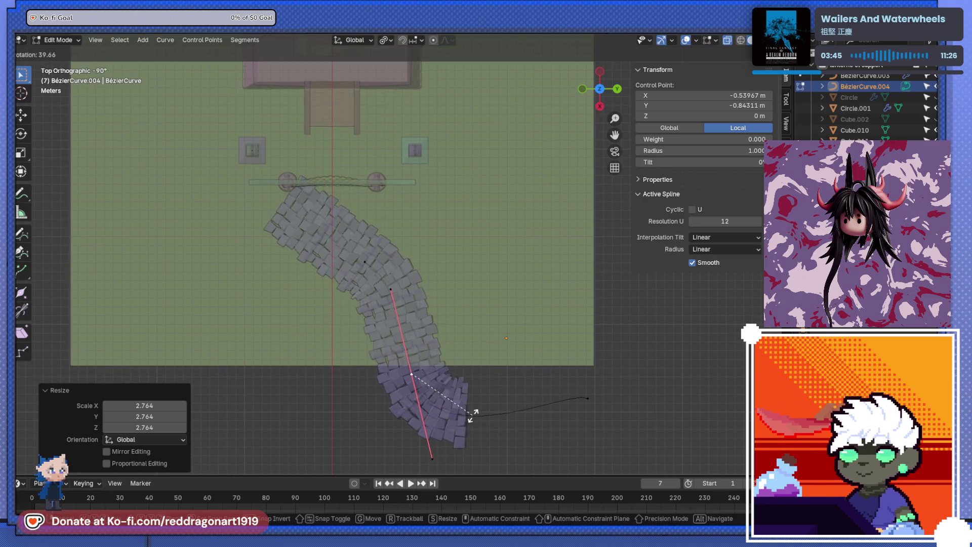
click(472, 410)
Step: Rescale the handles and place the curve point further down the path, viewing the S-bend in 3D
key(g)
click(356, 301)
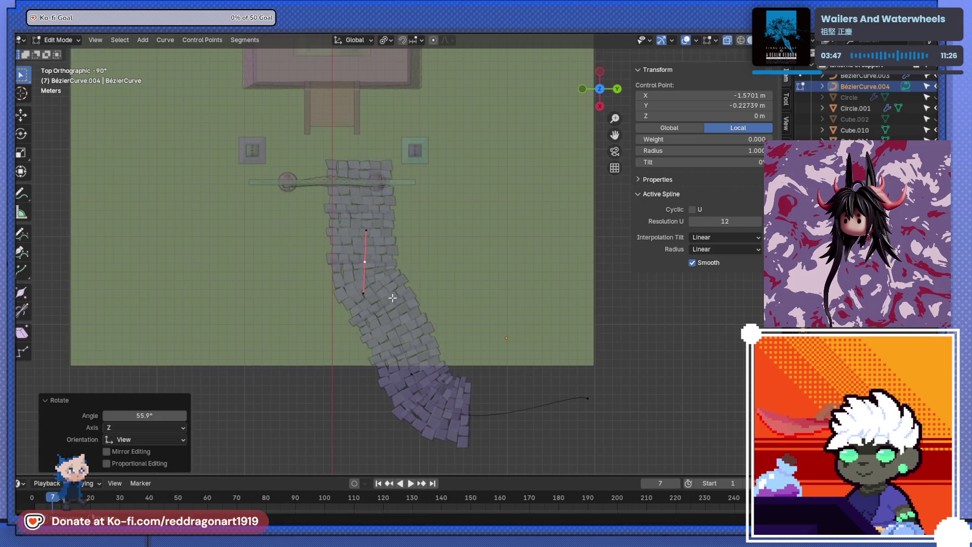
key(s)
click(365, 330)
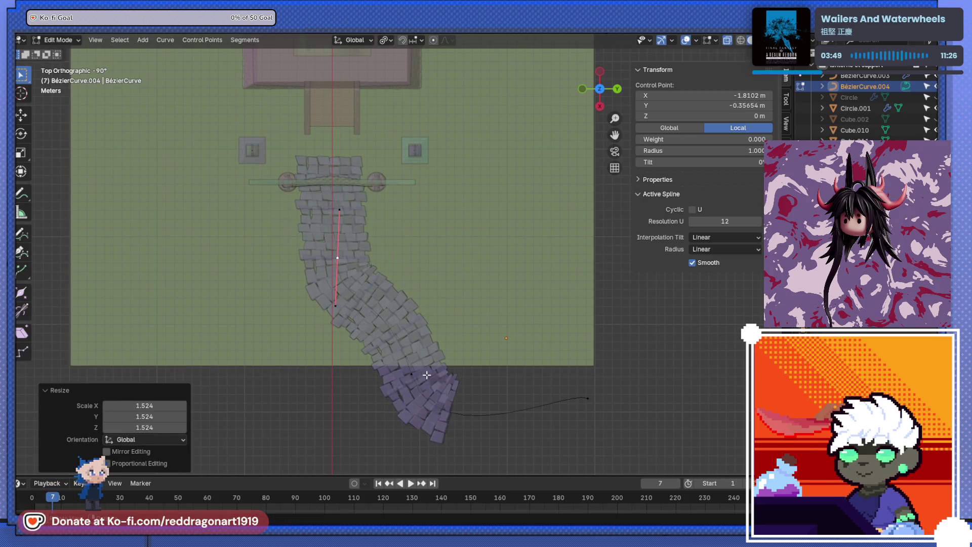
key(g)
click(434, 375)
drag(434, 375, 366, 282)
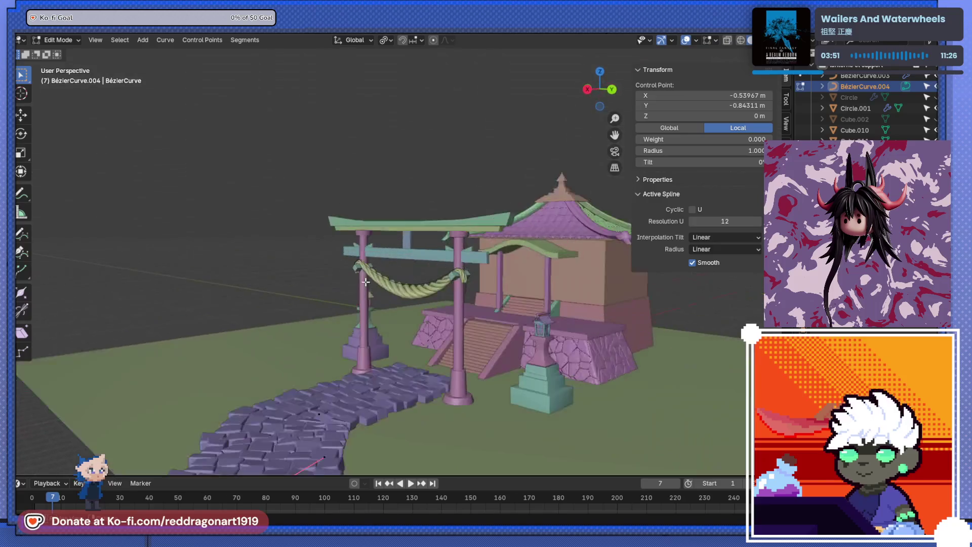
Step: Select the path's Bézier curve, BézierCurve.004, and enter Edit Mode on its points
drag(404, 413, 419, 309)
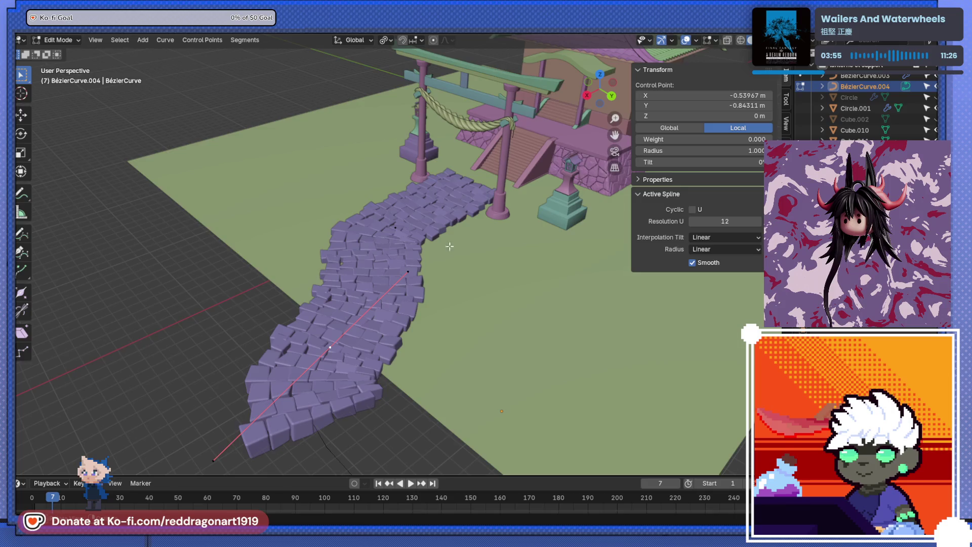
key(Tab)
drag(449, 246, 457, 324)
click(456, 324)
key(Tab)
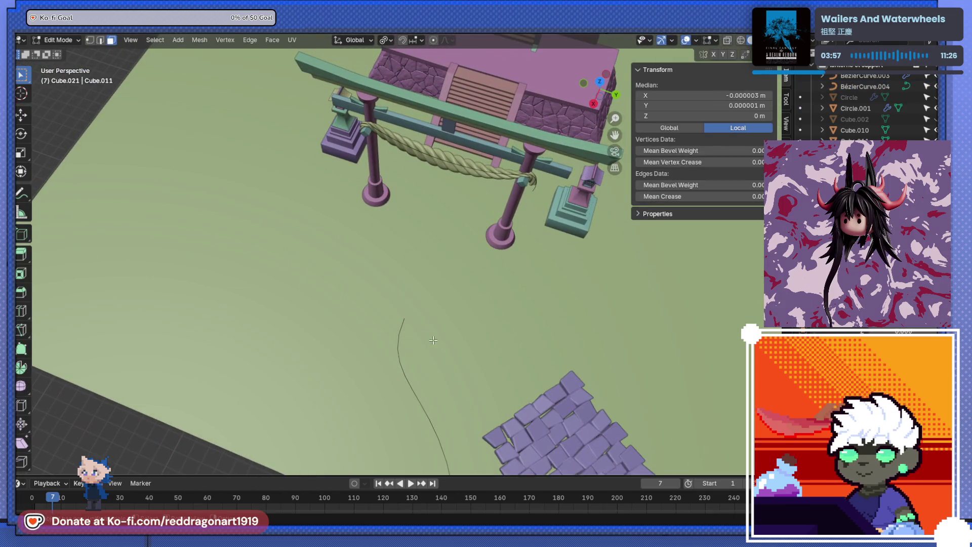
key(Tab)
scroll(down, 3)
click(405, 355)
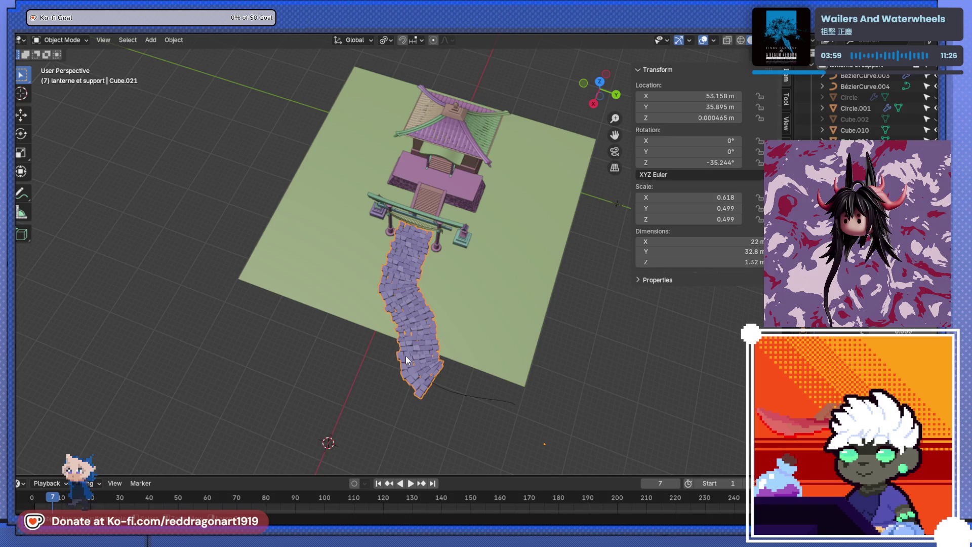
click(406, 355)
key(Tab)
scroll(up, 3)
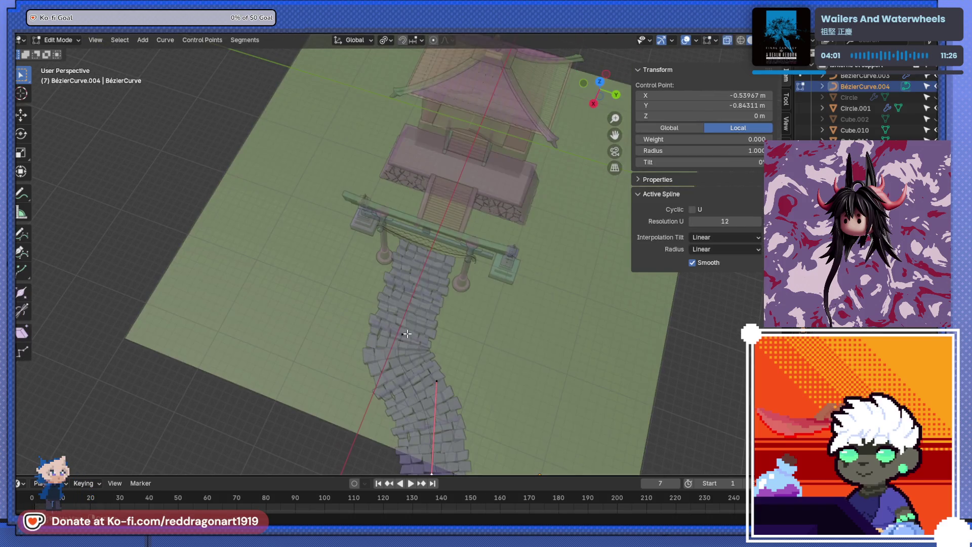
Step: Extrude two new end points on the curve toward the torii gate, cancelling a third extrusion
key(e)
click(418, 324)
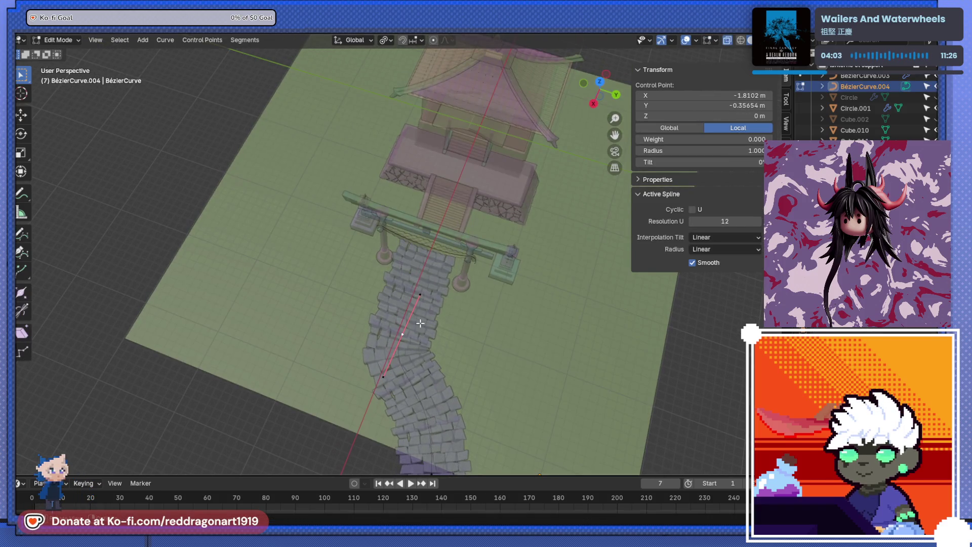
key(e)
click(420, 322)
key(e)
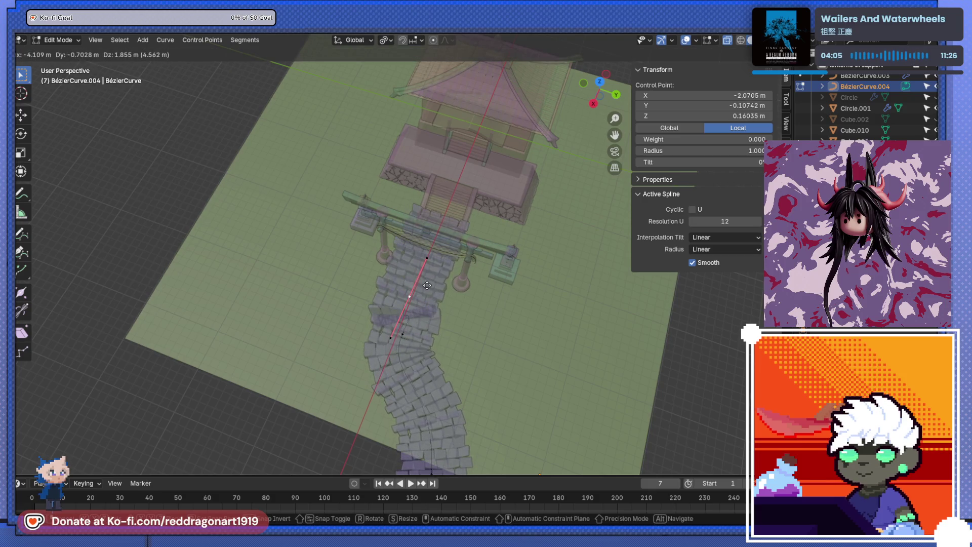
right_click(427, 285)
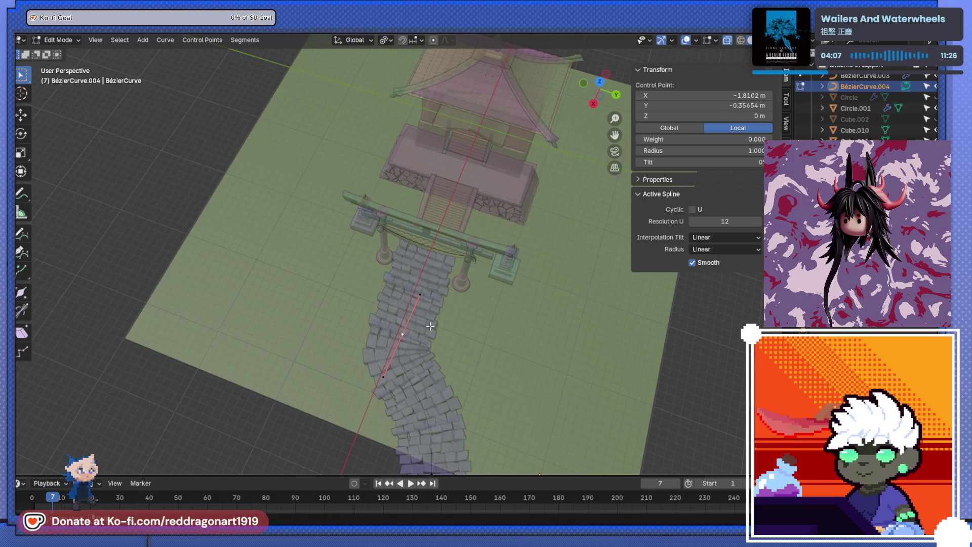
Step: Move the curve's end point about 1.09 m up toward the torii pillars, then return to solid shading
drag(430, 326, 460, 340)
key(g)
click(444, 349)
key(alt+z)
scroll(up, 3)
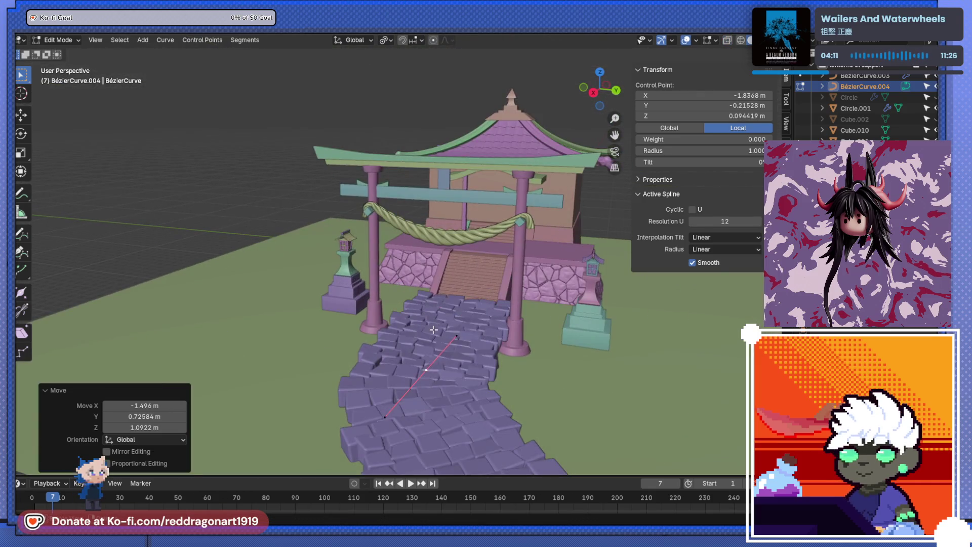
key(Tab)
Step: Move the stone path object vertically to adjust its height near the gate
click(446, 393)
drag(445, 393, 484, 305)
key(g)
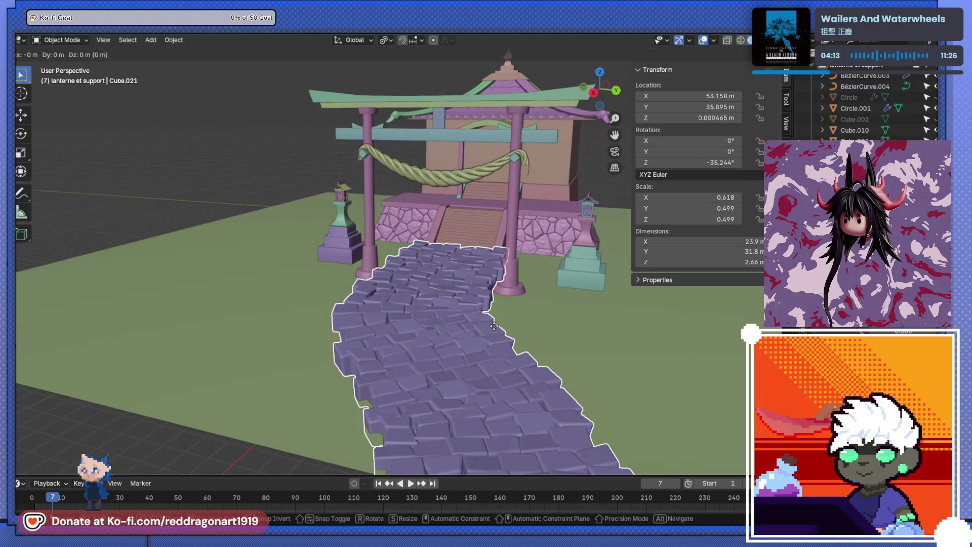
key(z)
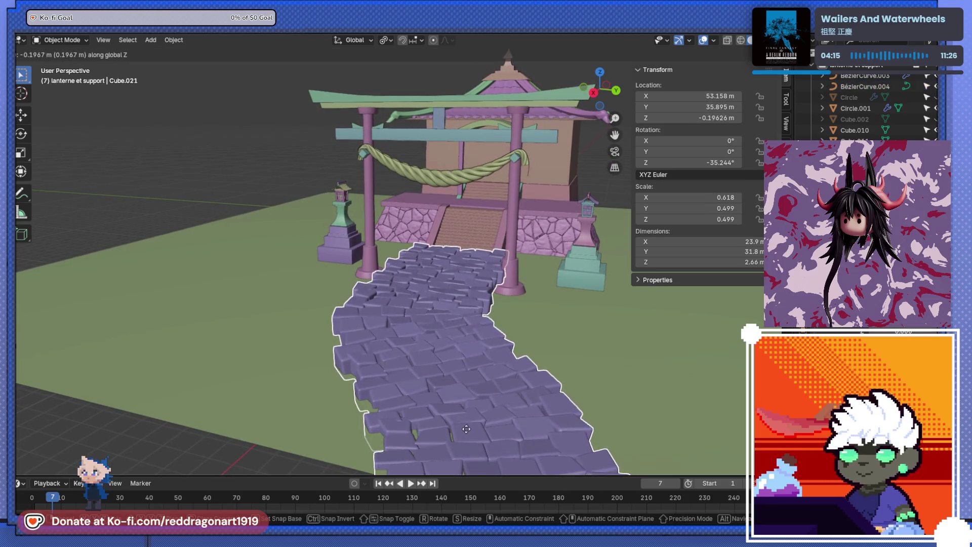
click(484, 356)
scroll(down, 3)
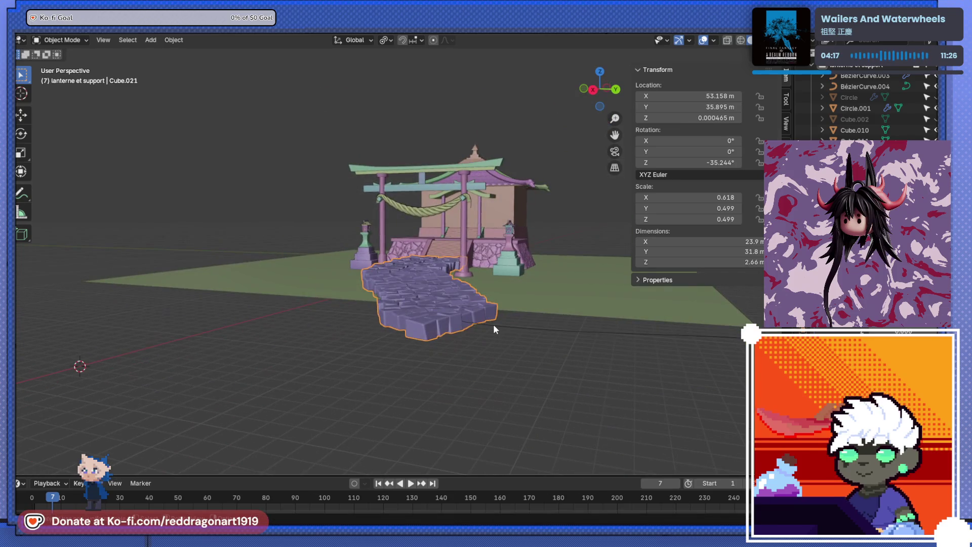
Step: Flatten the stone path Cube.021 by scaling it down along Z
drag(451, 316, 475, 354)
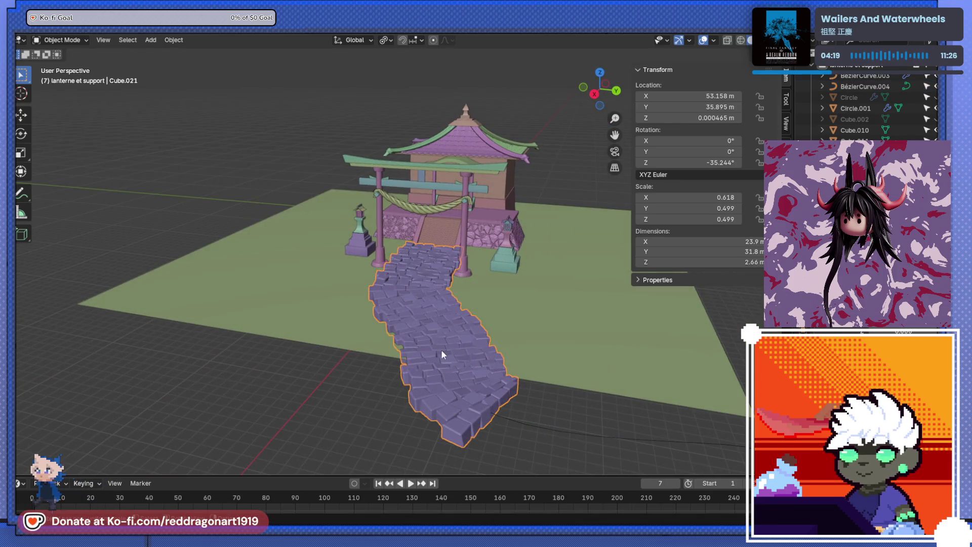
key(s)
key(z)
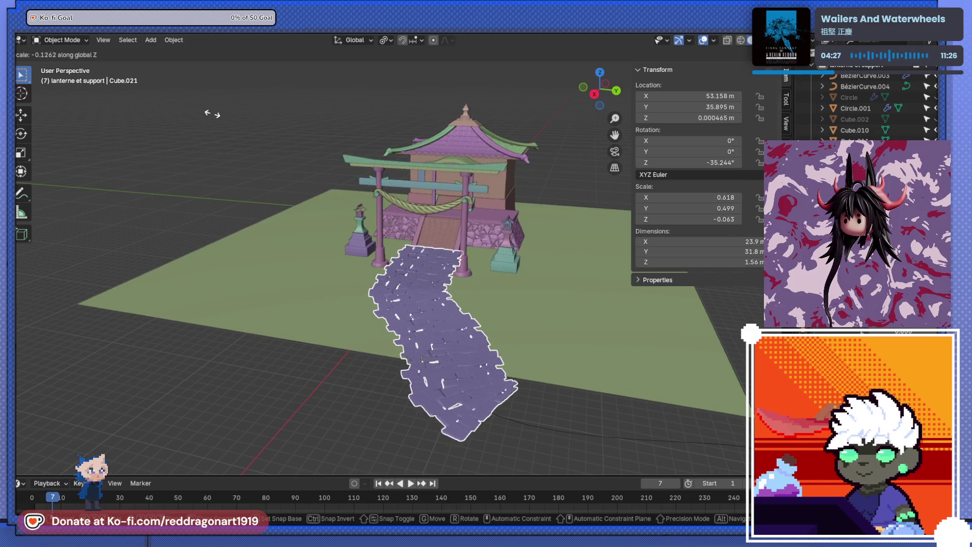
click(224, 141)
scroll(up, 3)
drag(462, 322, 332, 301)
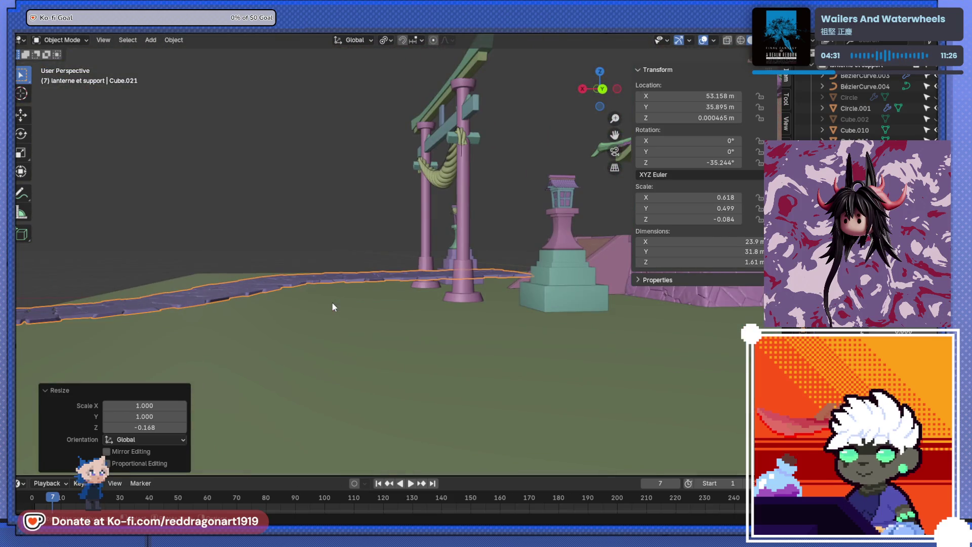
scroll(down, 3)
Step: Set the stone path's Scale Z to 0.076 so its stones lie as flat paving tiles
drag(229, 300, 375, 289)
click(266, 281)
key(Tab)
key(Tab)
key(Tab)
key(Tab)
drag(485, 288, 390, 287)
click(402, 289)
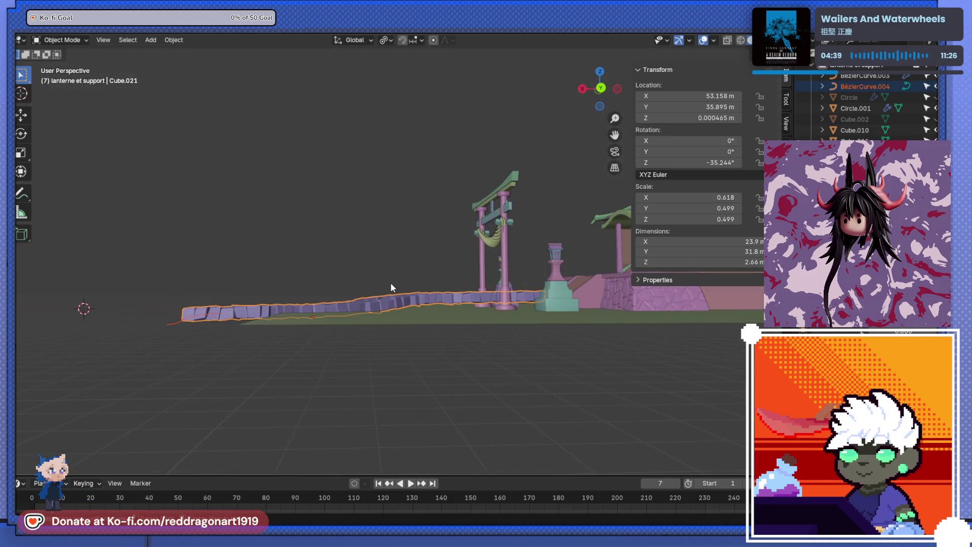
click(391, 285)
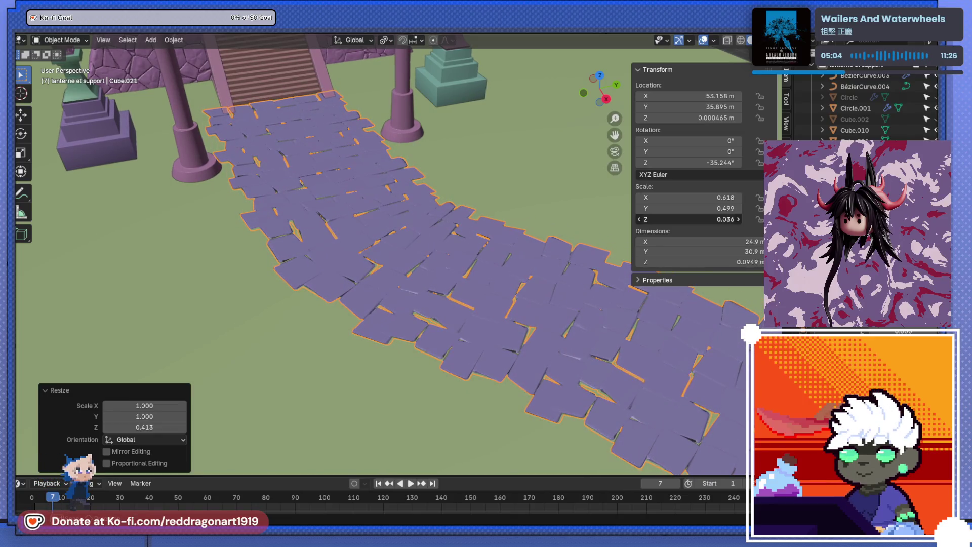
drag(689, 219, 668, 220)
drag(375, 203, 484, 368)
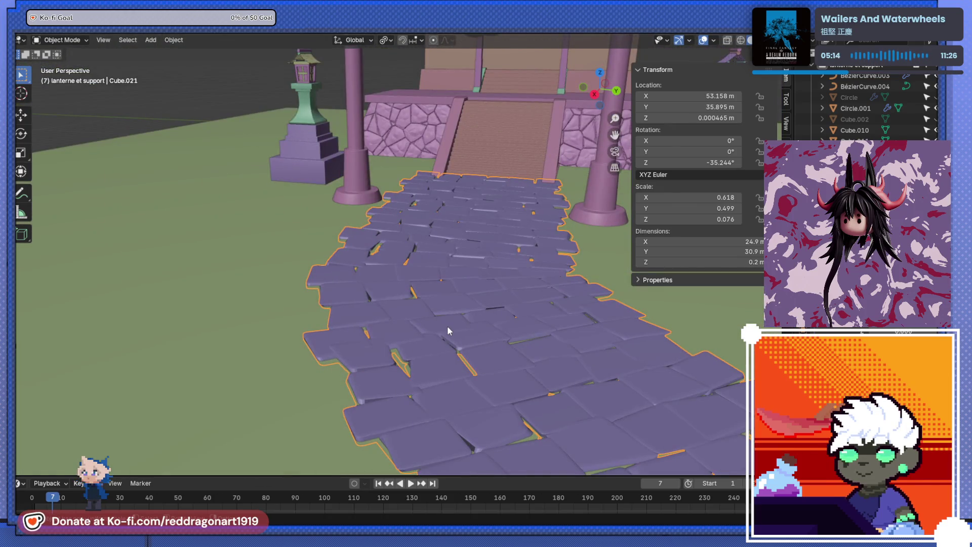
drag(496, 327, 343, 267)
key(KP_7)
Step: Reposition the stone path object and scale it down
scroll(down, 3)
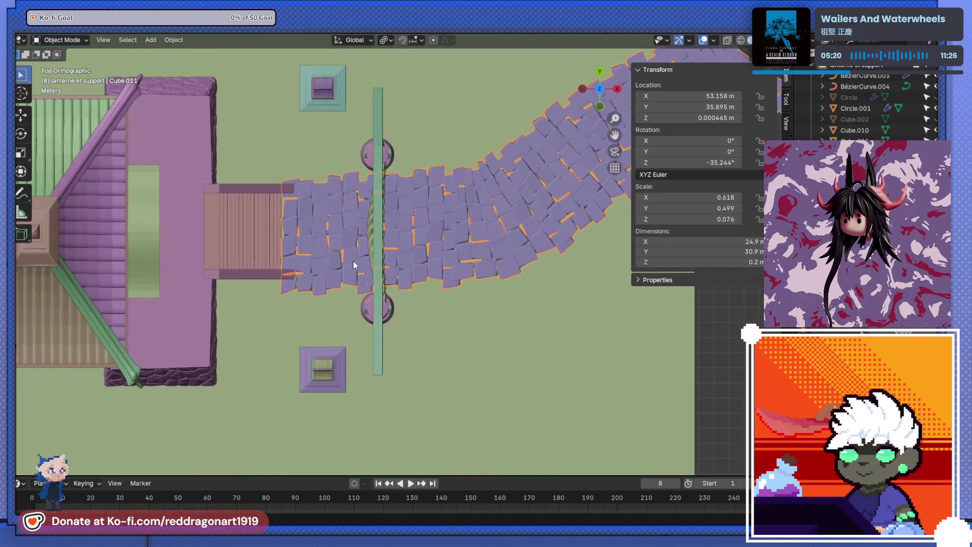
key(g)
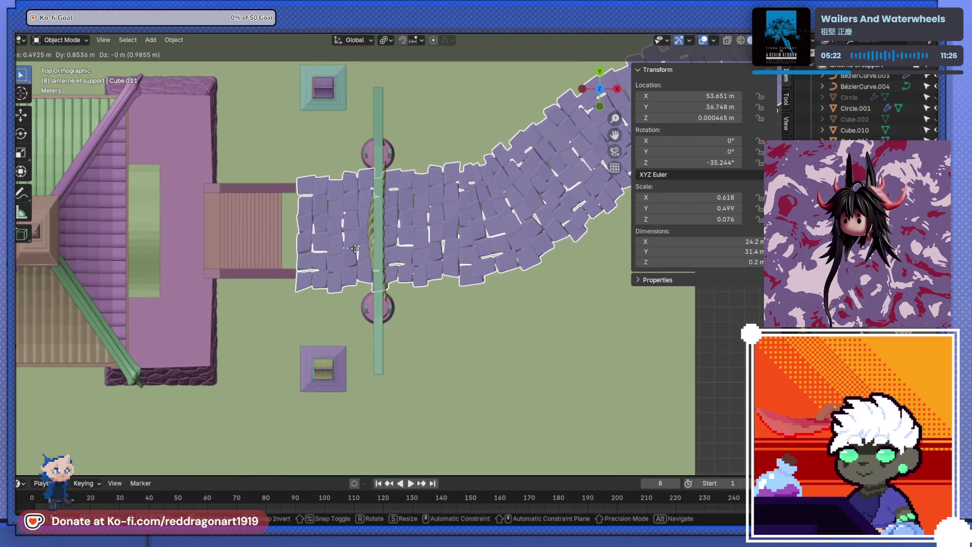
click(359, 249)
drag(360, 248, 482, 365)
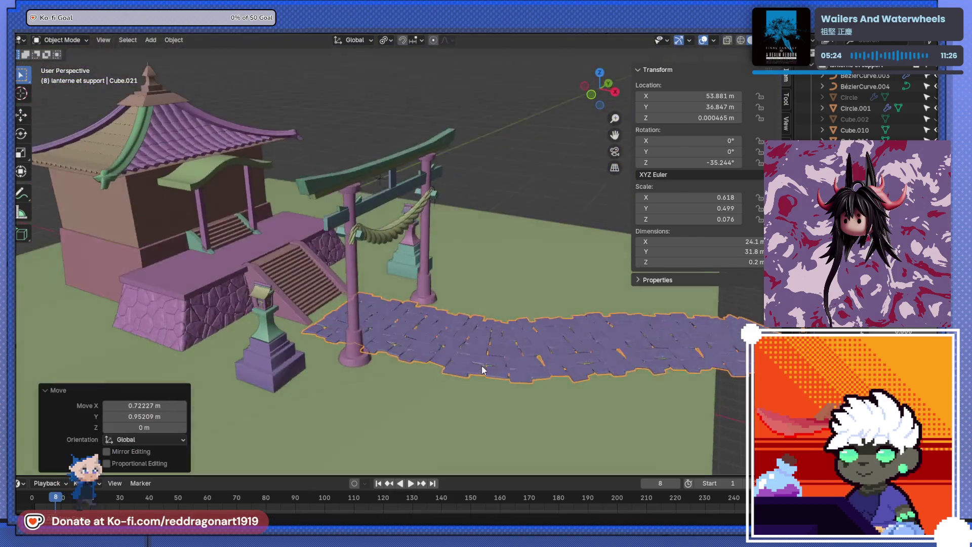
key(s)
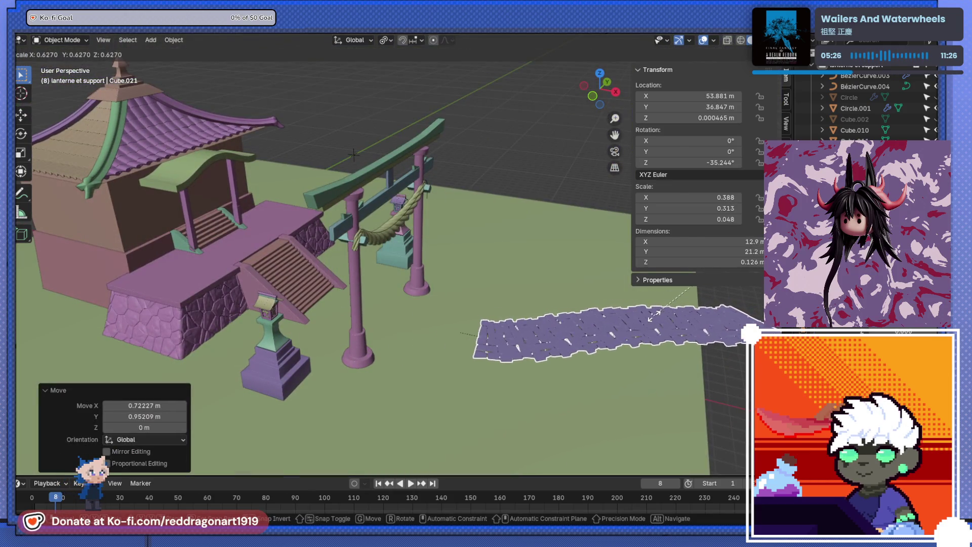
click(656, 314)
drag(655, 313, 440, 341)
Step: Move the Bézier curve's end point to sit under the torii gate
click(405, 192)
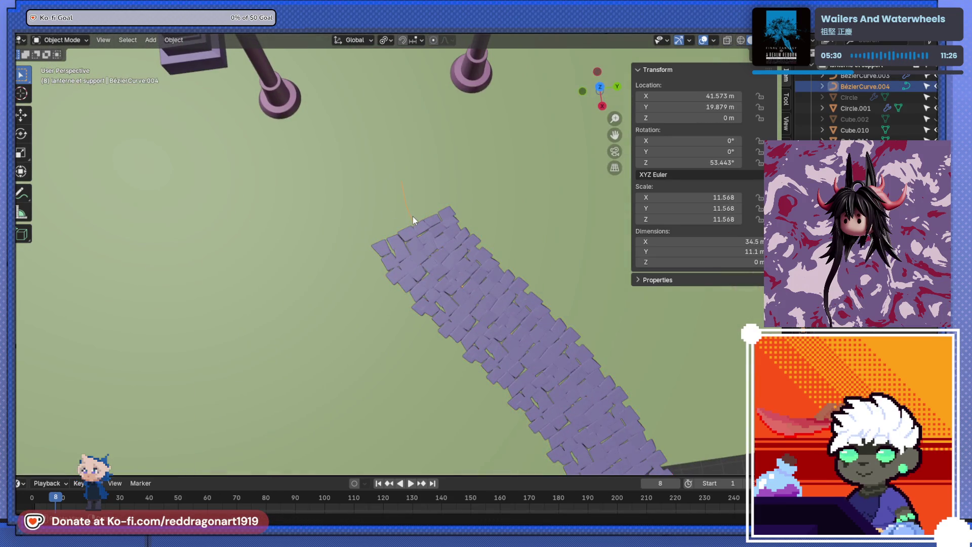
key(Tab)
drag(413, 216, 411, 238)
key(g)
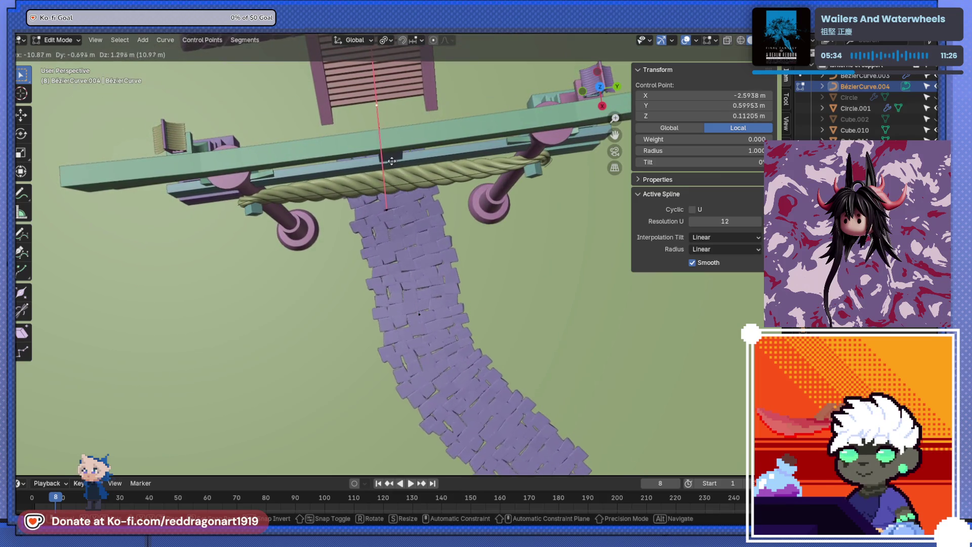
click(401, 153)
scroll(down, 3)
drag(455, 354, 504, 267)
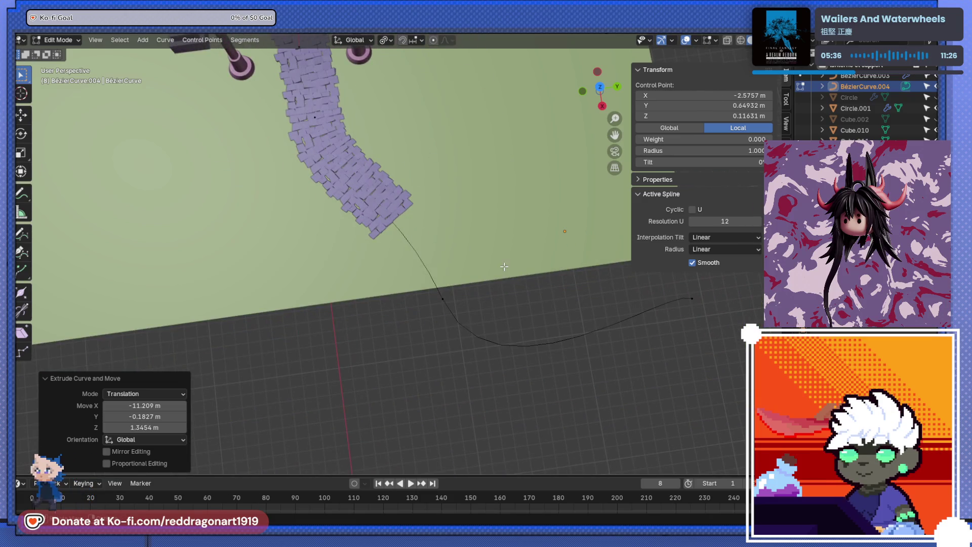
Step: Adjust the plank object's Array count and spacing so tiles repeat densely along the curve
key(Tab)
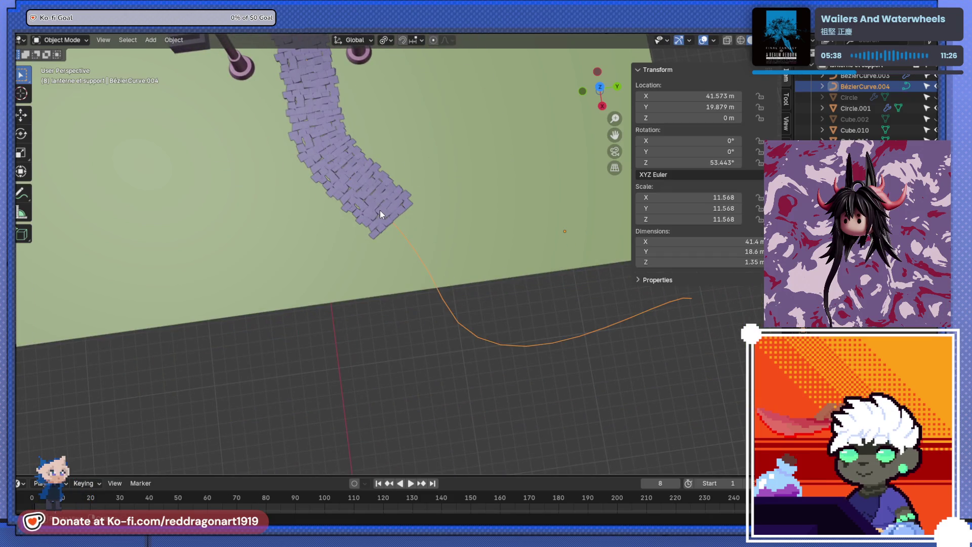
click(380, 211)
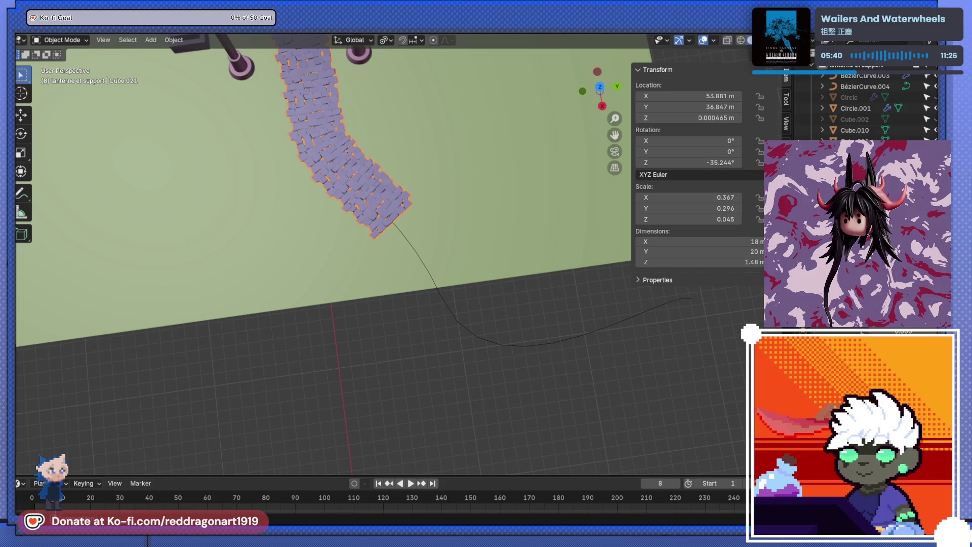
scroll(down, 3)
scroll(up, 3)
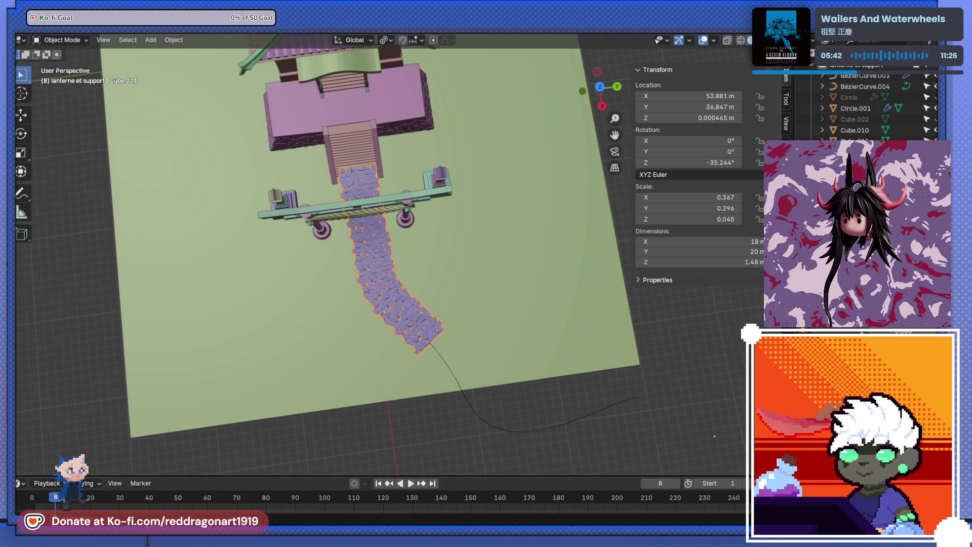
key(ctrl+z)
key(ctrl+z)
key(ctrl+z)
key(ctrl+shift+z)
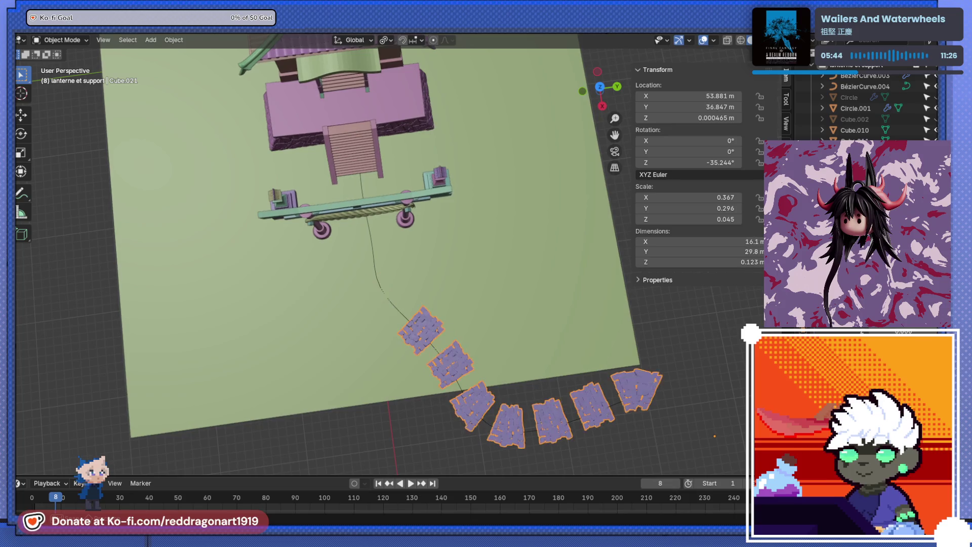
key(ctrl+z)
key(ctrl+z)
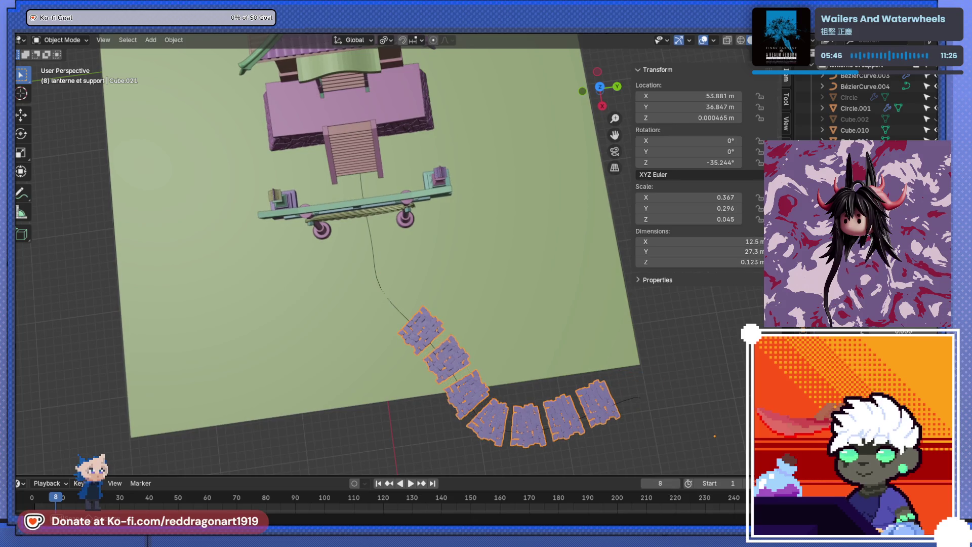
Step: Slide the plank path along the curve so it starts at the torii gate, about 42.9 m long
key(g)
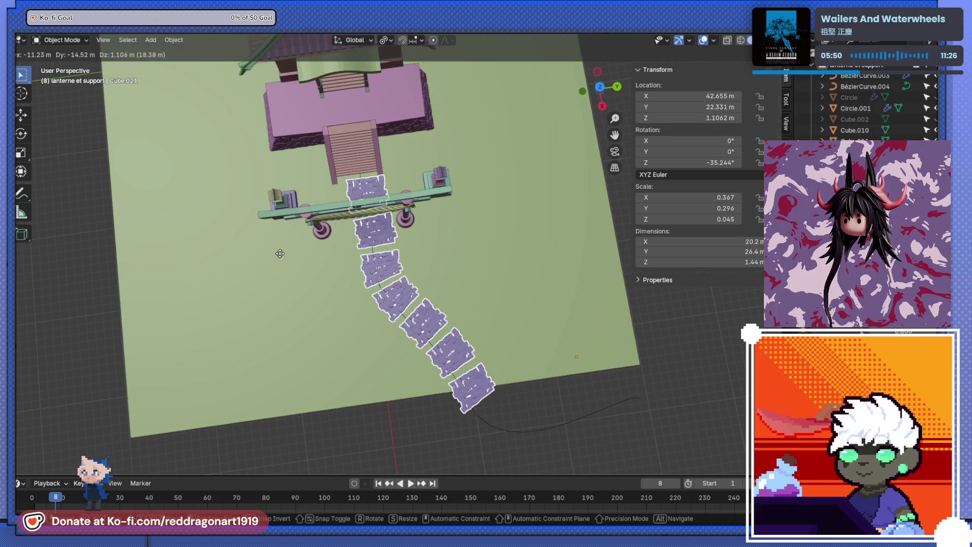
click(294, 269)
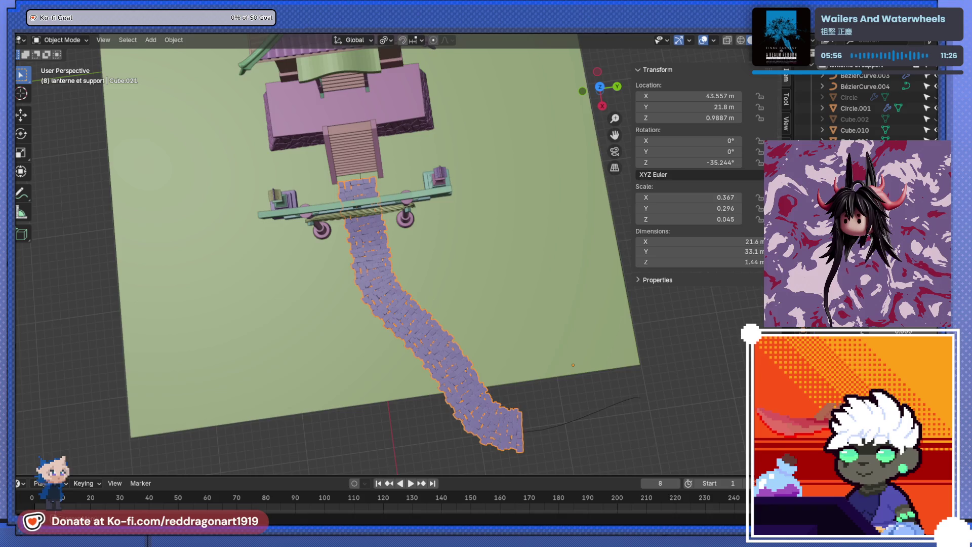
drag(385, 284, 393, 306)
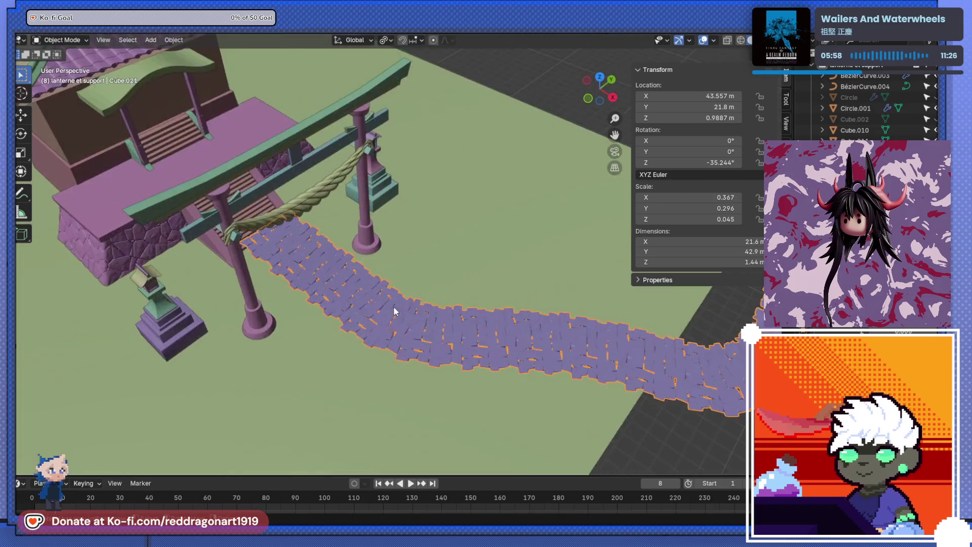
scroll(up, 3)
drag(302, 304, 374, 300)
key(KP_1)
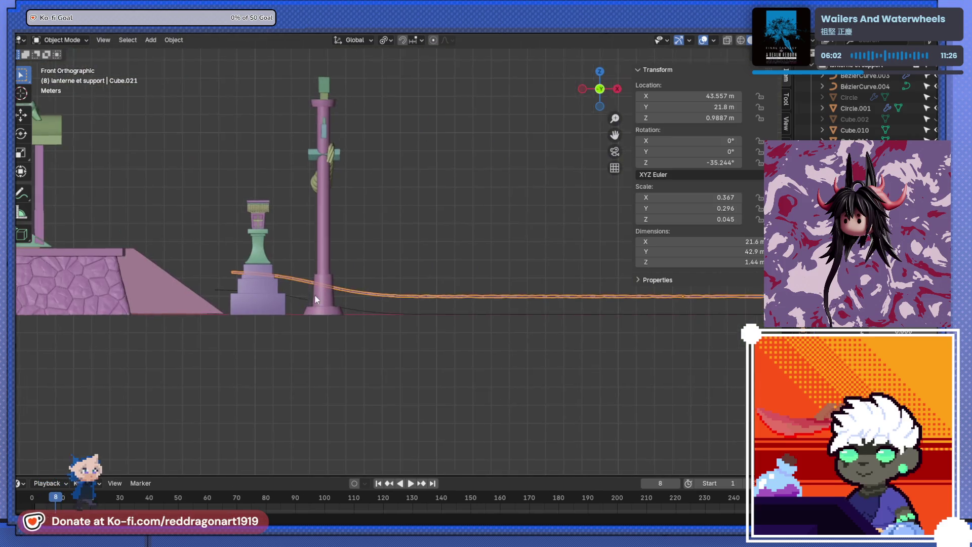
Step: Lower the Bézier curve's control points straight down along Z to ground level
click(266, 296)
key(Tab)
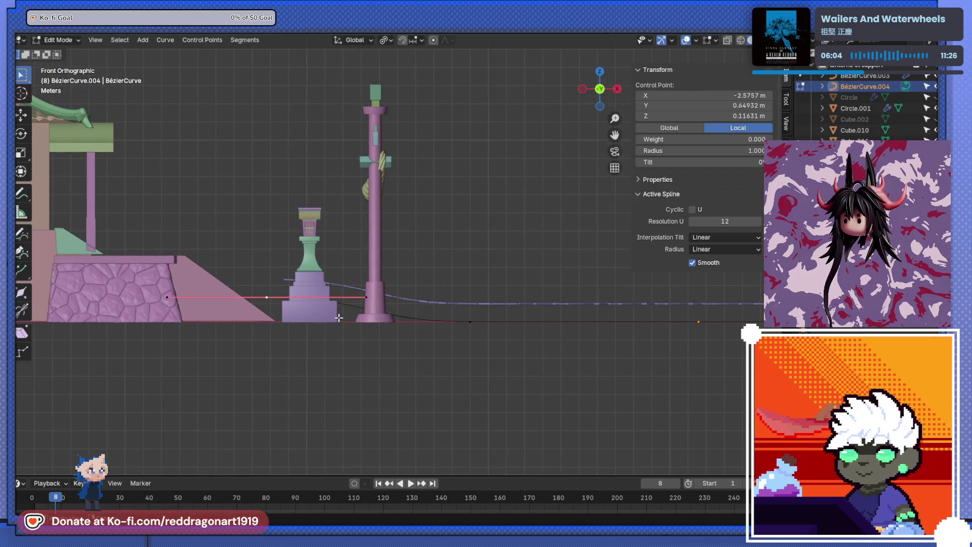
key(g)
key(z)
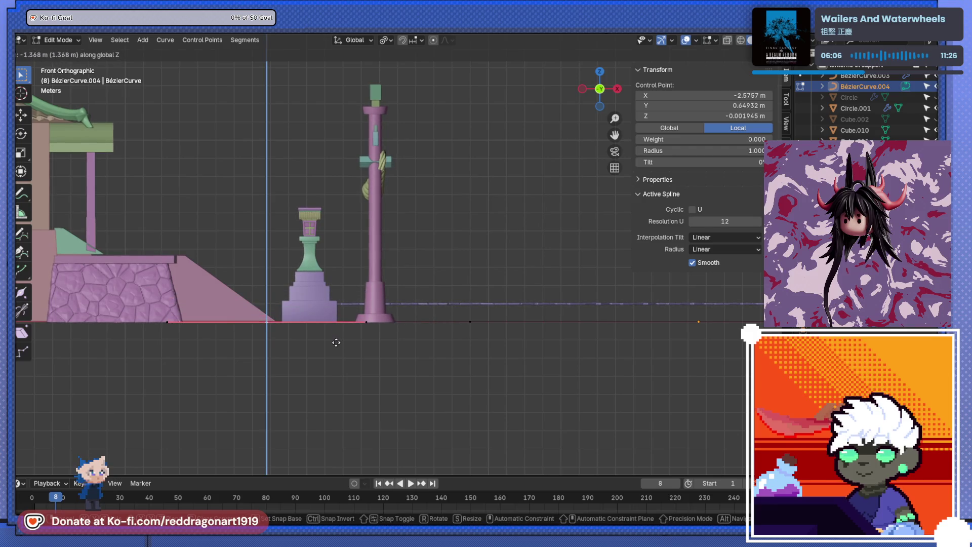
click(335, 342)
scroll(down, 3)
drag(466, 348, 464, 314)
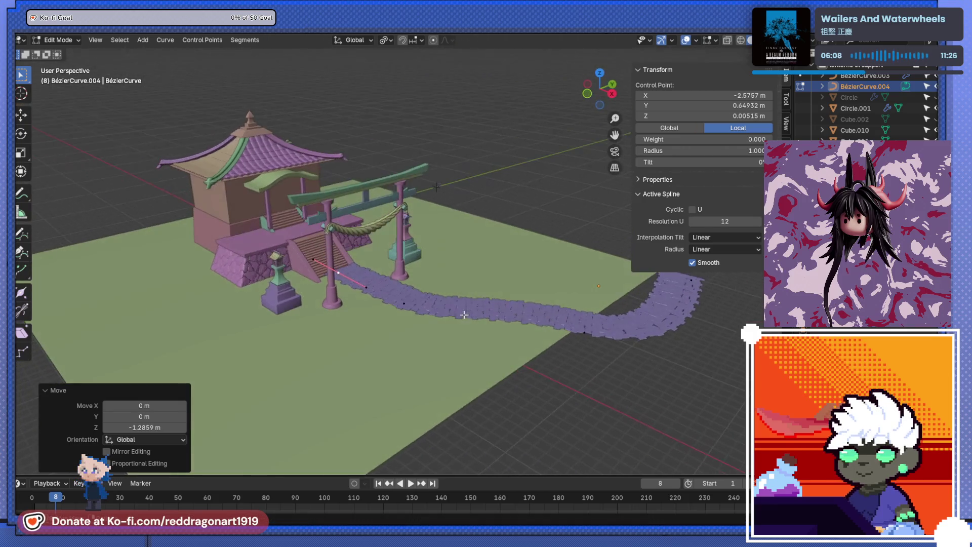
key(alt+a)
drag(523, 323, 575, 291)
key(Tab)
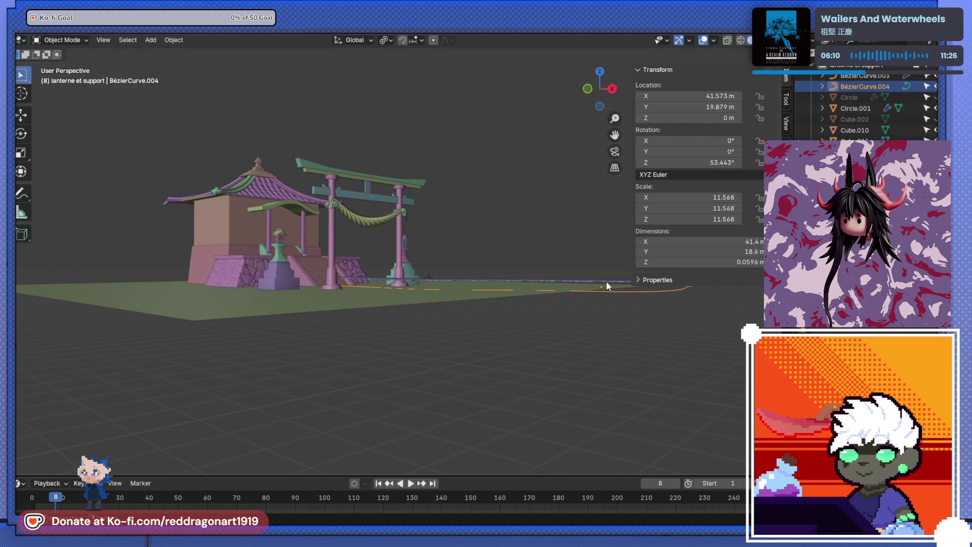
Step: Drop the stone path about 0.91 m along Z, then sink it slightly further
click(520, 290)
key(g)
key(z)
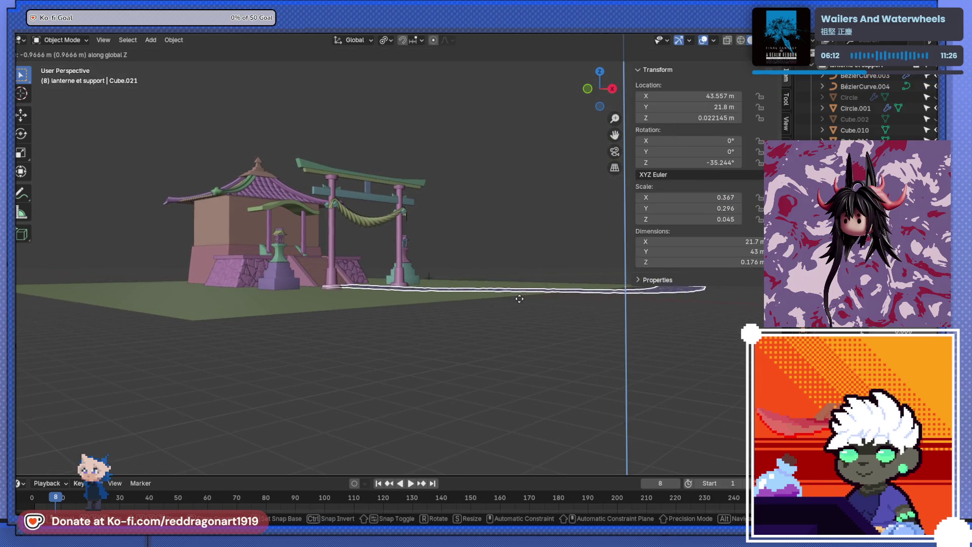
click(516, 297)
scroll(up, 3)
drag(405, 292, 434, 299)
scroll(up, 3)
scroll(up, 3)
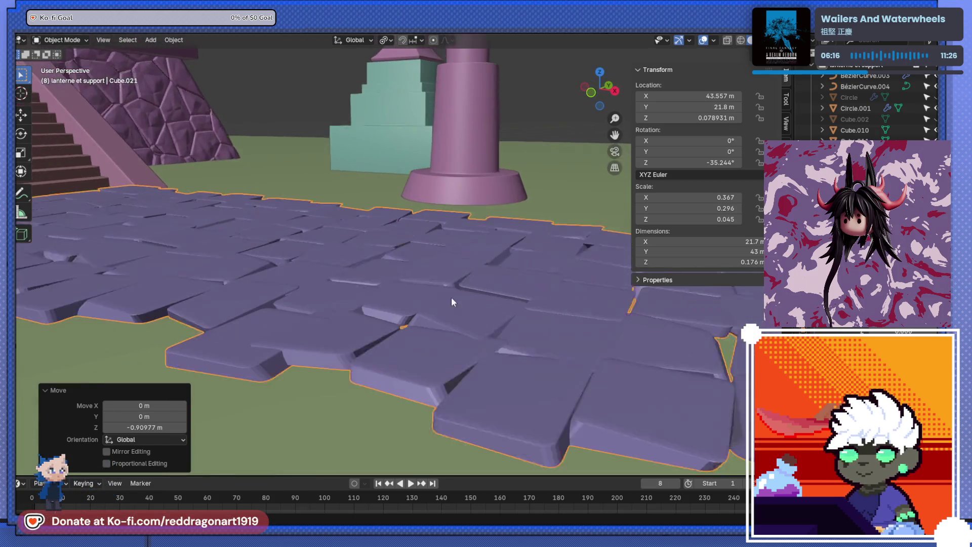
key(g)
key(z)
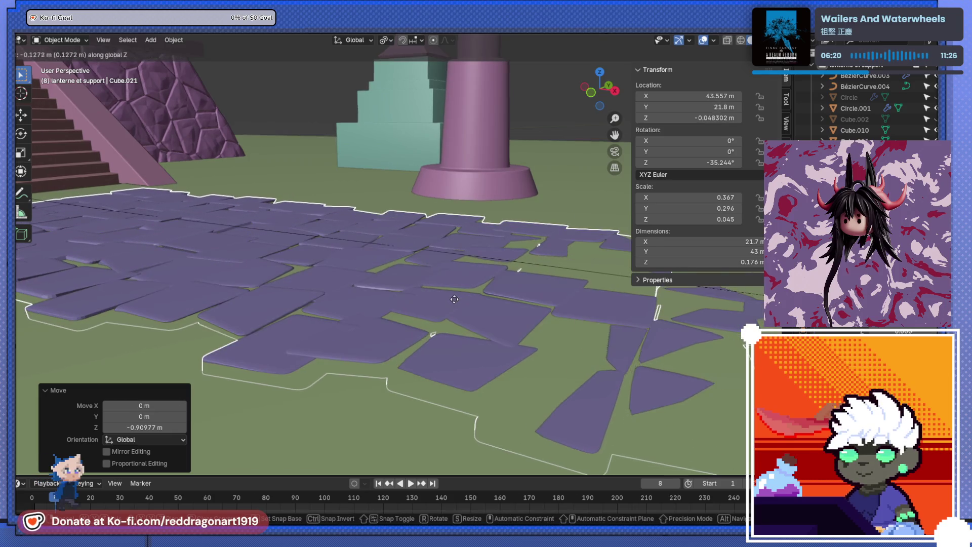
click(454, 298)
Step: In grey solid shading, raise the stone path 0.052559 m along Z to rest level on the ground
scroll(down, 3)
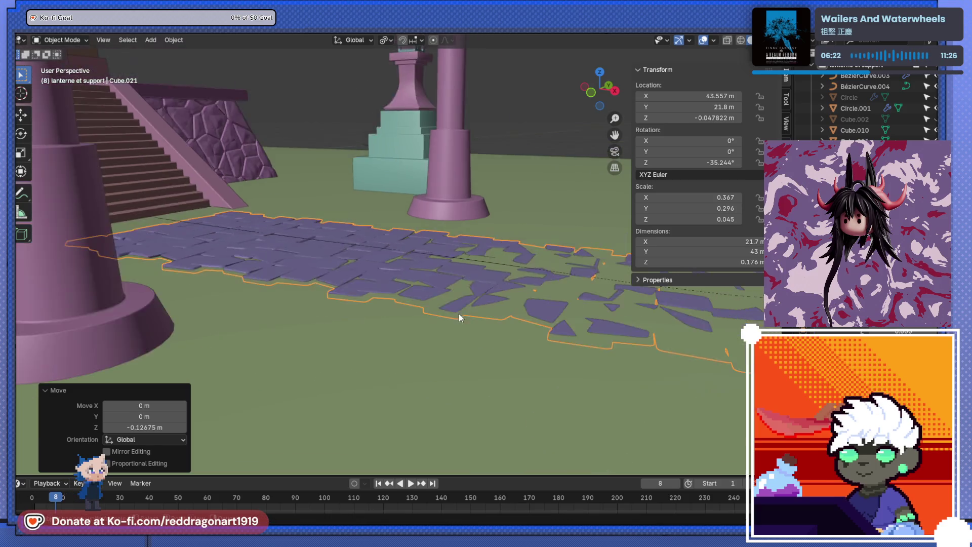
drag(458, 314, 306, 326)
scroll(down, 3)
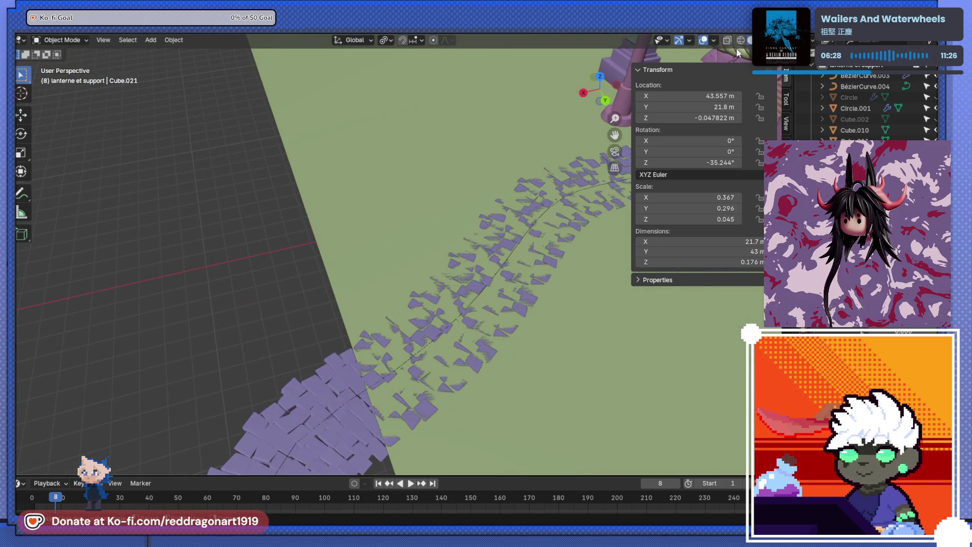
click(751, 40)
drag(435, 242, 395, 352)
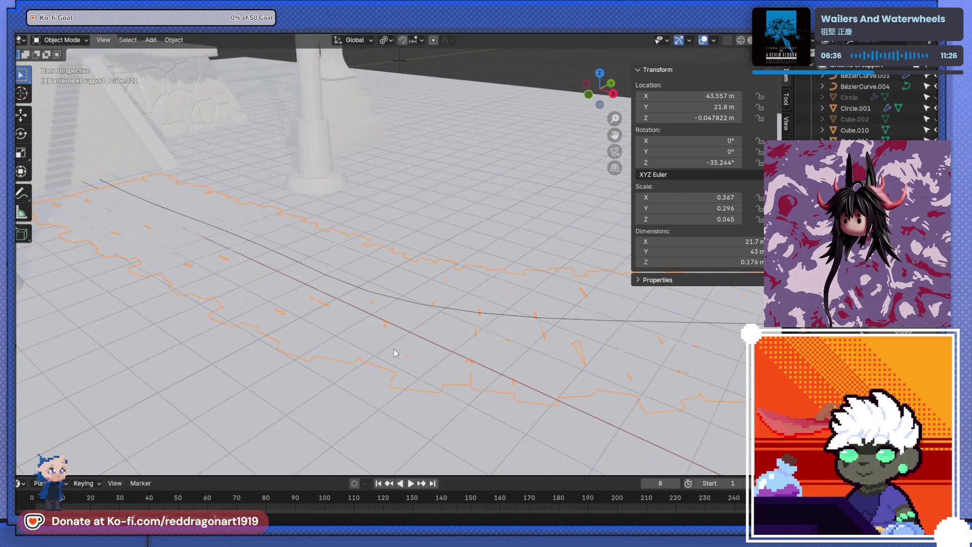
key(g)
key(z)
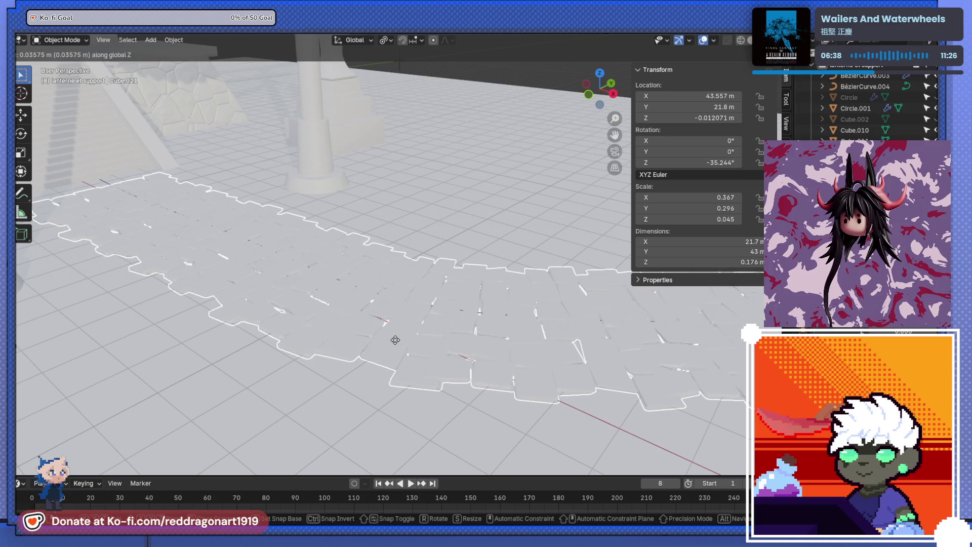
click(394, 342)
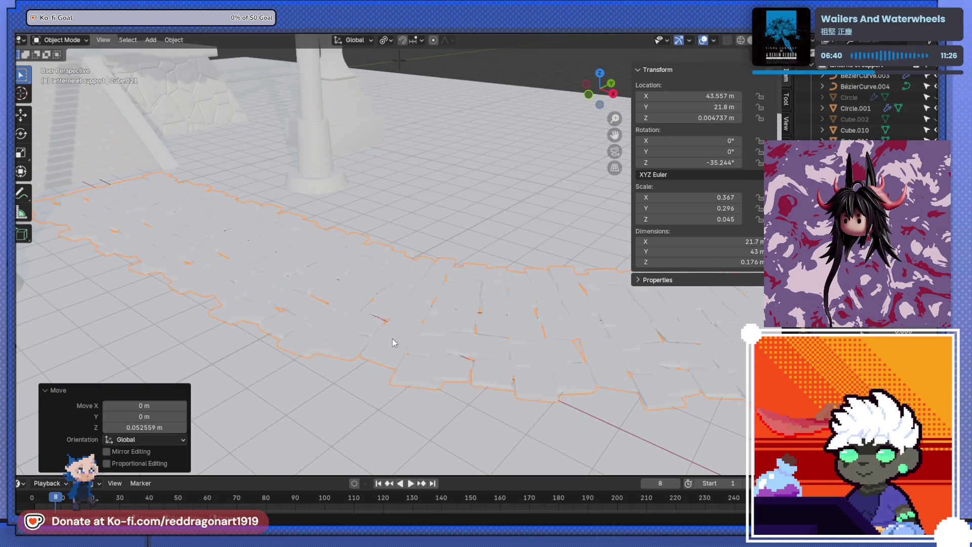
drag(394, 343, 395, 330)
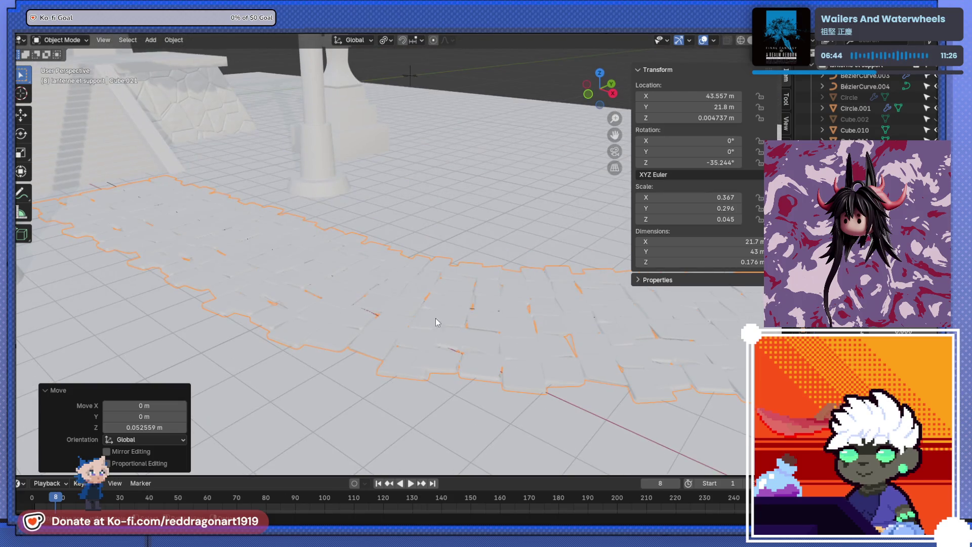
scroll(down, 3)
drag(705, 90, 444, 246)
scroll(up, 3)
scroll(up, 3)
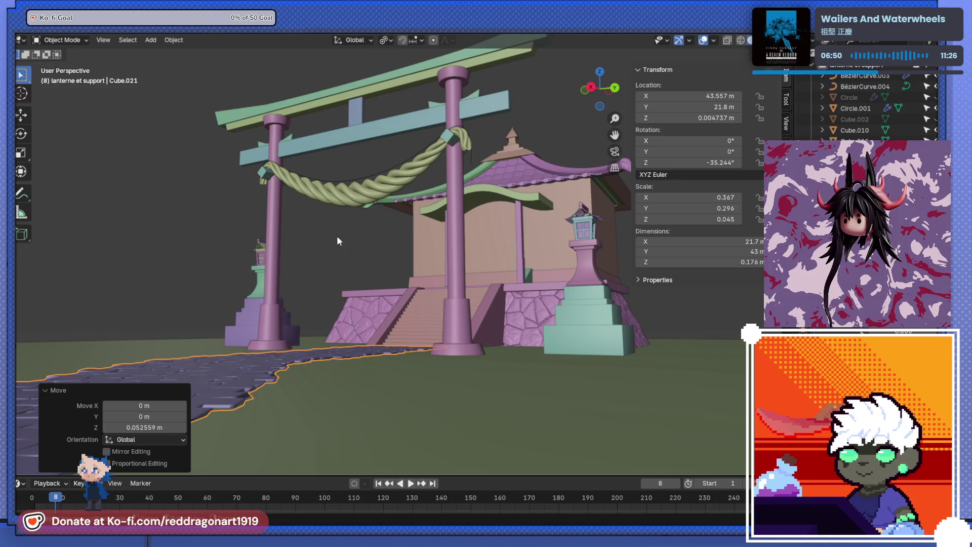
Step: Deselect the stone path and close the N-panel sidebar for a clear view of the torii gate
click(336, 236)
drag(334, 236, 394, 242)
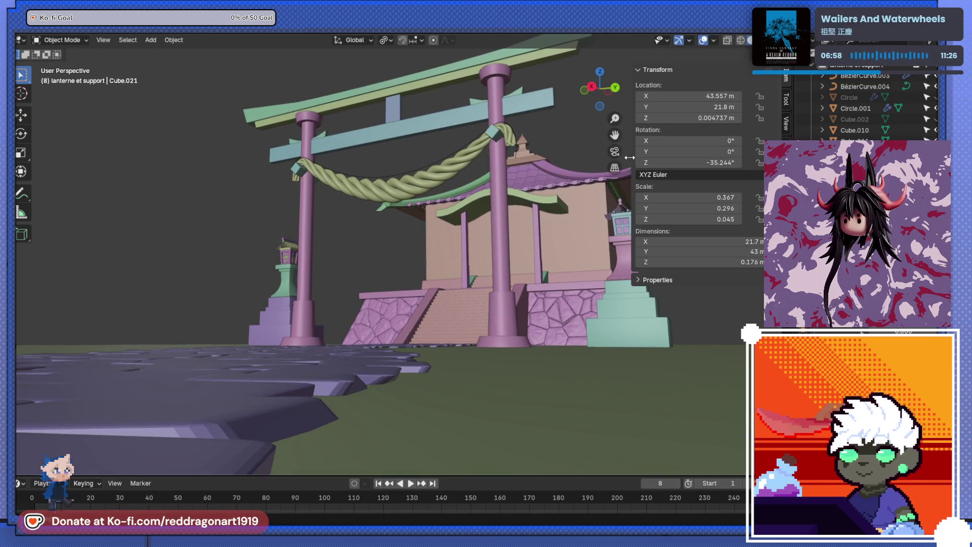
drag(629, 157, 719, 158)
drag(595, 240, 572, 244)
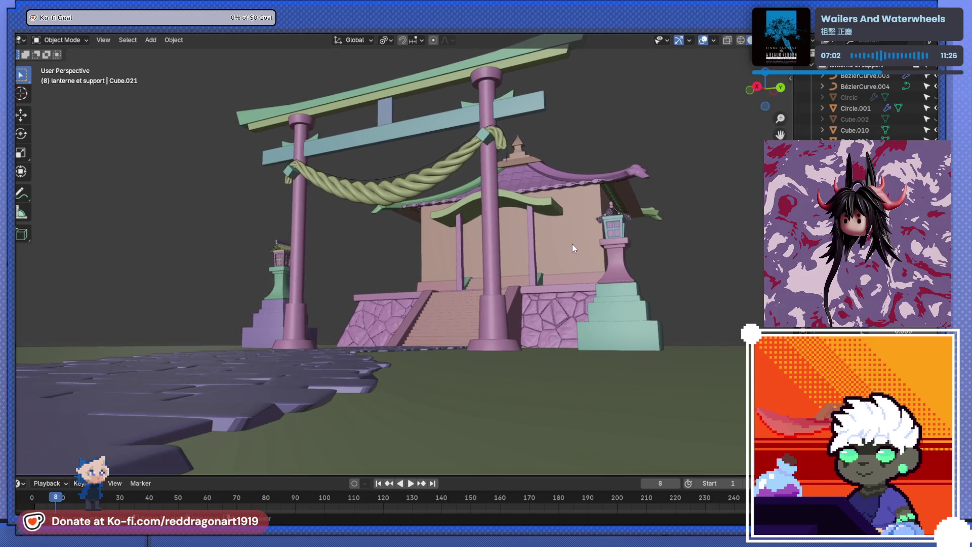
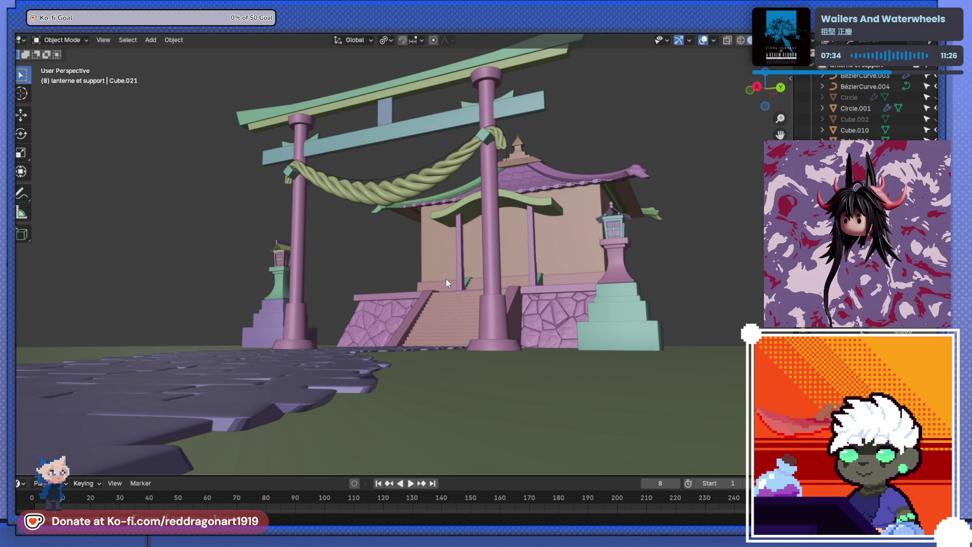
Step: Add a camera to the shrine scene by mistake, then delete it again
scroll(down, 3)
drag(460, 277, 442, 339)
key(shift+a)
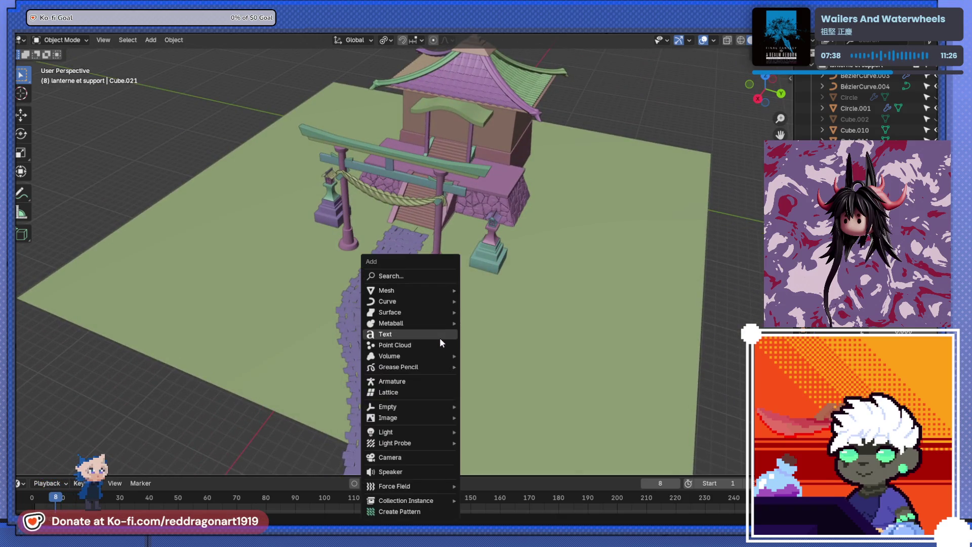
click(426, 460)
scroll(down, 3)
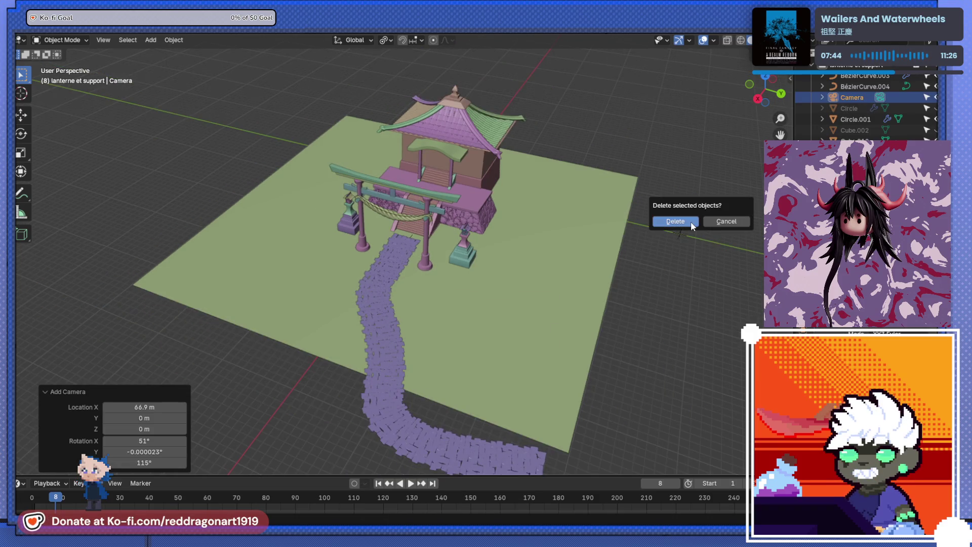
key(Escape)
key(x)
click(699, 223)
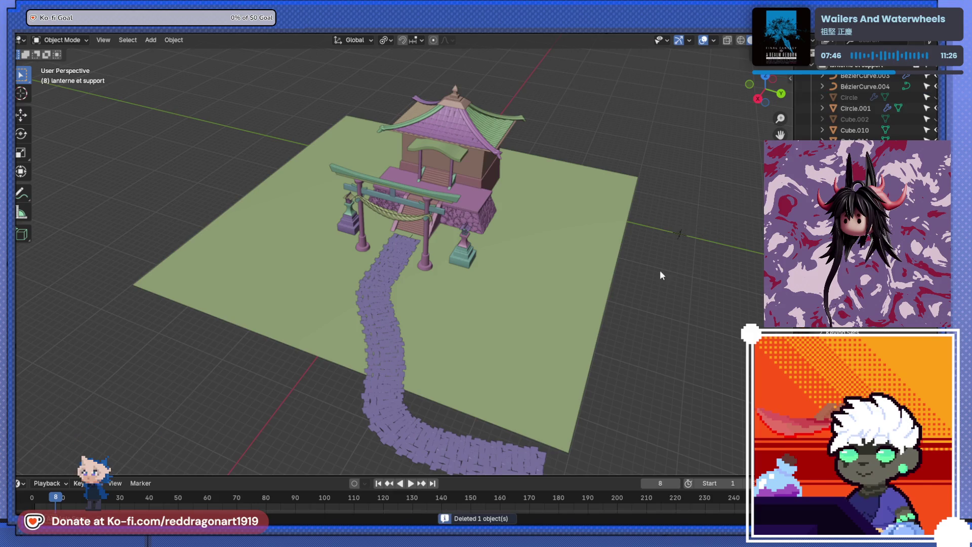
Step: Hide one object and orbit around the shrine until facing it through the torii gate
scroll(down, 3)
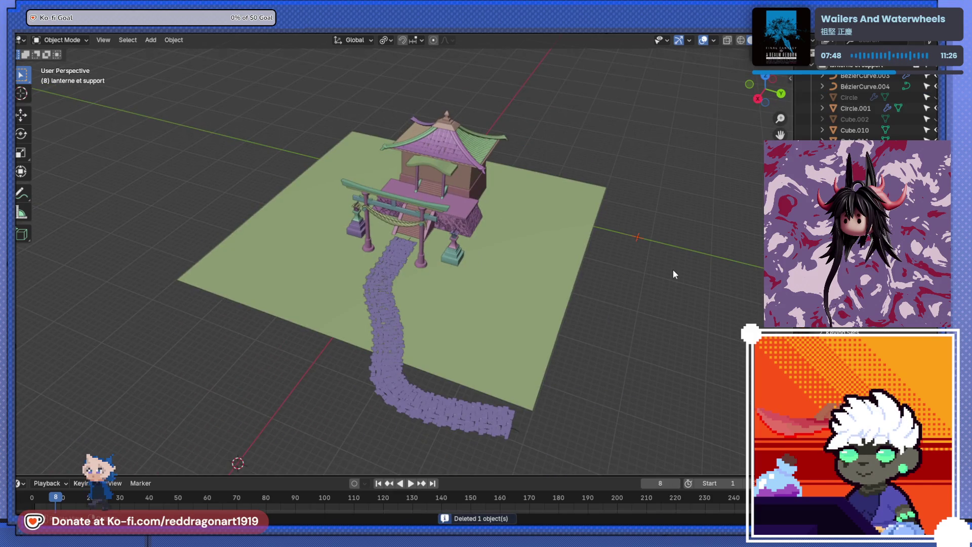
key(h)
drag(673, 274, 607, 284)
scroll(up, 3)
drag(508, 277, 508, 296)
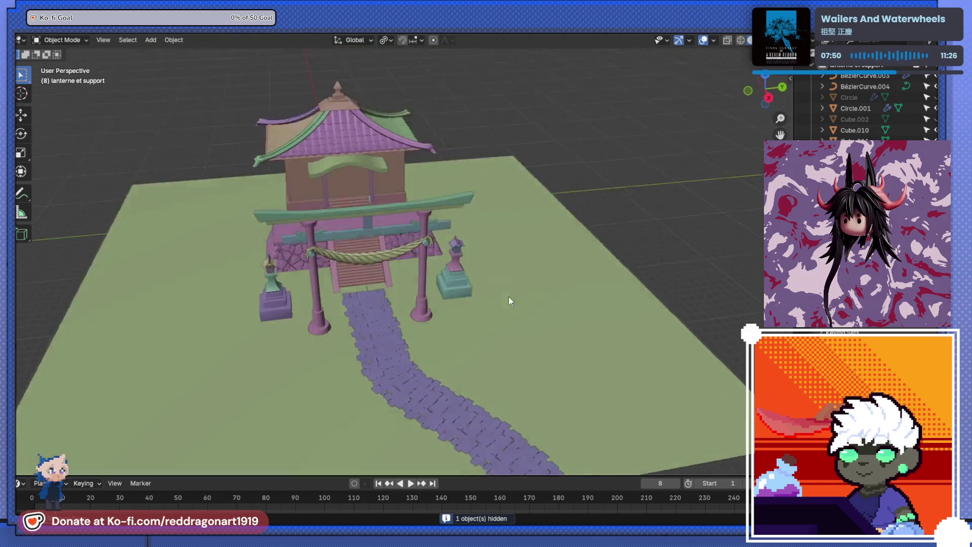
scroll(up, 3)
drag(423, 293, 379, 212)
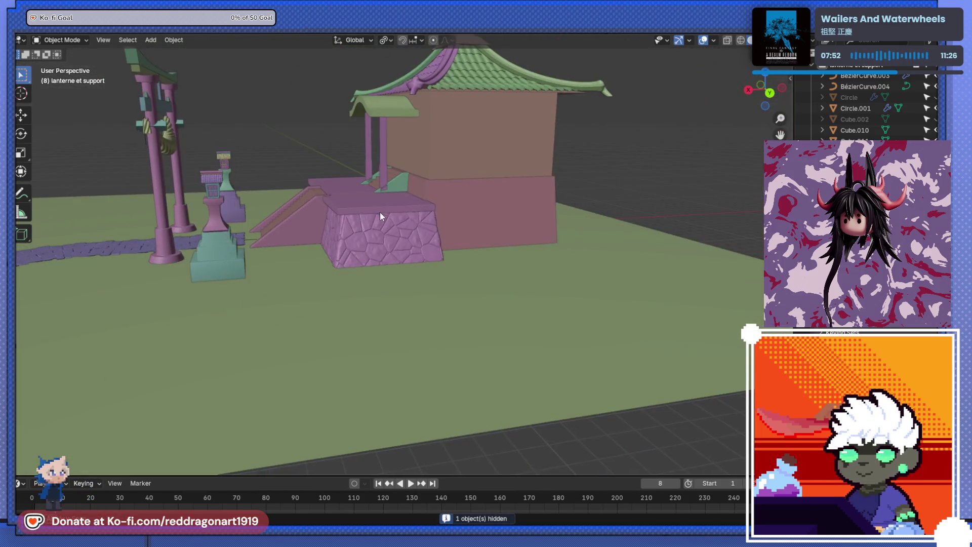
scroll(up, 3)
drag(409, 250, 400, 252)
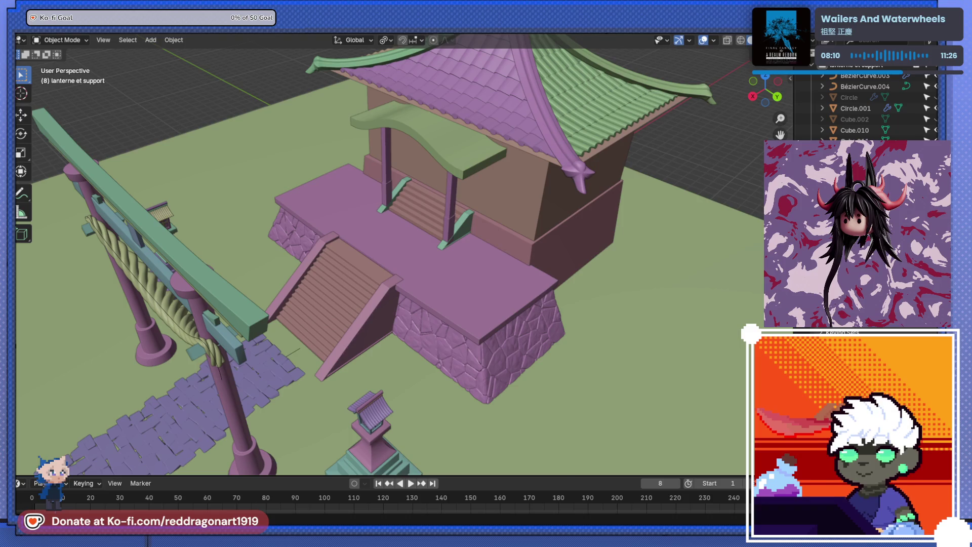
drag(344, 238, 297, 181)
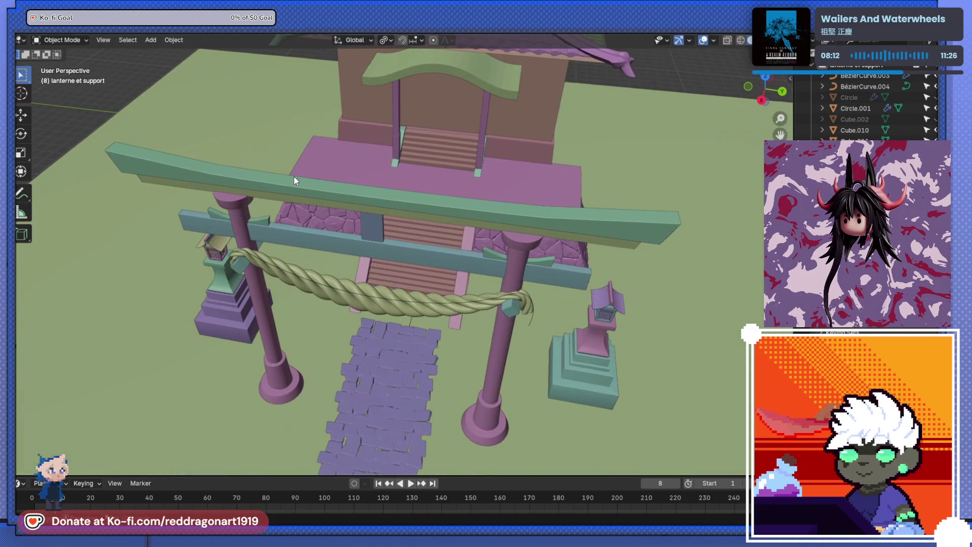
Step: Duplicate the small curved bracket Cube.012 and widen the copy along X to 2.273
key(shift+d)
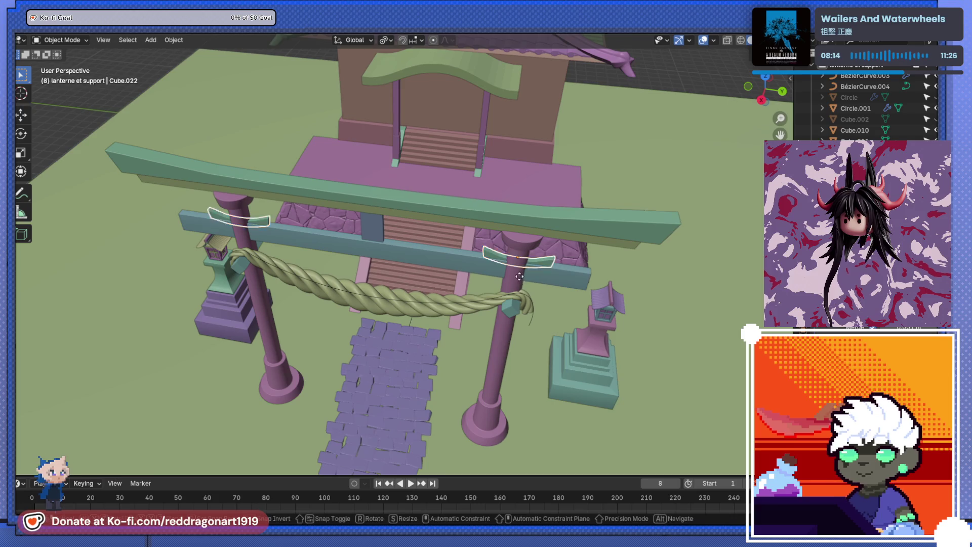
click(483, 339)
drag(482, 339, 415, 314)
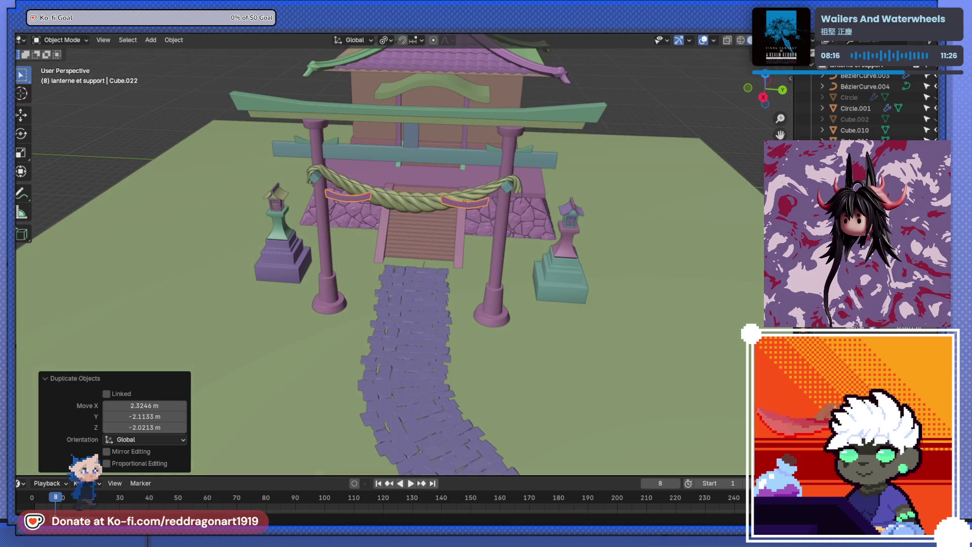
key(Right)
drag(593, 243, 480, 217)
scroll(up, 3)
key(s)
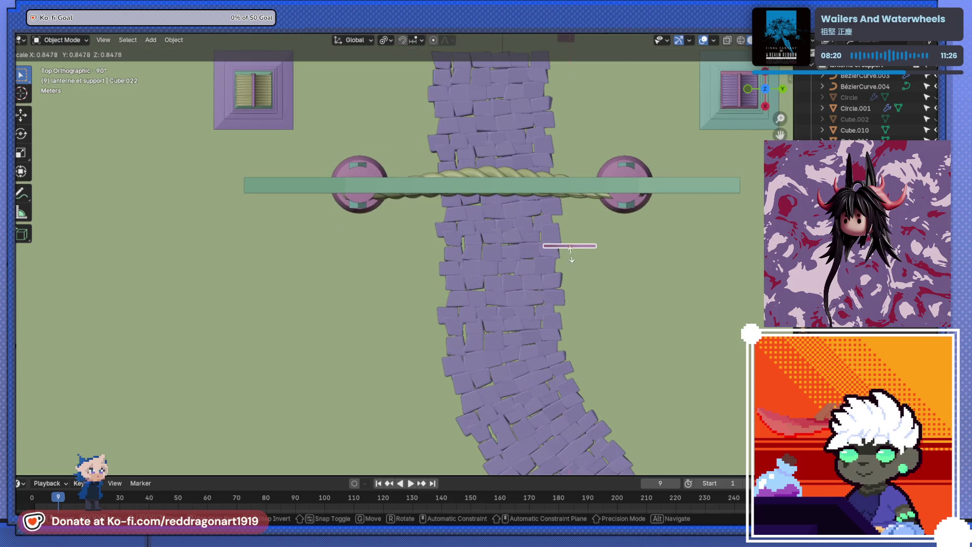
key(x)
click(592, 253)
drag(592, 253, 419, 274)
Step: Move the widened bar 6.01 m along X
key(g)
key(x)
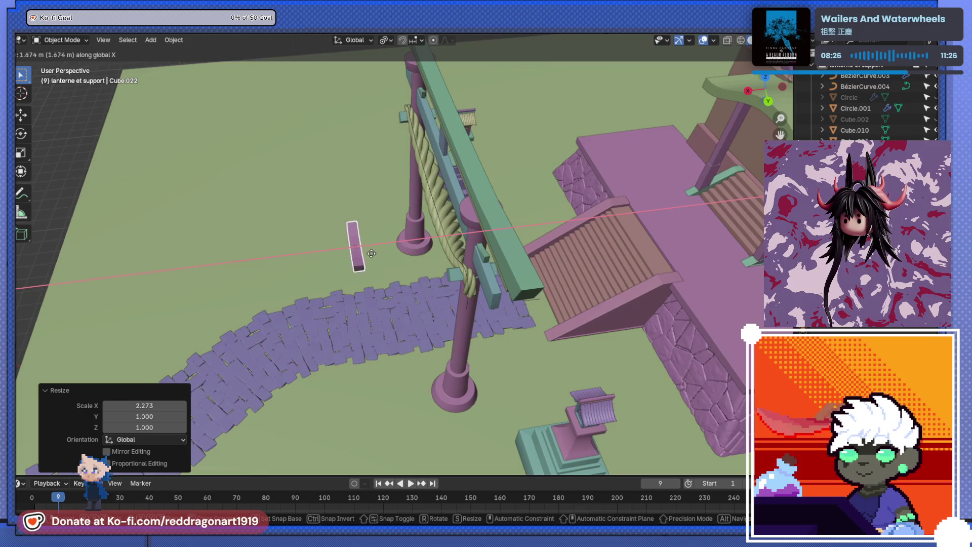
click(254, 250)
scroll(up, 3)
drag(254, 251, 369, 241)
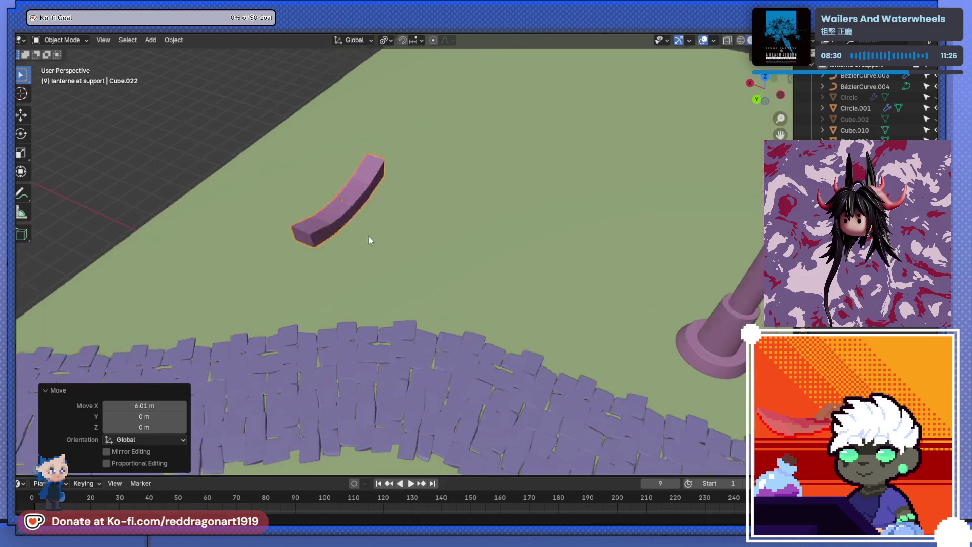
scroll(up, 3)
scroll(down, 3)
drag(414, 267, 397, 258)
Step: Inspect the bar's edges in Edit Mode, then return to Object Mode
key(Tab)
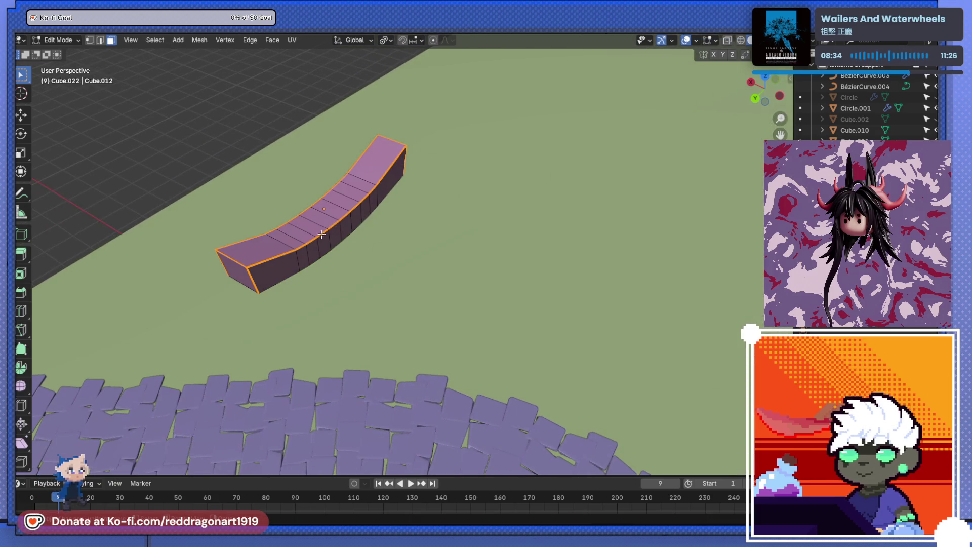
drag(321, 234, 317, 243)
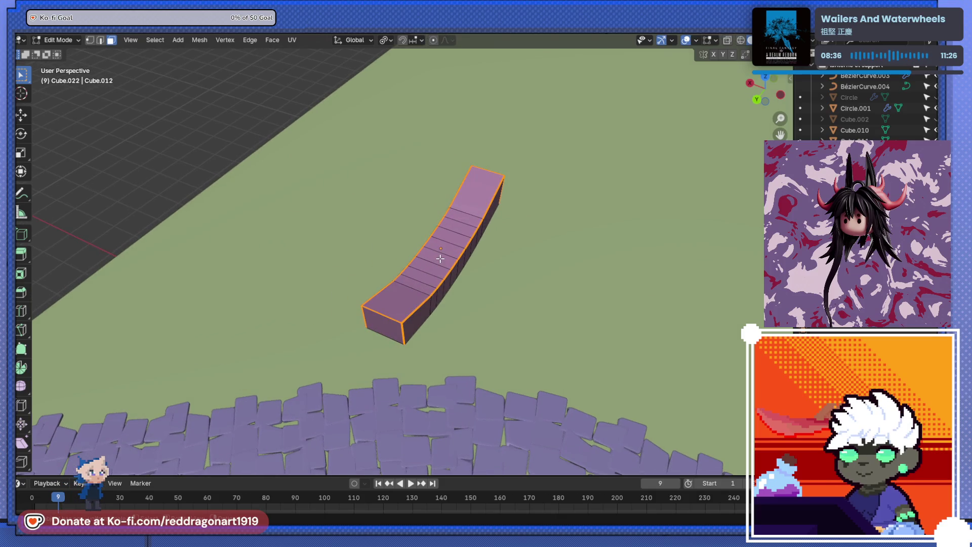
scroll(down, 3)
drag(479, 263, 522, 301)
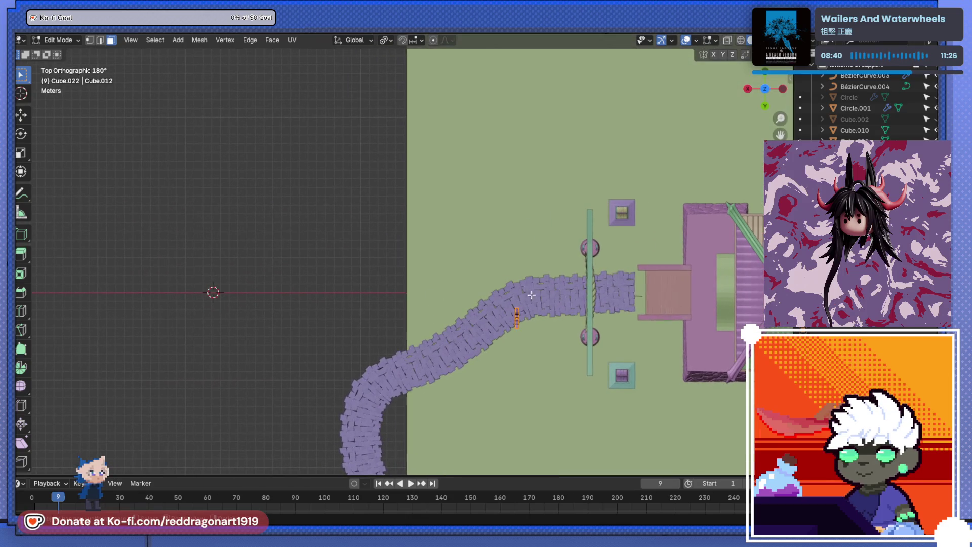
key(Tab)
Step: Move the bar away from the shrine, off the ground plane
key(g)
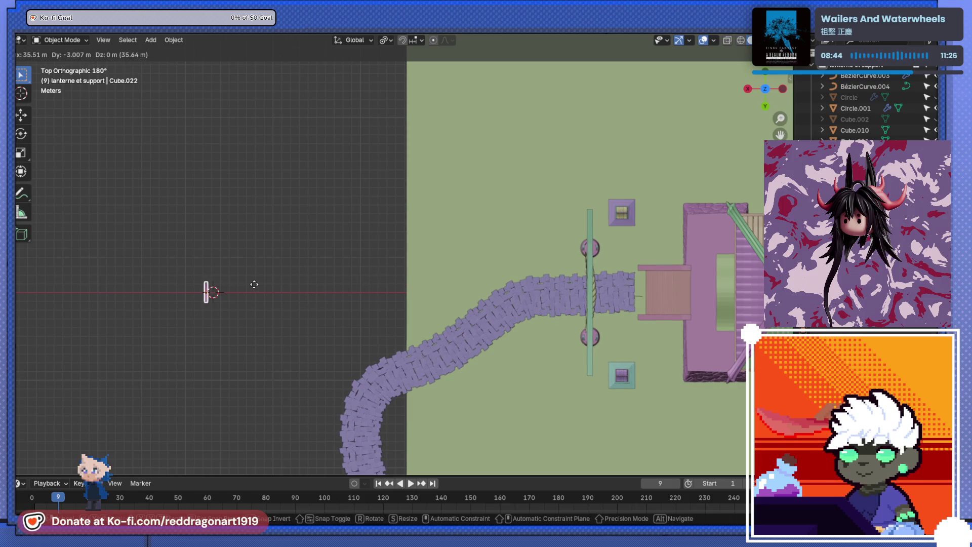
click(254, 285)
drag(254, 284, 409, 352)
scroll(up, 3)
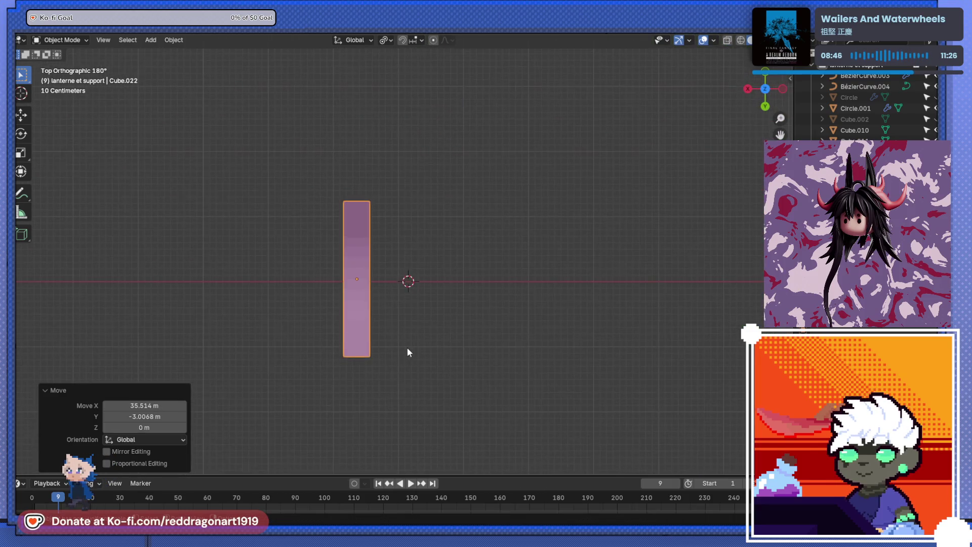
scroll(up, 3)
Step: Nudge the bar slightly along Y
key(g)
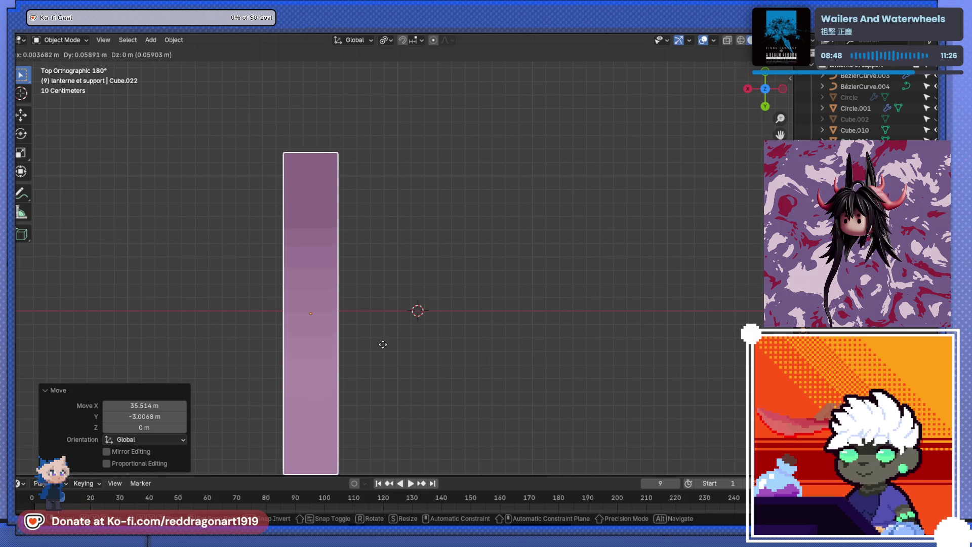
key(x)
key(y)
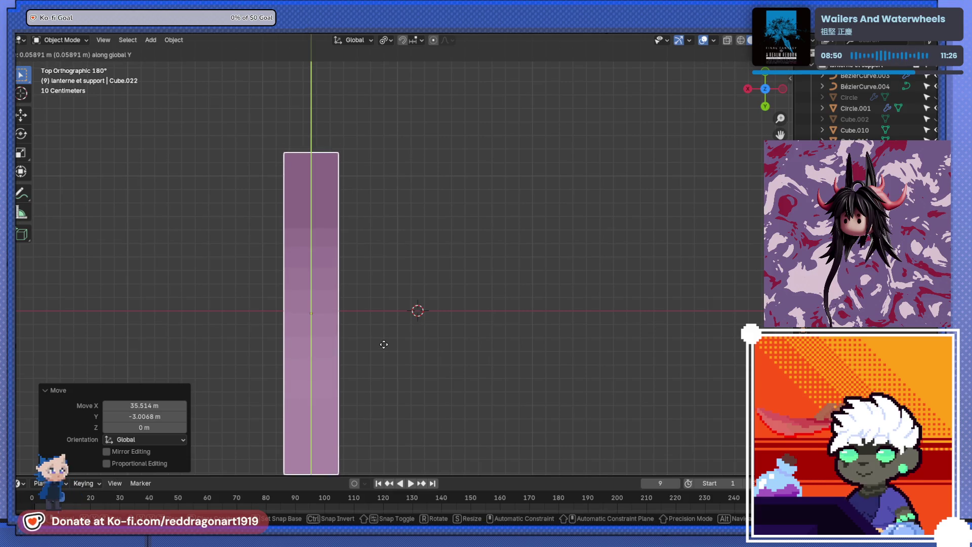
click(384, 341)
scroll(down, 3)
drag(367, 324, 486, 275)
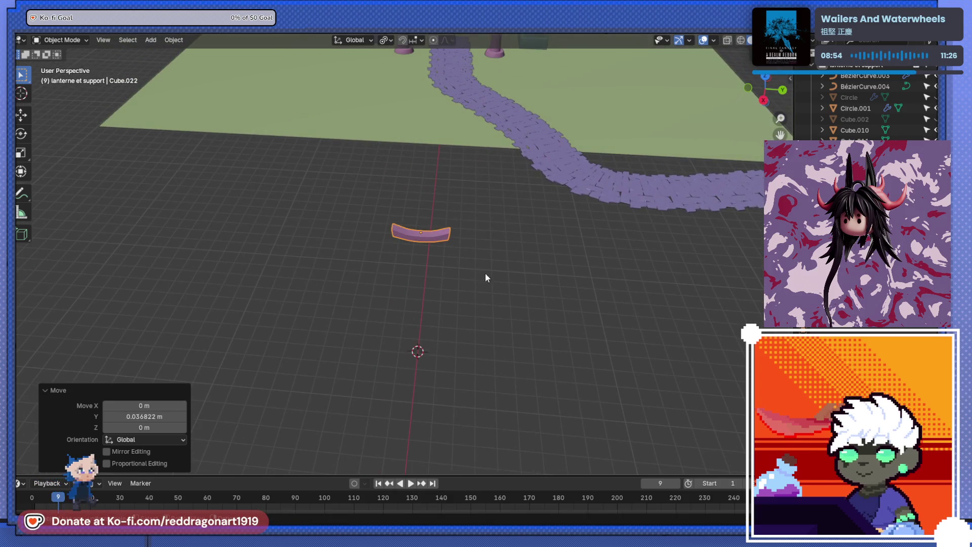
scroll(up, 3)
scroll(down, 3)
key(shift+a)
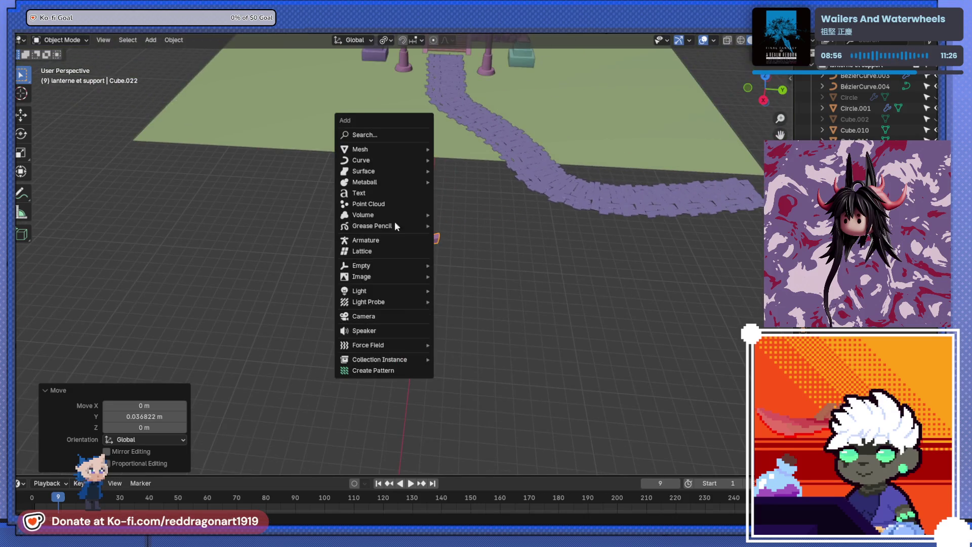
Step: Add a new mesh cube at the 3D cursor
mouse_move(391, 146)
click(458, 160)
drag(454, 317, 506, 247)
scroll(down, 3)
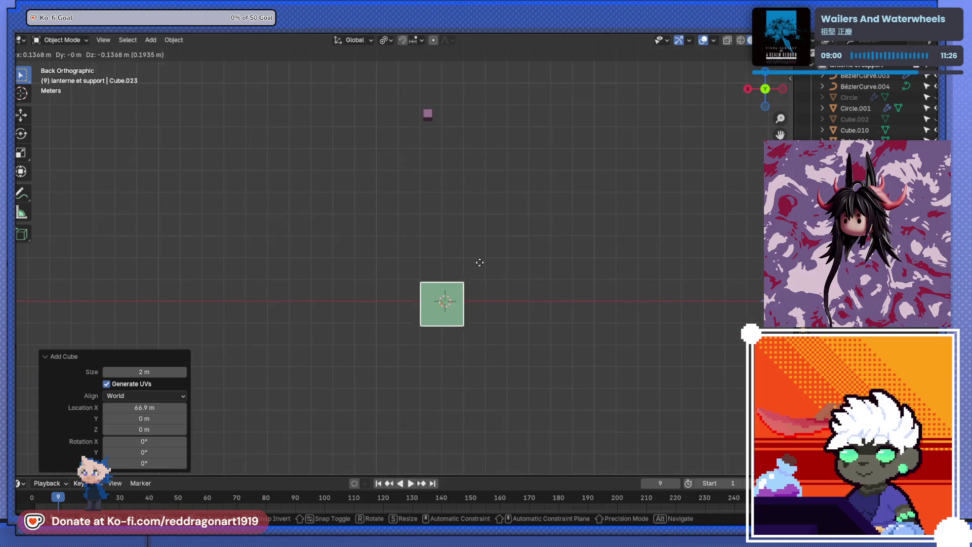
key(g)
key(Escape)
Step: Lower the curved beam along Z to the cube's top
click(484, 139)
key(g)
key(z)
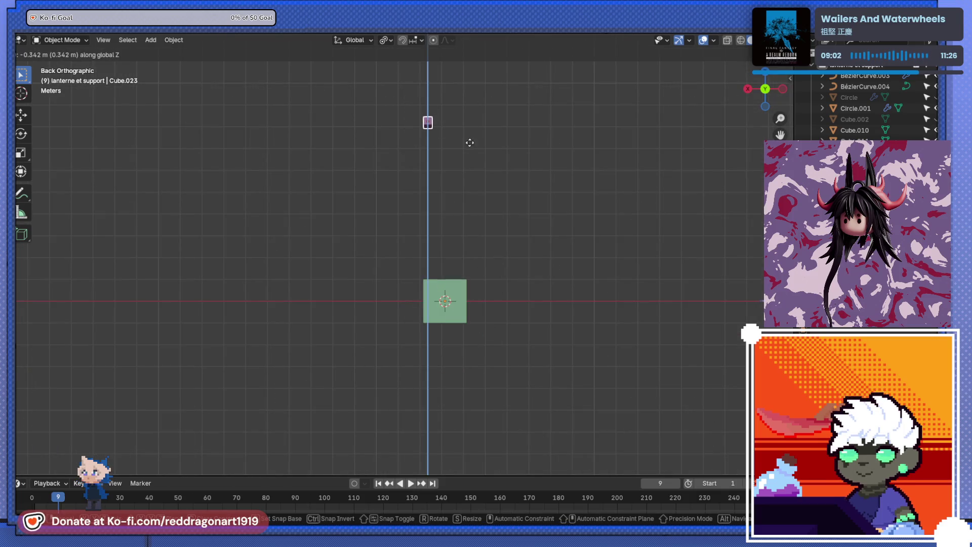
click(473, 307)
scroll(up, 3)
drag(473, 305, 429, 278)
Step: Slide the beam along X onto the cube's top front edge and reselect it
key(g)
key(x)
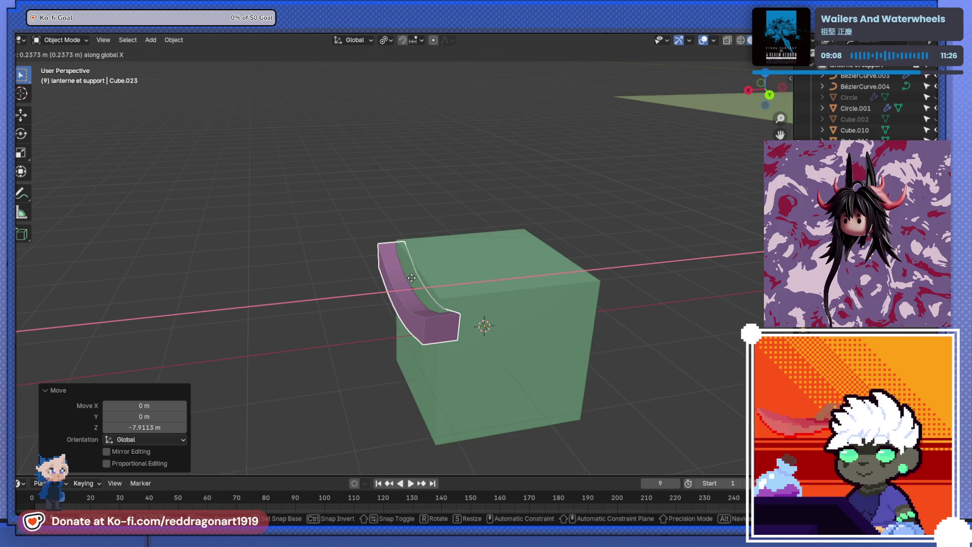
click(403, 279)
drag(403, 280, 484, 199)
scroll(down, 3)
key(ctrl+KP_1)
key(KP_3)
scroll(up, 3)
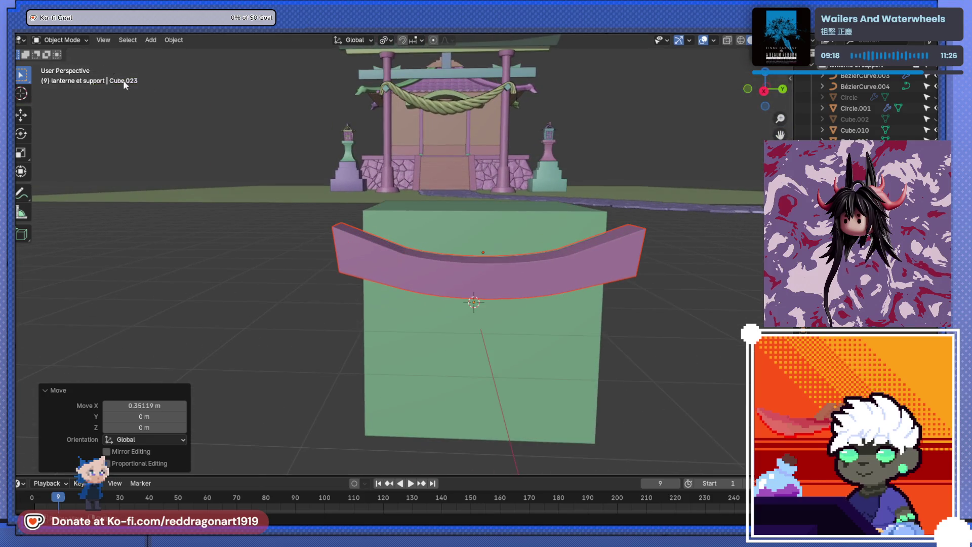
click(423, 306)
drag(423, 307, 423, 309)
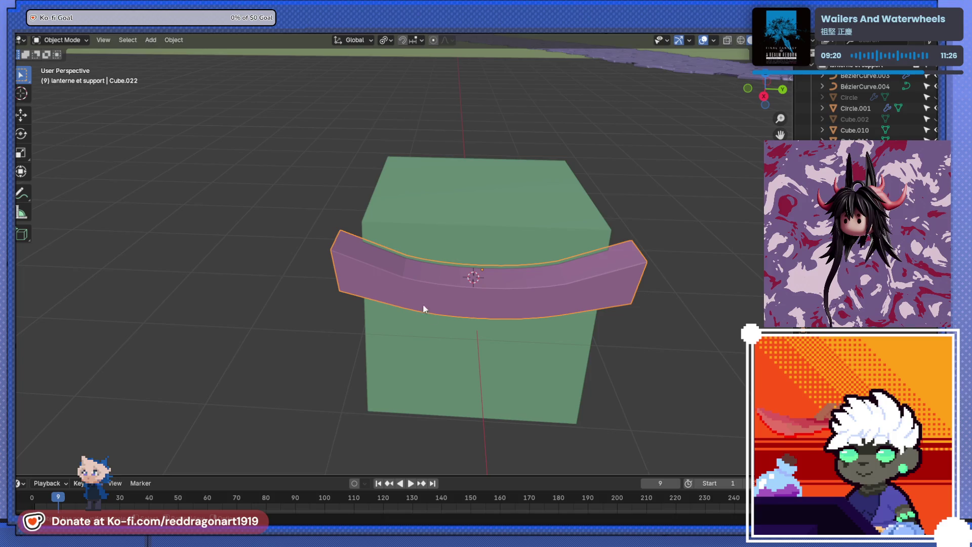
Step: In Edit Mode, select faces on the front and top of the beam
key(Tab)
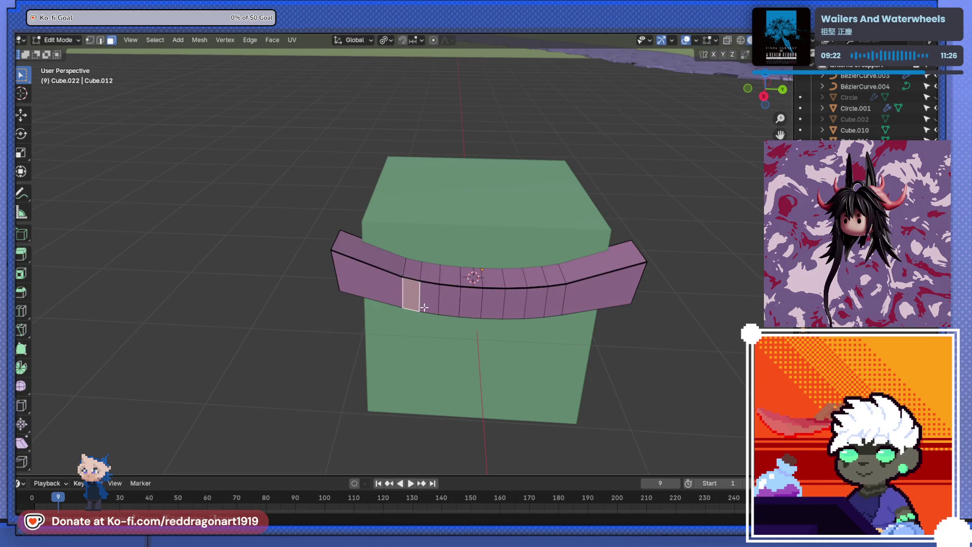
click(397, 266)
click(428, 269)
click(408, 264)
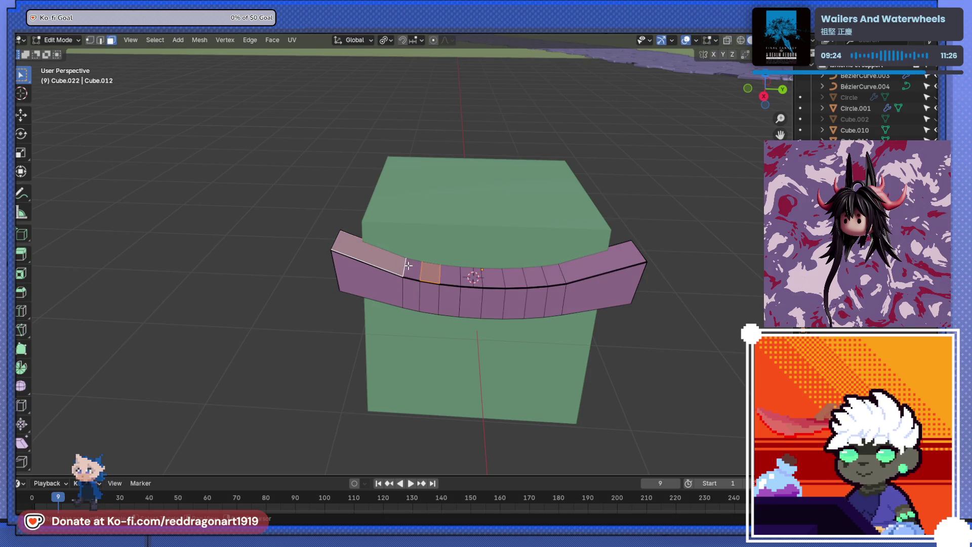
click(413, 267)
click(430, 274)
click(450, 275)
click(509, 285)
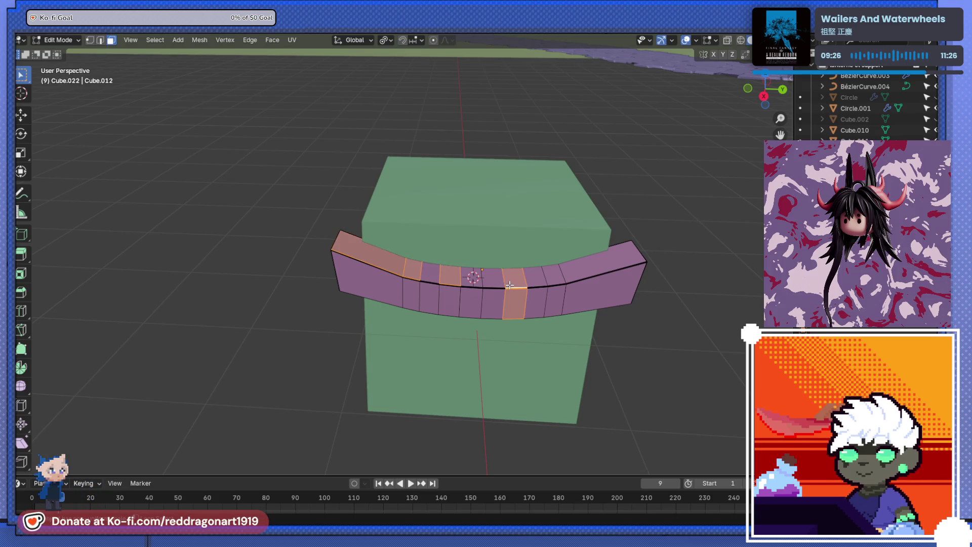
click(513, 280)
click(512, 280)
Step: Extend the face selection along the beam, then view the whole box and gate
drag(387, 277, 504, 347)
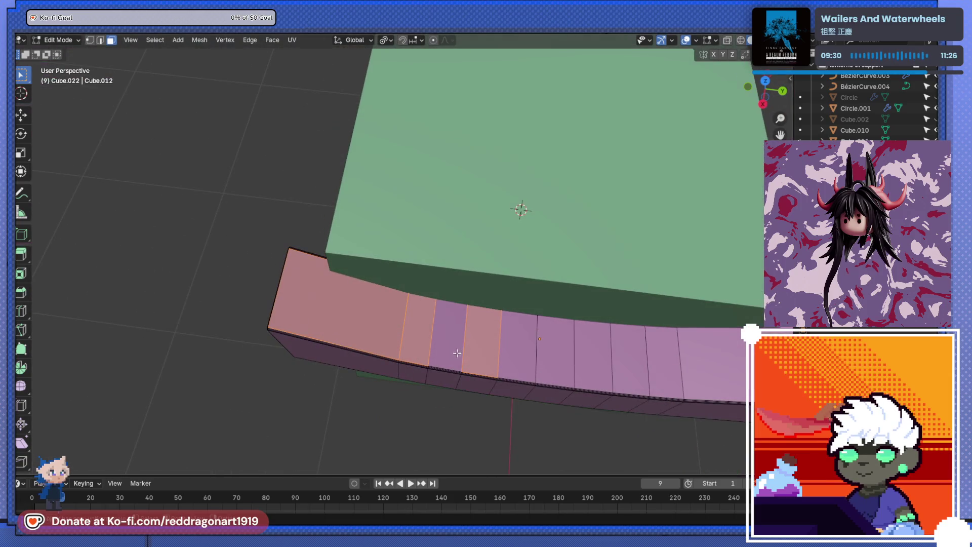
click(507, 346)
click(555, 349)
click(596, 357)
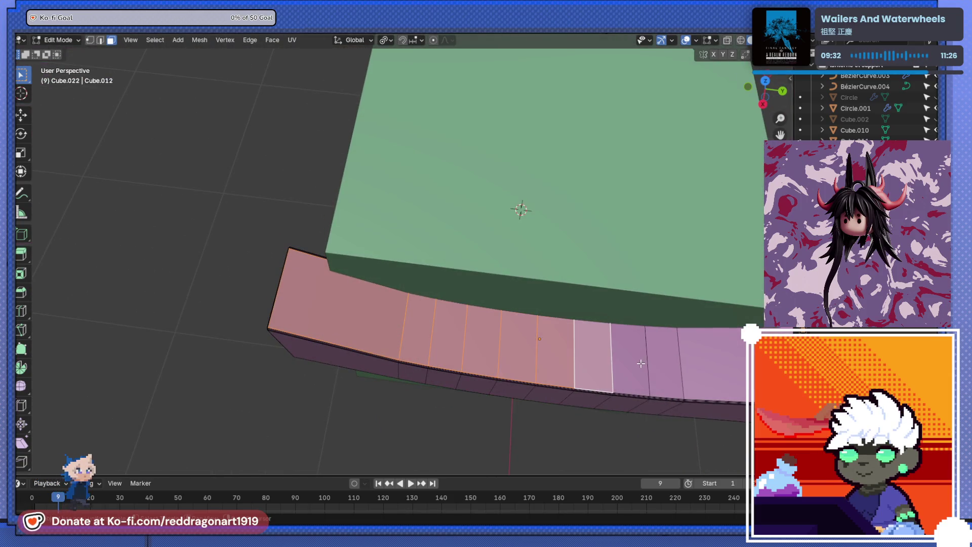
key(Tab)
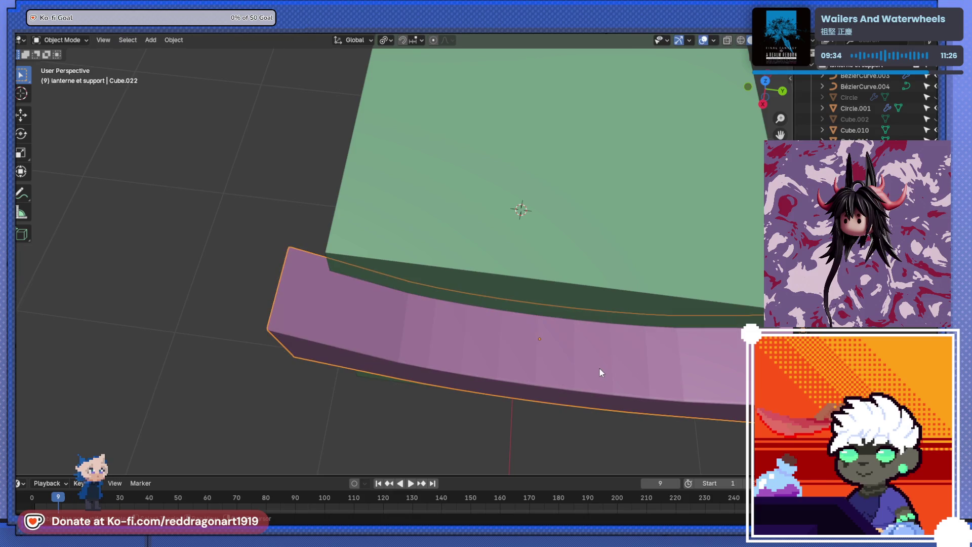
scroll(down, 3)
drag(489, 274, 539, 264)
key(Tab)
scroll(up, 3)
Step: Show the beam framed in a right side view with X-ray enabled
click(553, 300)
click(562, 298)
key(e)
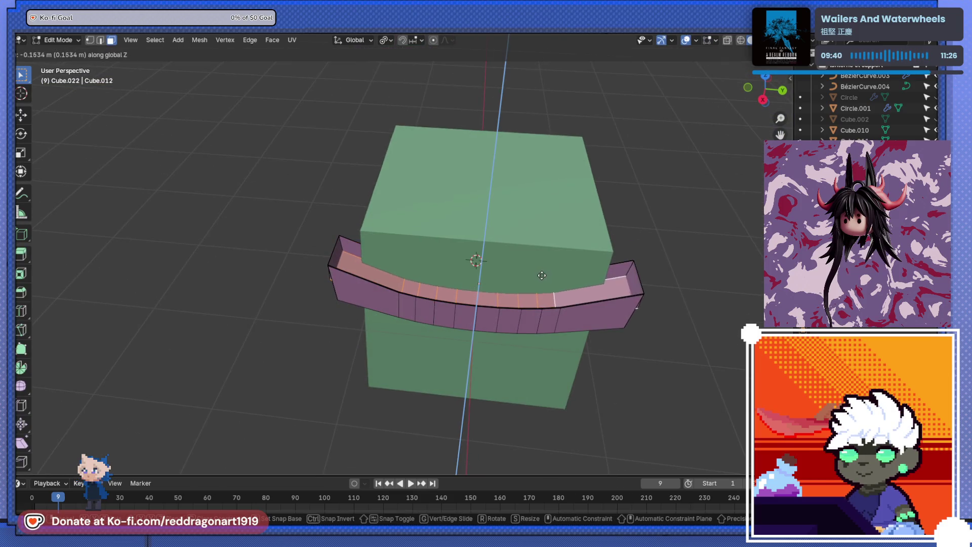
key(Escape)
key(KP_3)
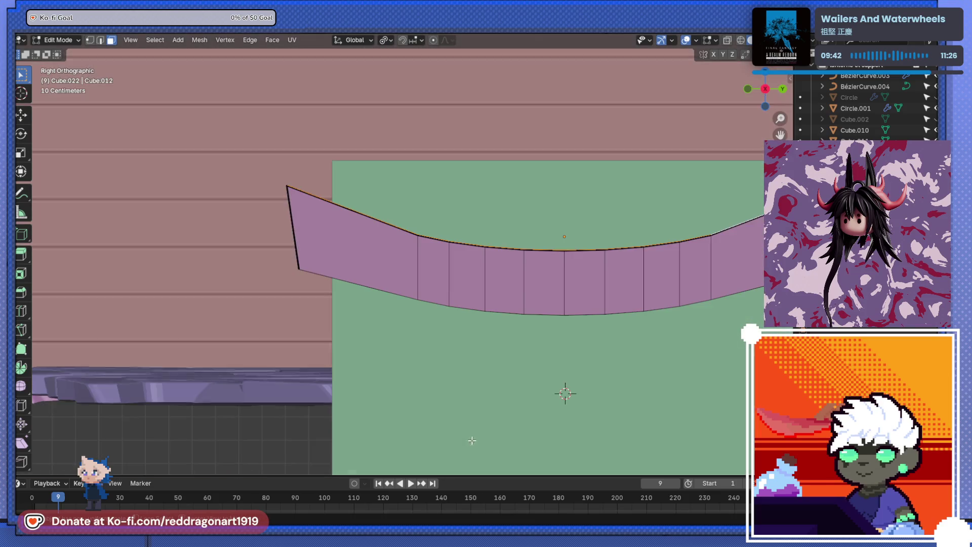
drag(565, 256, 304, 277)
key(alt+z)
key(KP_Decimal)
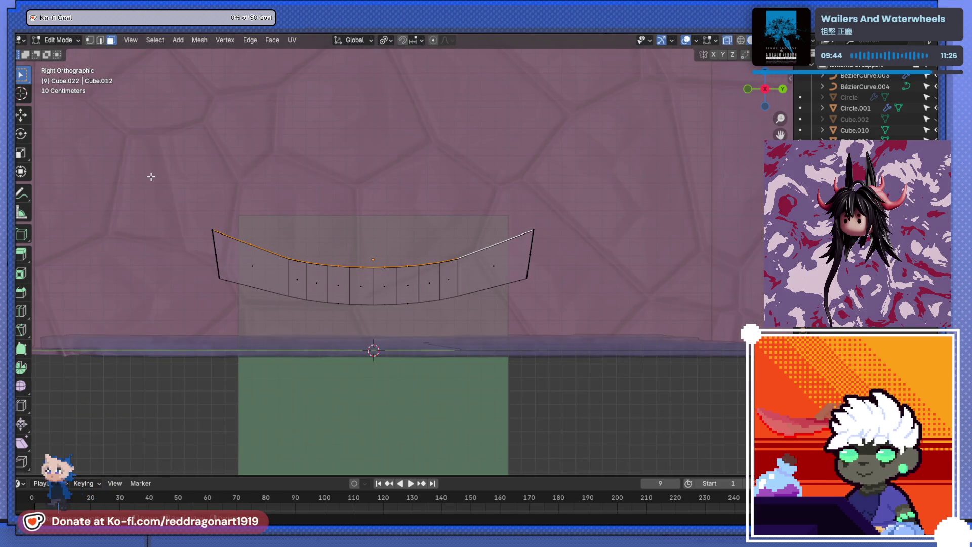
Step: Select the beam's top edge, excluding the ends, and lower it about 0.18 m along Z
drag(154, 178, 587, 269)
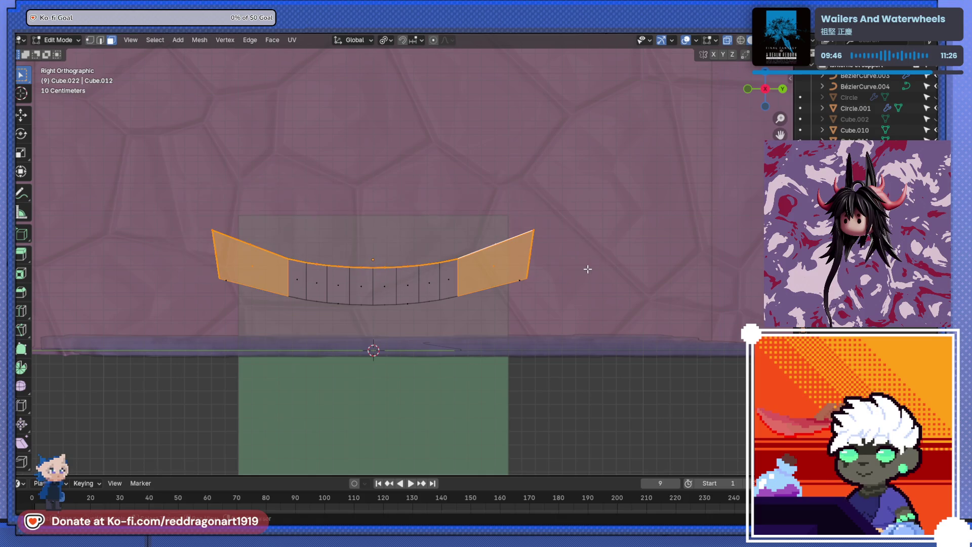
click(482, 260)
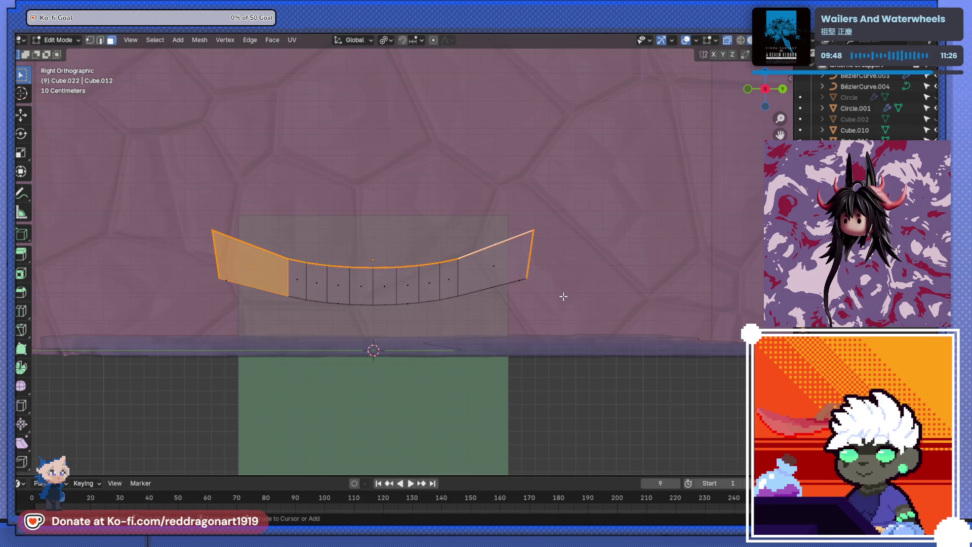
drag(510, 259, 660, 303)
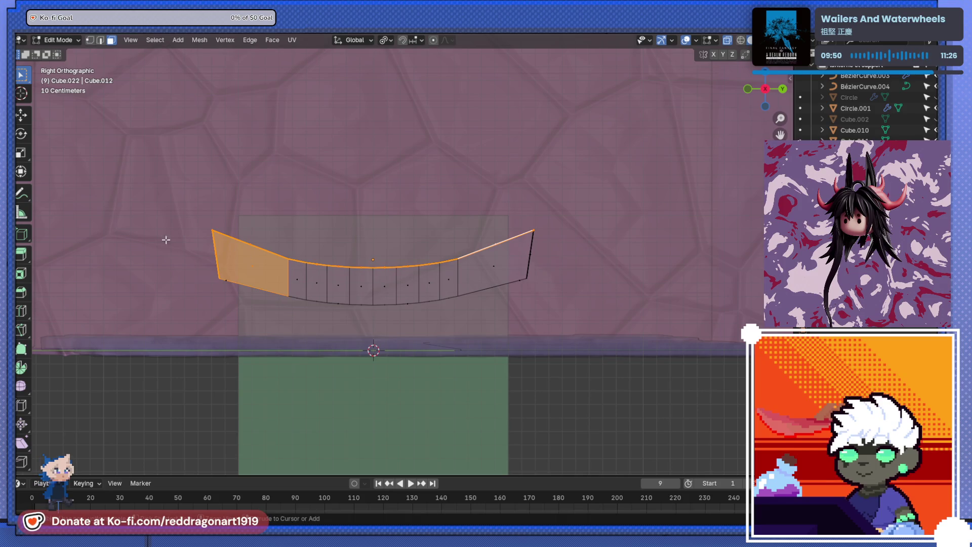
drag(217, 249, 253, 303)
key(g)
key(z)
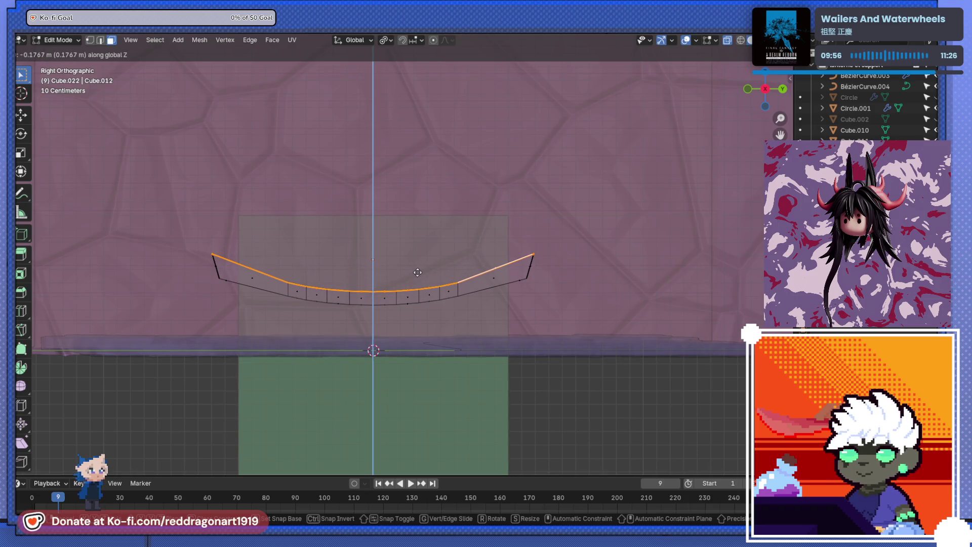
click(417, 272)
drag(417, 272, 345, 198)
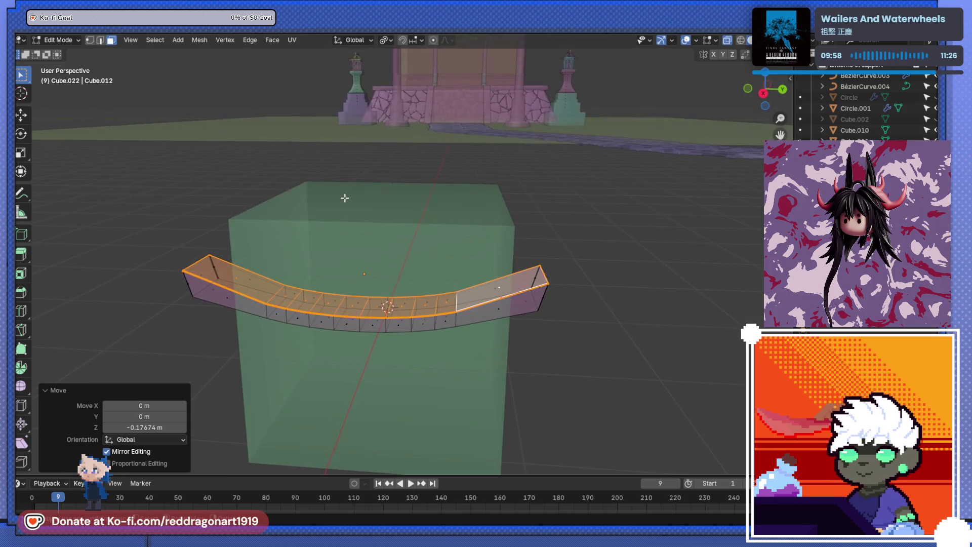
Step: Raise both end corner vertices about 0.11 m along Z so the beam sweeps up
key(KP_3)
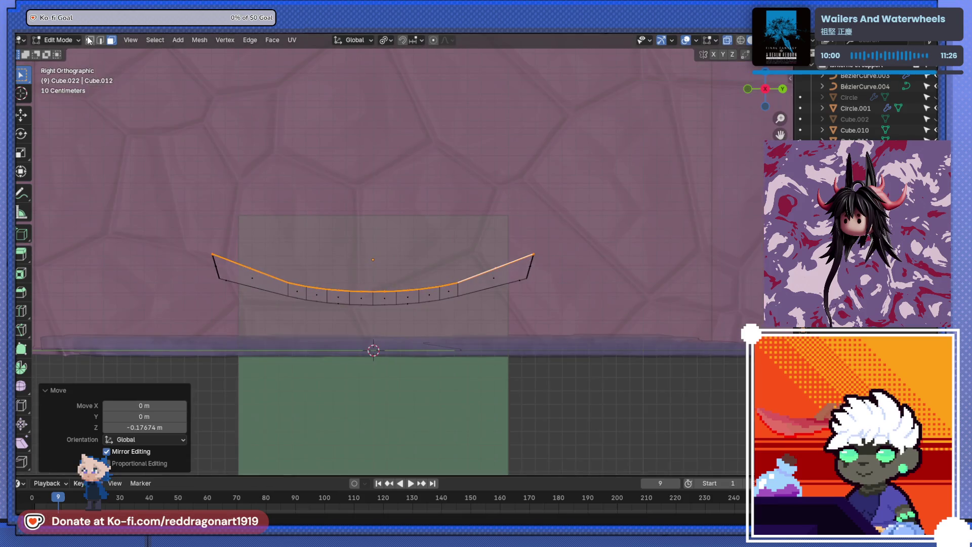
click(89, 40)
click(516, 230)
drag(516, 231, 568, 271)
key(g)
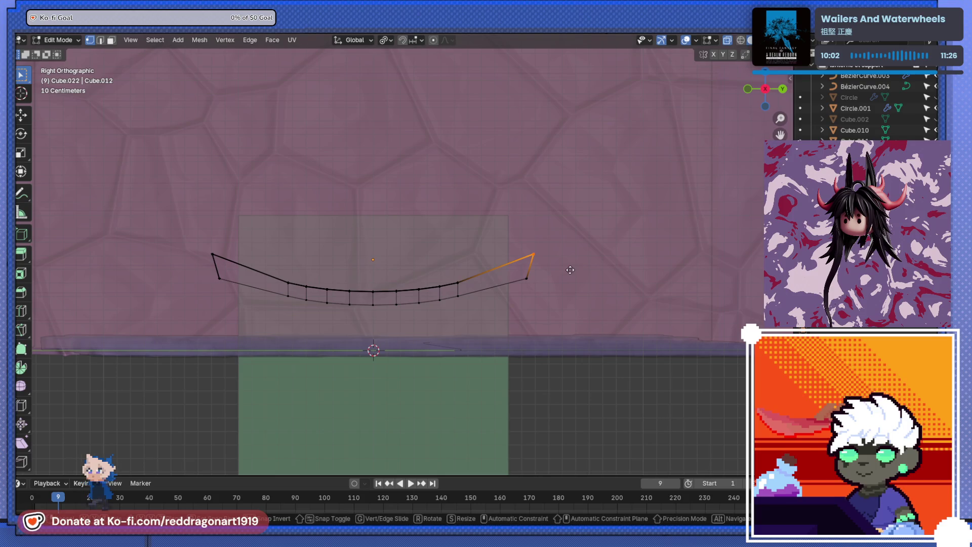
key(z)
right_click(570, 270)
drag(187, 240, 223, 259)
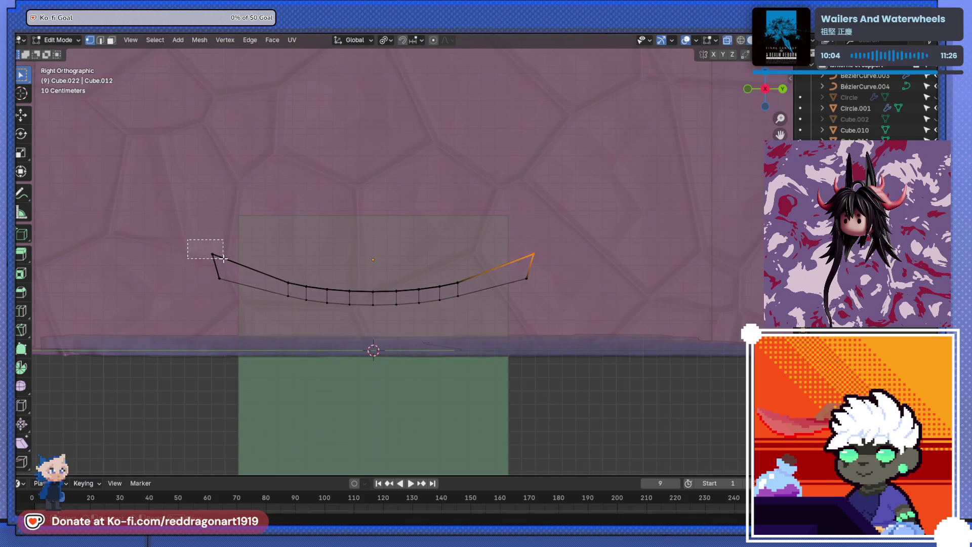
key(g)
key(z)
click(231, 247)
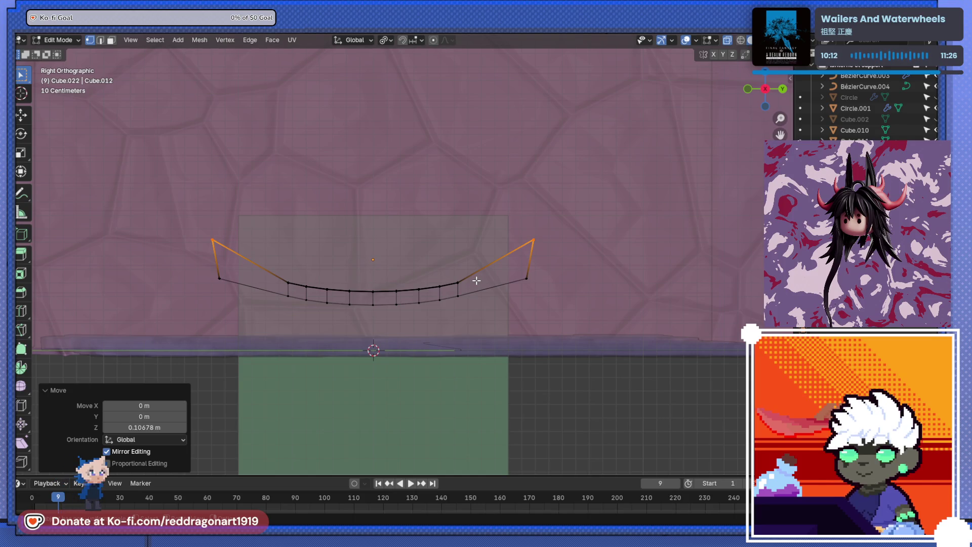
Step: Orbit to inspect the upswept beam, then return to Object Mode
drag(532, 266, 429, 315)
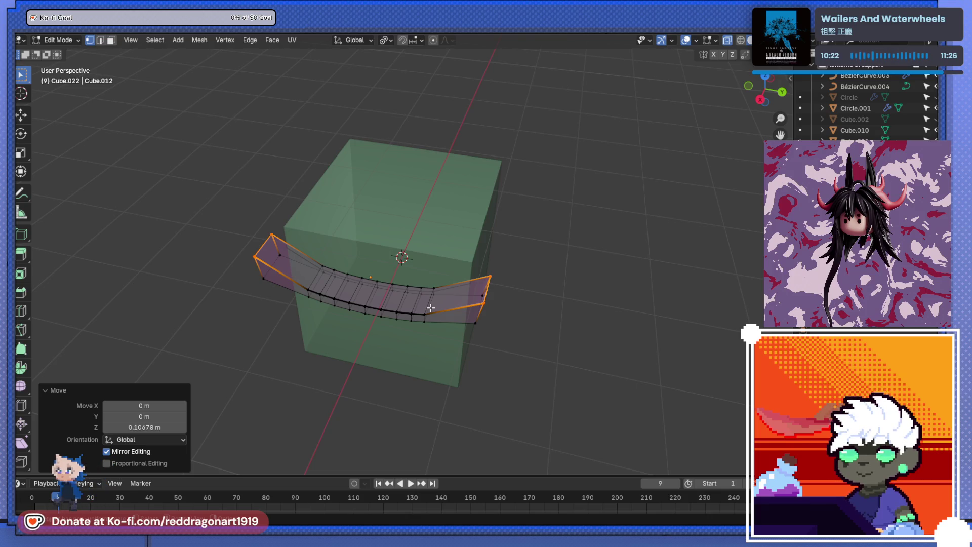
drag(427, 302, 488, 274)
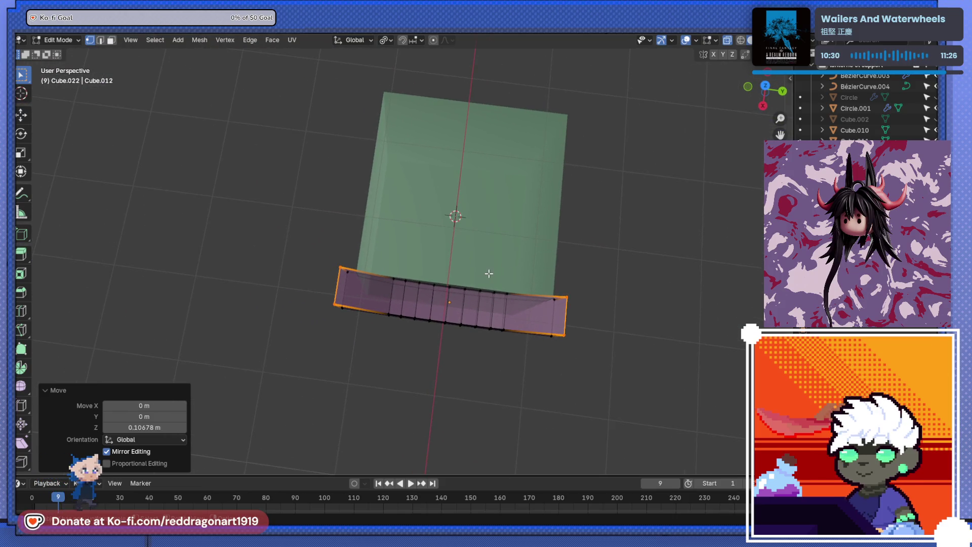
key(Tab)
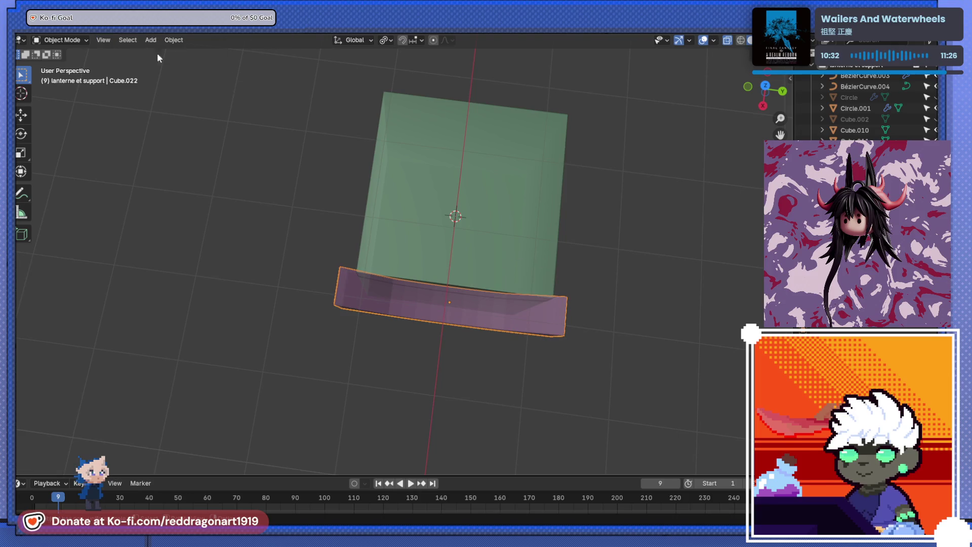
Step: Move the beam's origin to the 3D cursor at the box centre
click(174, 40)
mouse_move(195, 60)
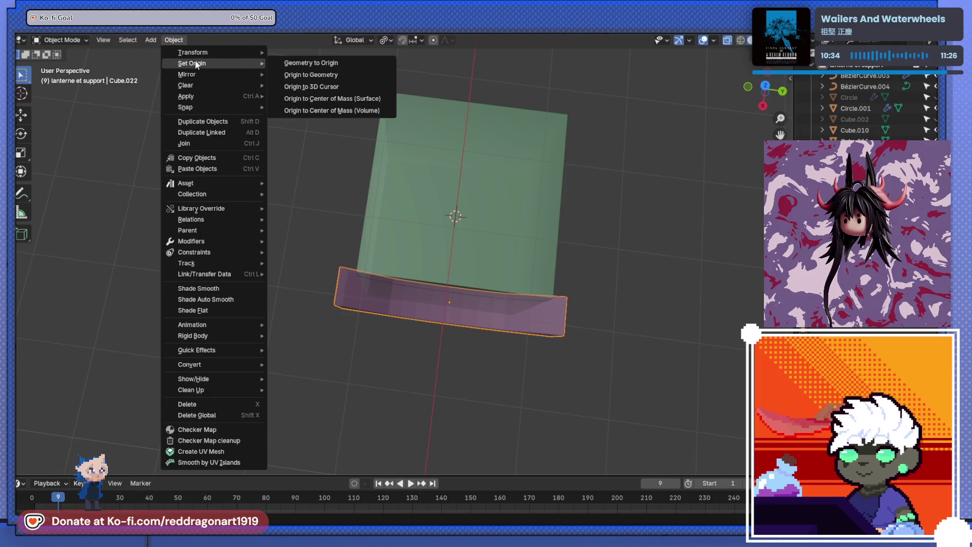
click(327, 84)
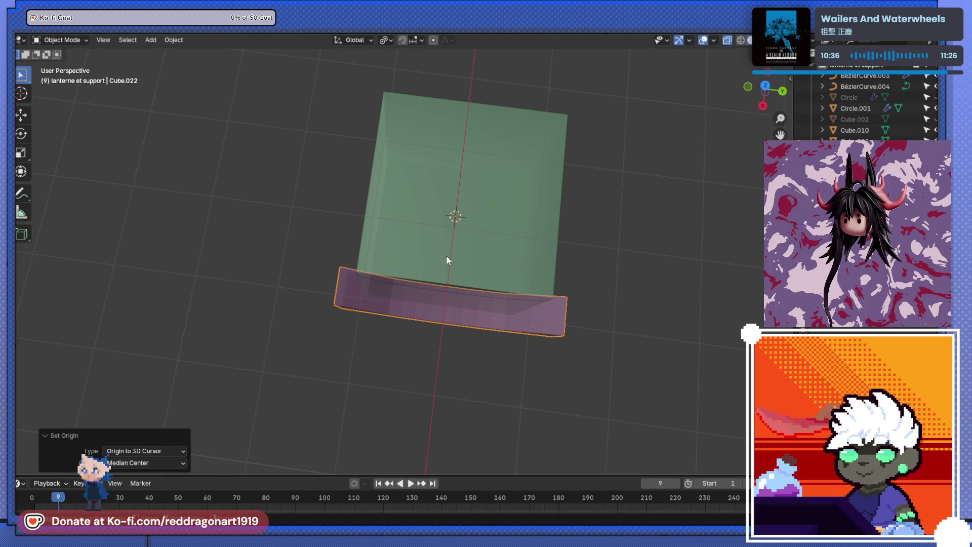
scroll(down, 3)
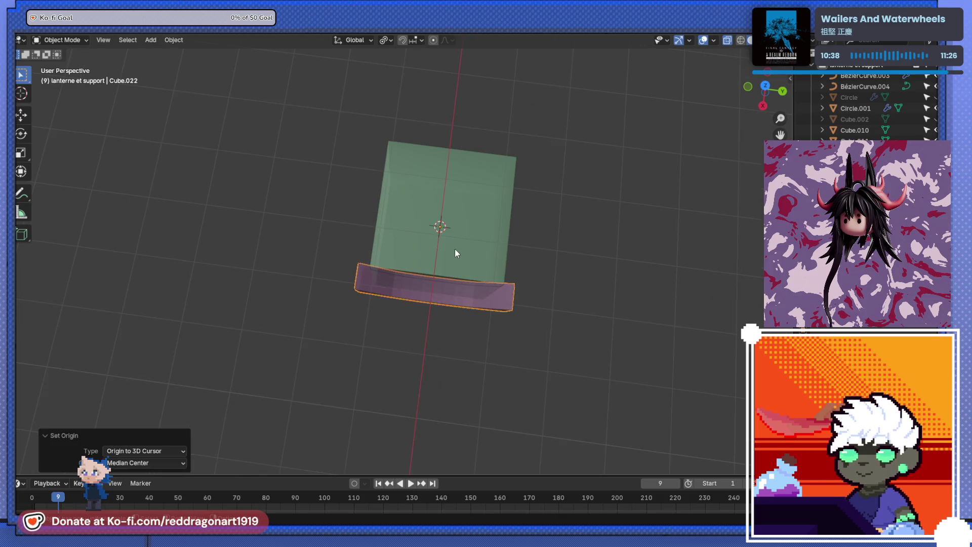
click(445, 301)
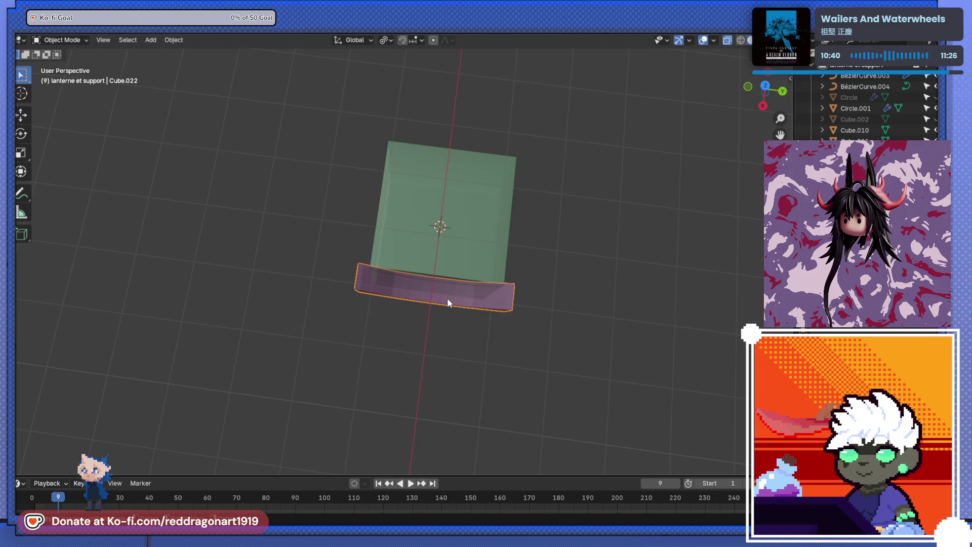
Step: Make duplicate copies of the beam rotated 90° about Z
key(shift+d)
key(r)
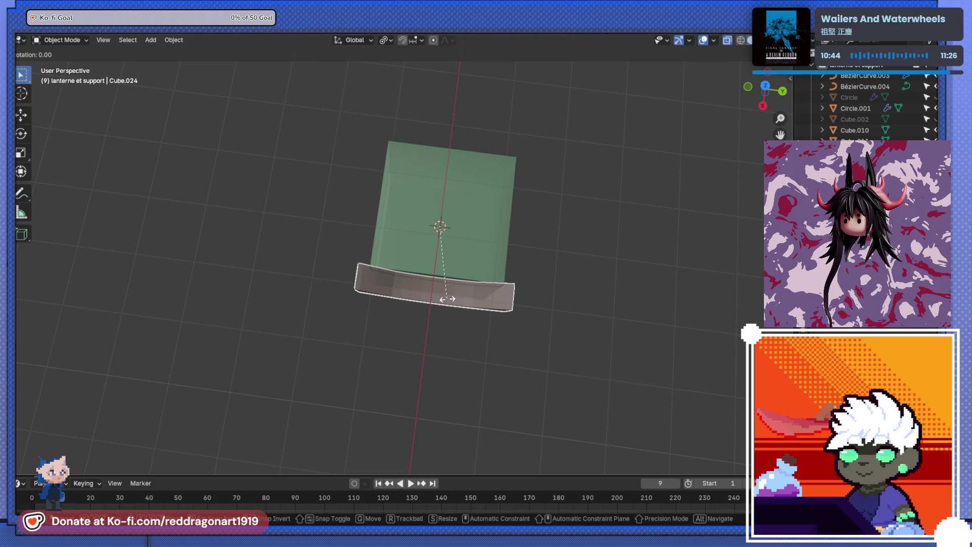
text(z)
text(90)
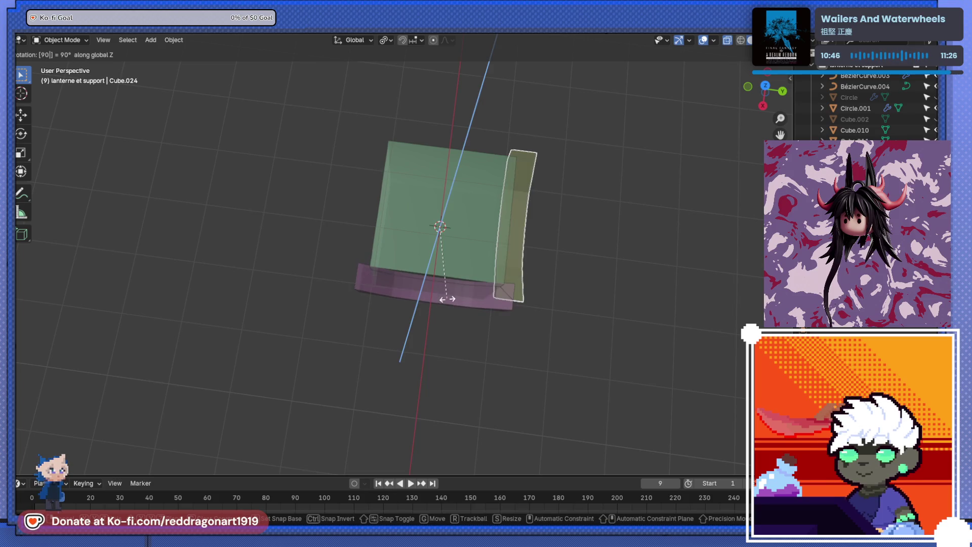
key(Return)
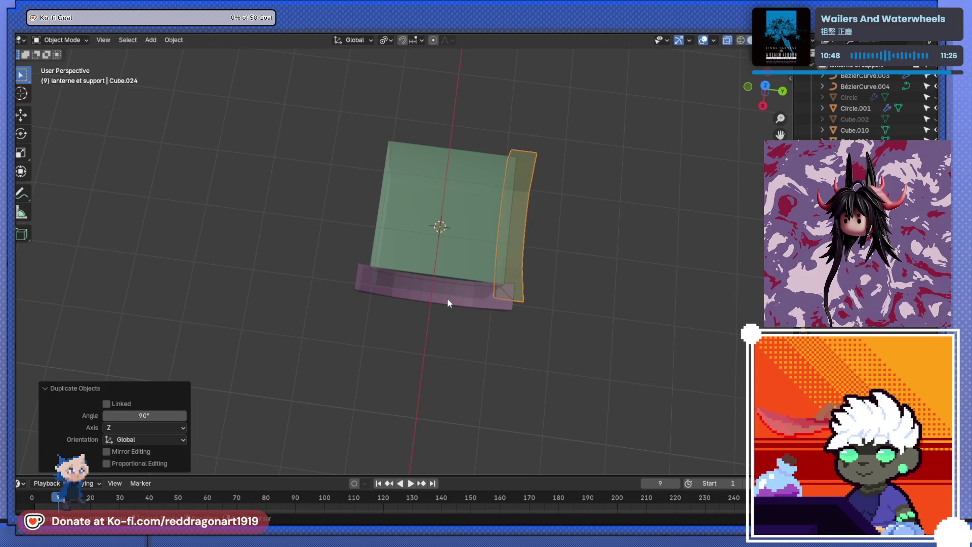
key(shift+r)
key(shift+r)
drag(457, 261, 392, 308)
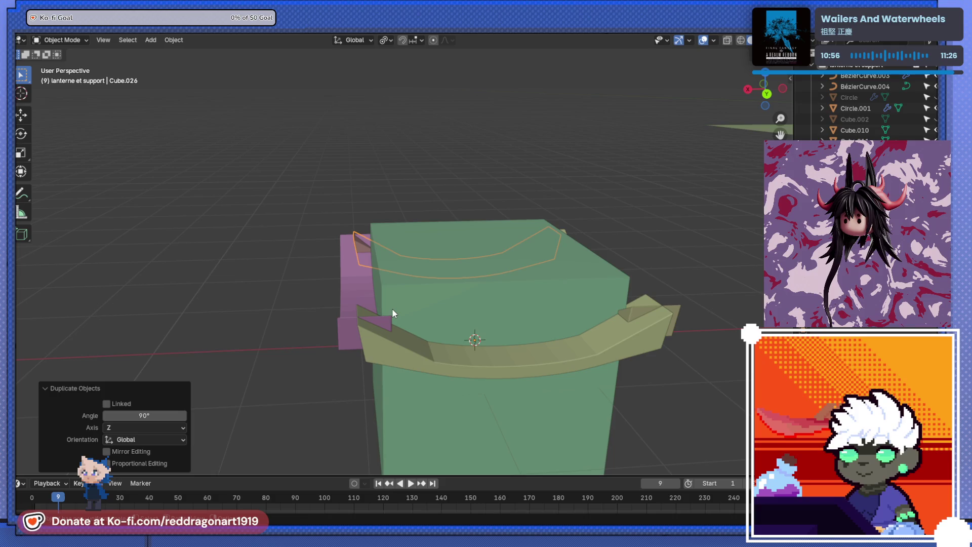
drag(557, 350, 444, 300)
Step: Delete the rotated copies and reselect the original pink beam
key(Delete)
click(539, 311)
key(Delete)
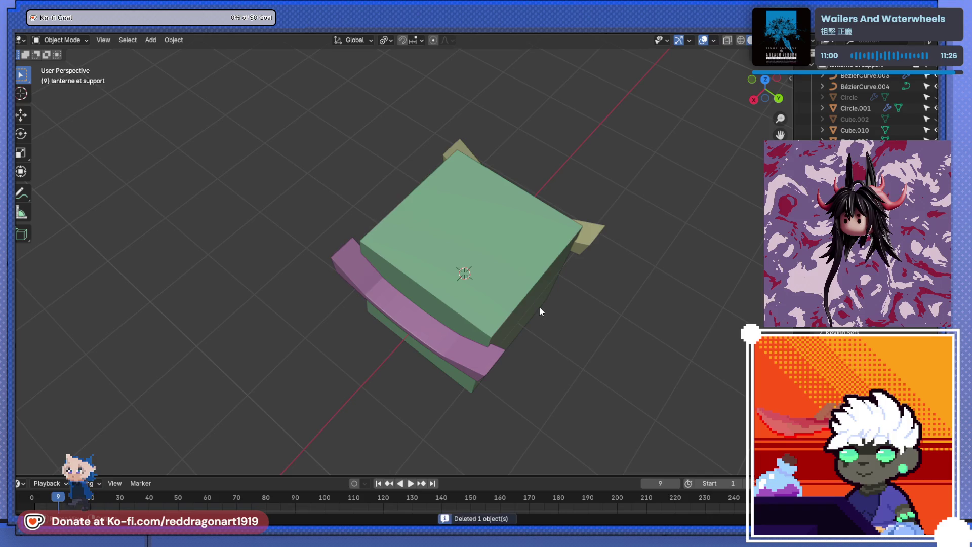
click(587, 245)
key(Delete)
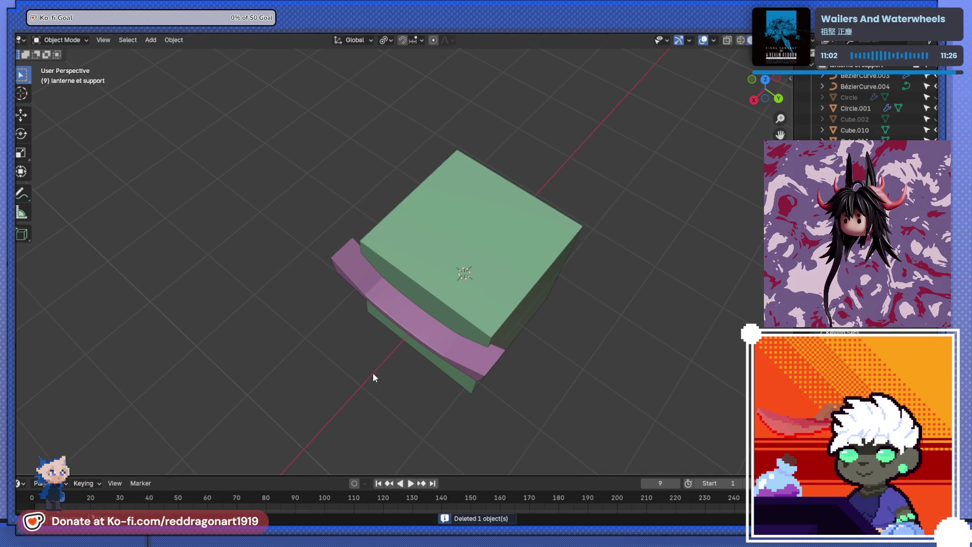
click(432, 353)
text(M)
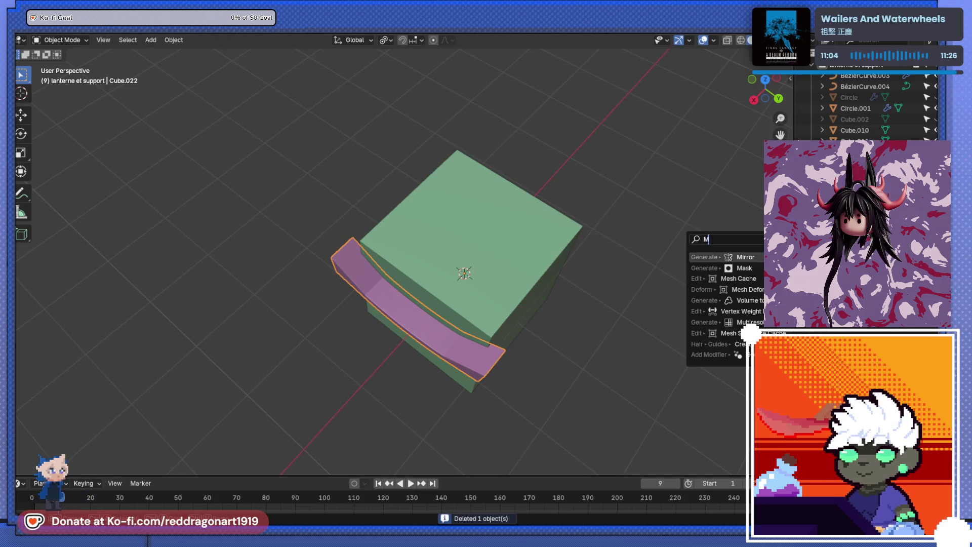
Step: Undo a stray beam mirror and leave the isolated view of the box
click(729, 322)
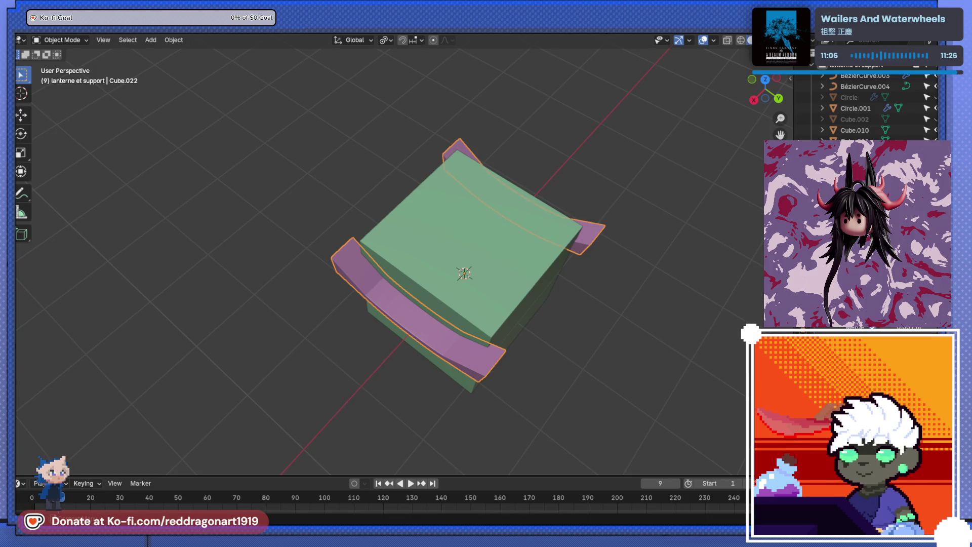
key(ctrl+z)
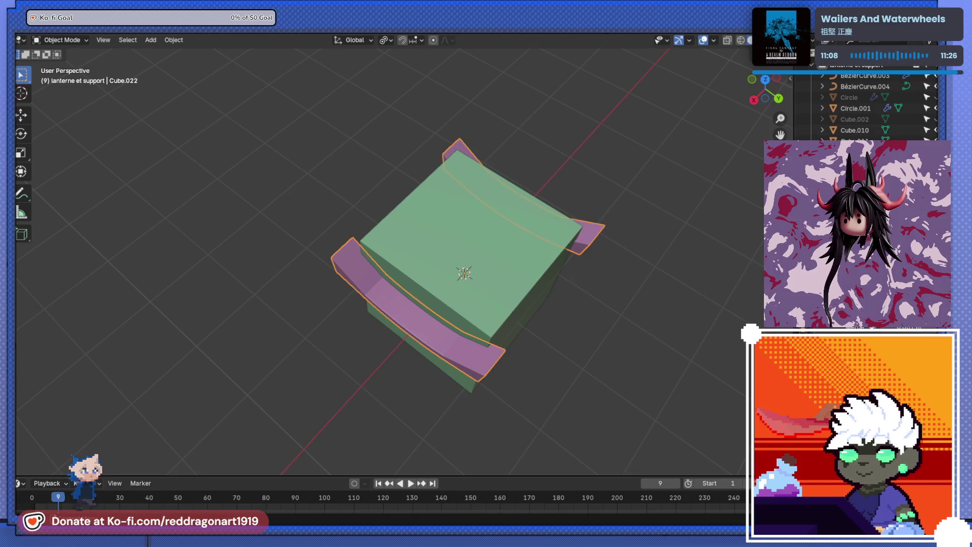
drag(435, 152, 457, 224)
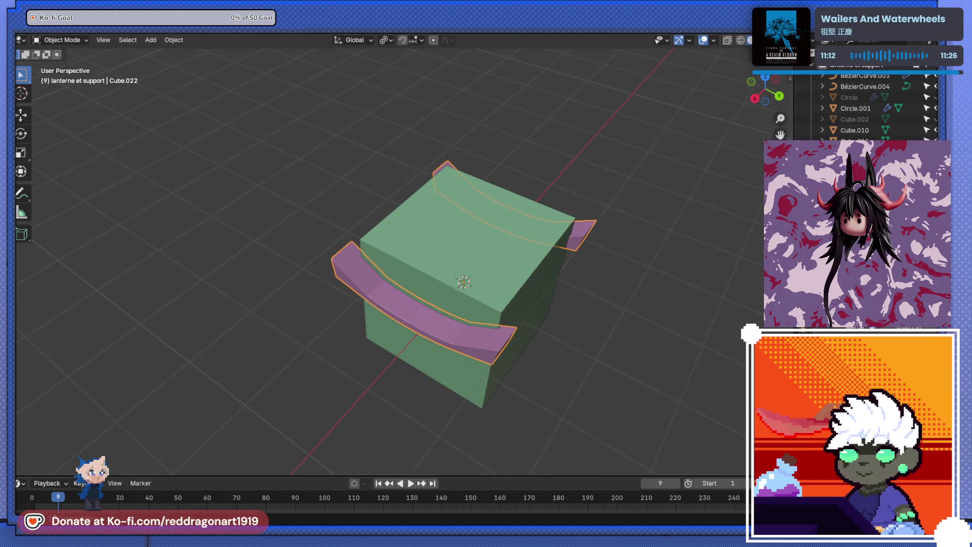
drag(511, 283, 490, 392)
key(KP_Divide)
key(KP_Divide)
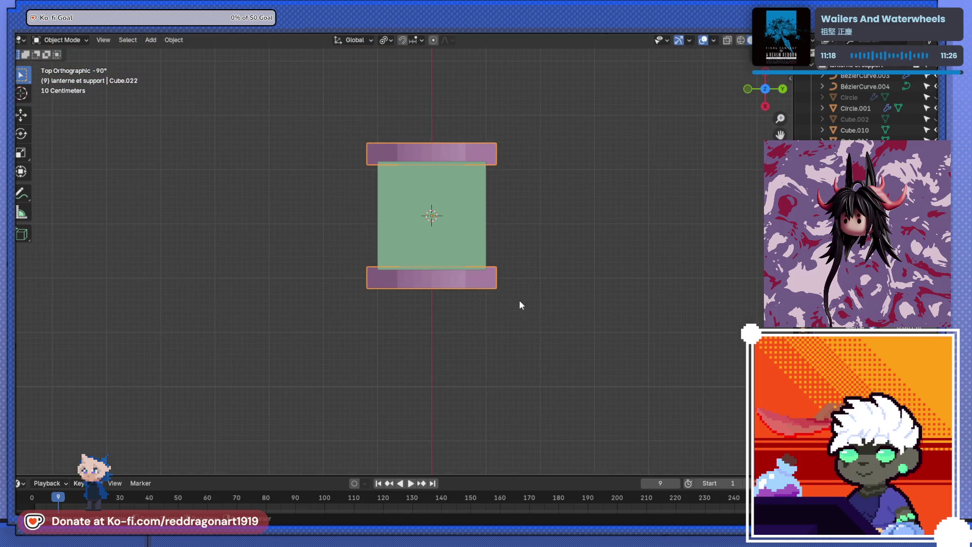
Step: Duplicate the two pink beams and turn the copies 90° about Z
key(shift+d)
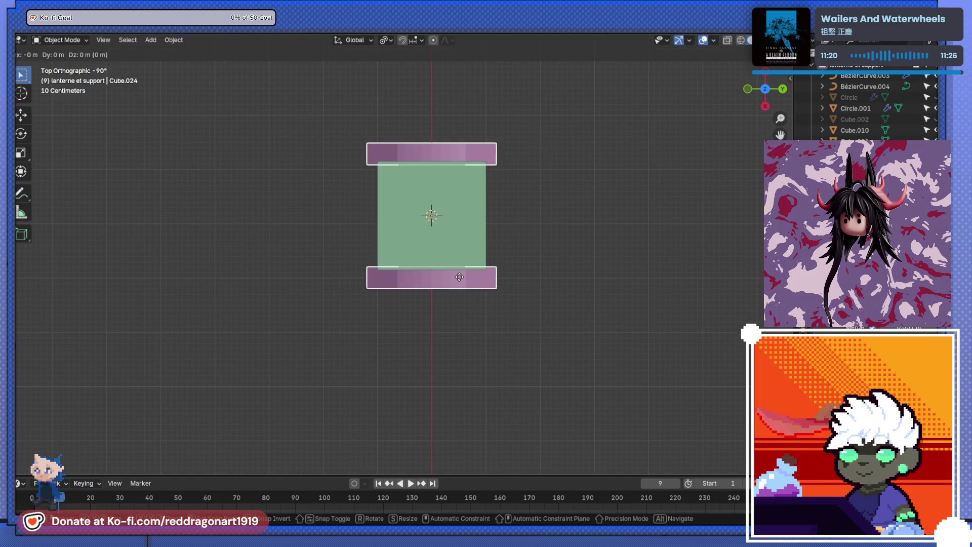
key(Escape)
drag(517, 283, 549, 333)
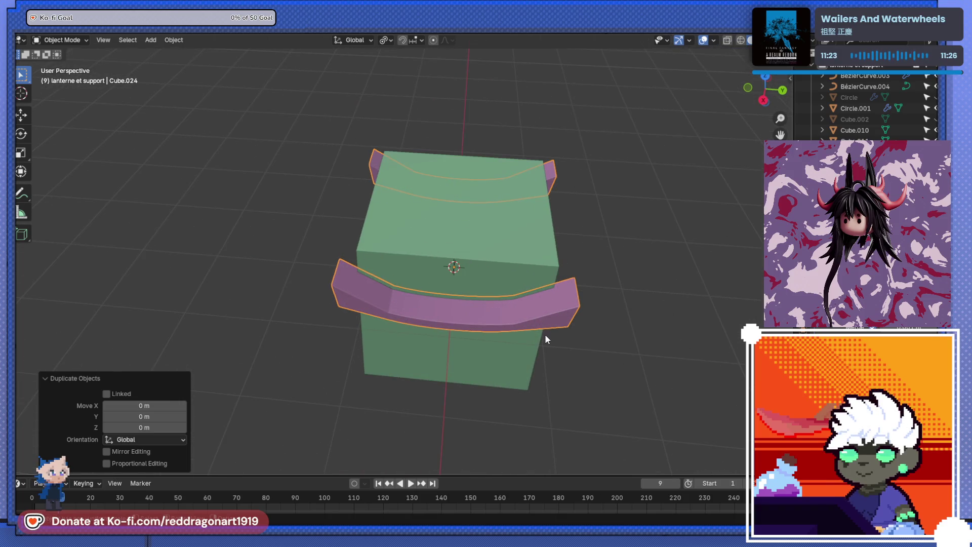
key(shift+d)
key(Escape)
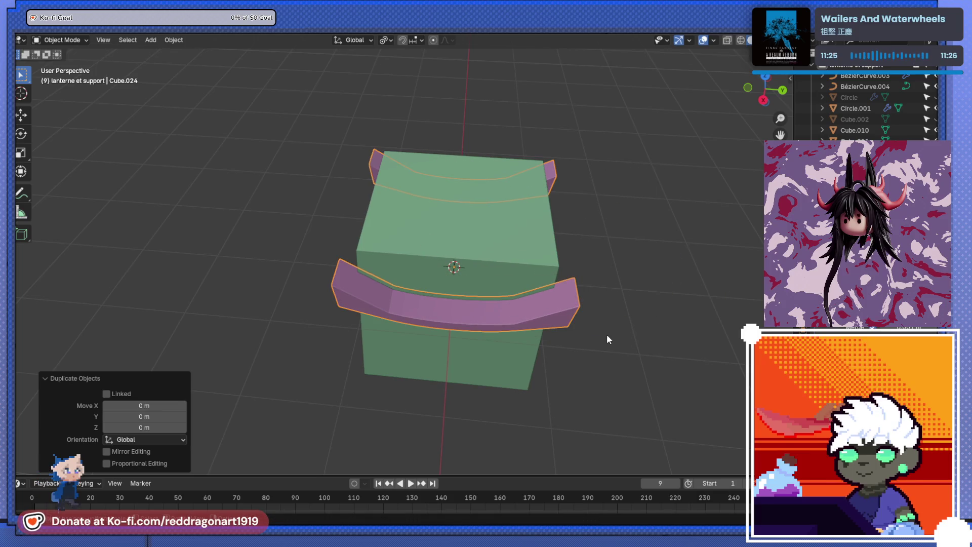
text(rz90)
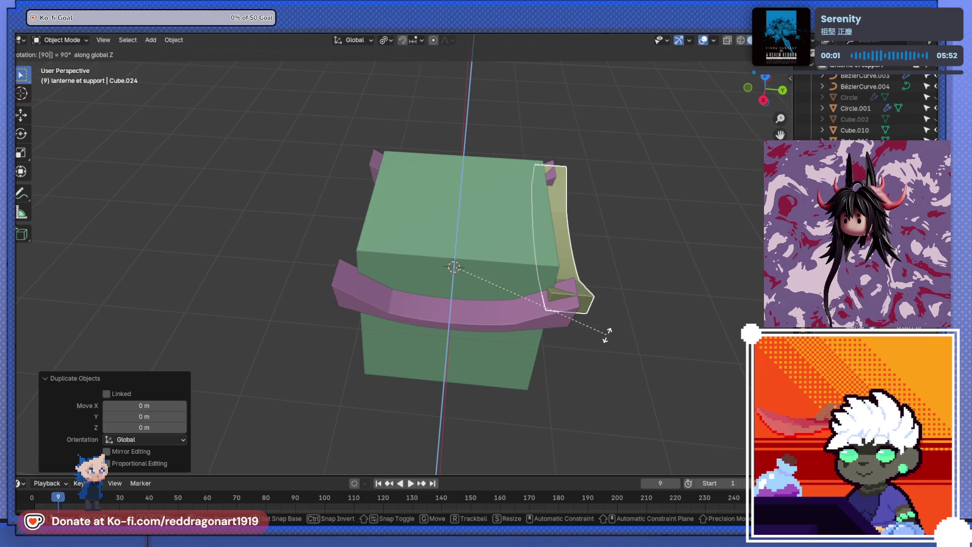
key(Return)
Step: Move the turned beams against the remaining sides of the box
key(g)
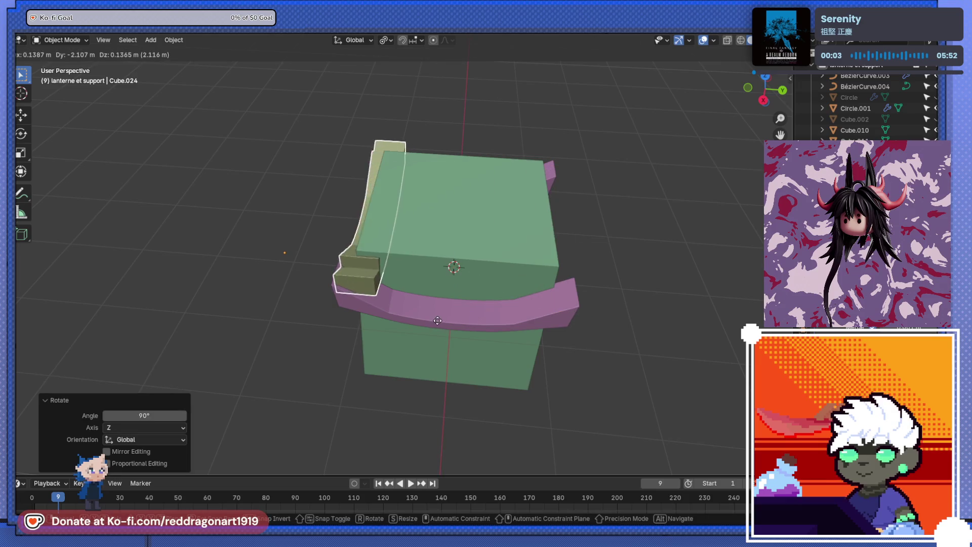
click(598, 309)
click(354, 223)
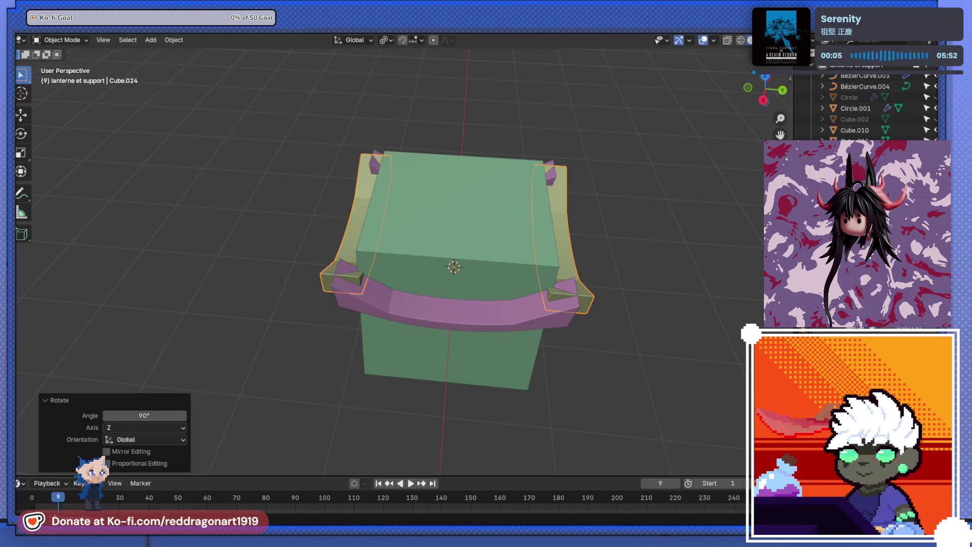
drag(420, 269, 585, 299)
scroll(down, 3)
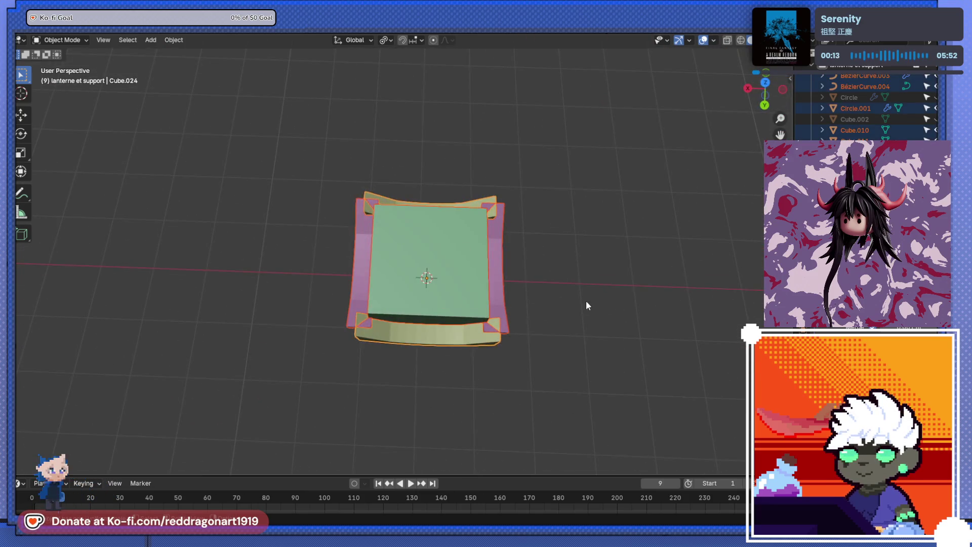
Step: Select all four beams and rotate them 45° about the vertical axis in top view
drag(226, 130, 452, 368)
key(KP_7)
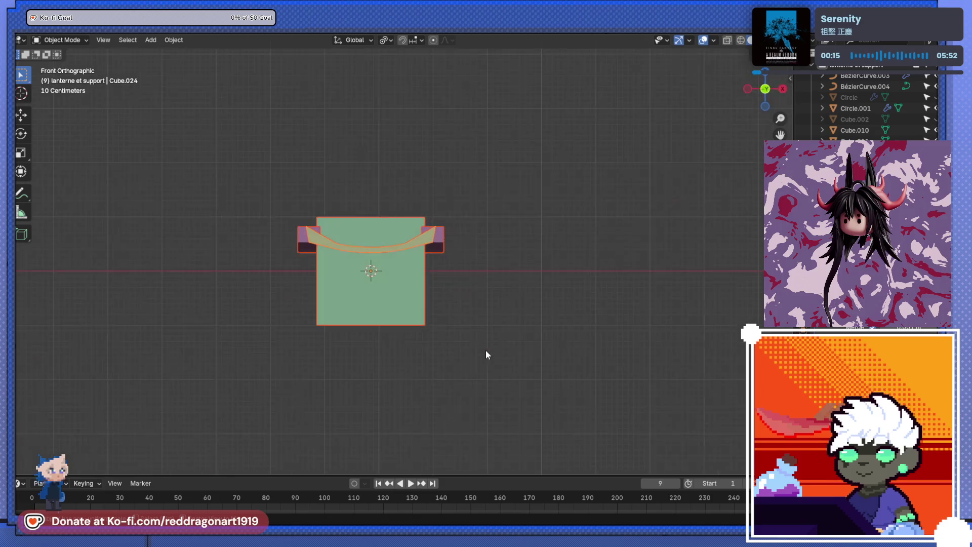
scroll(up, 3)
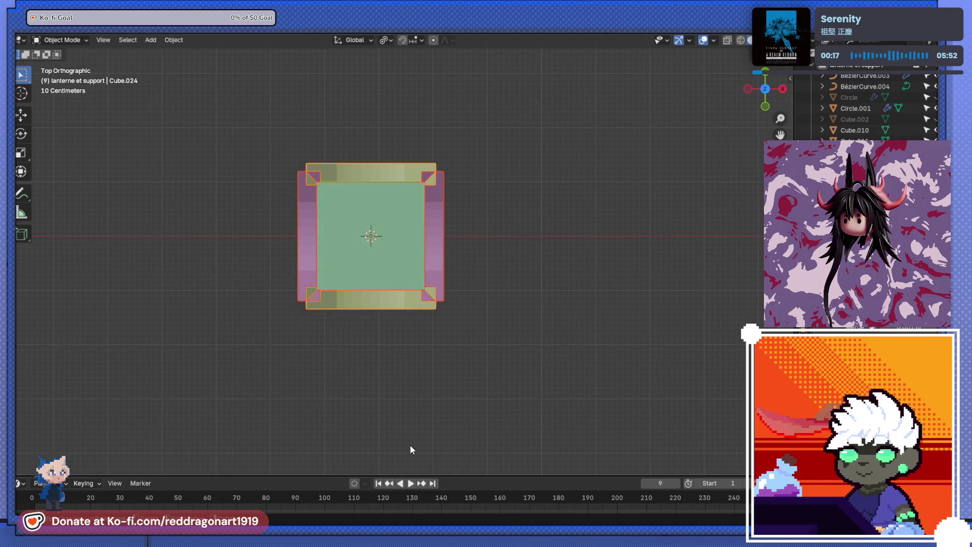
key(r)
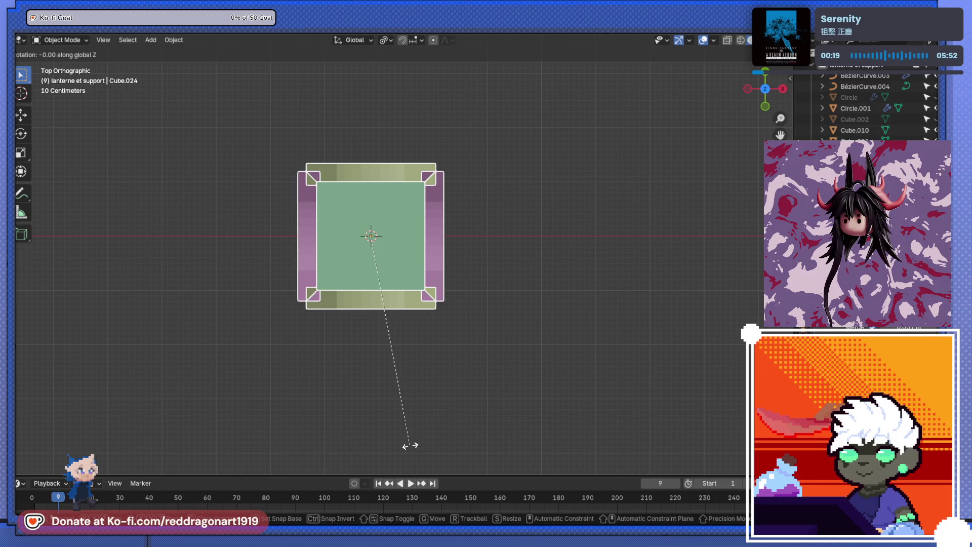
text(45)
key(Return)
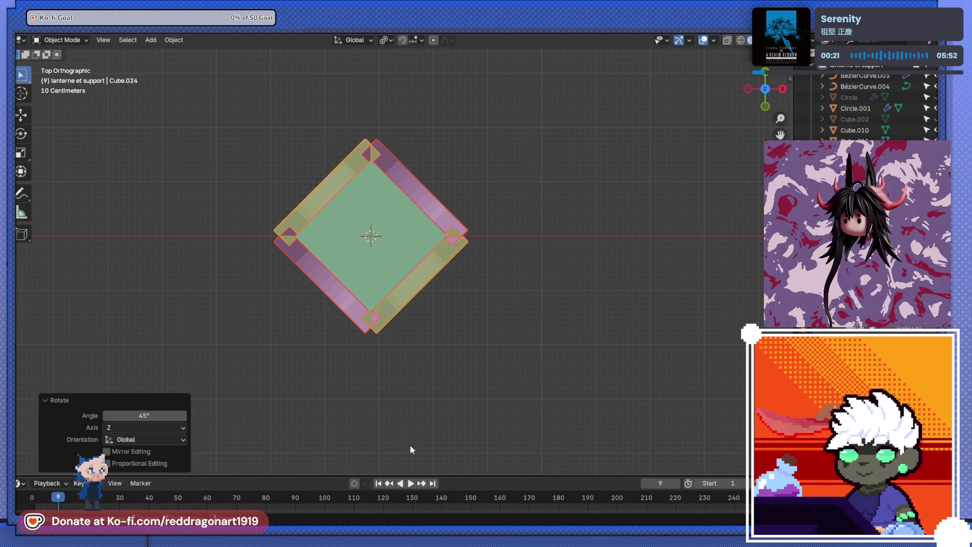
drag(448, 285, 373, 278)
scroll(up, 3)
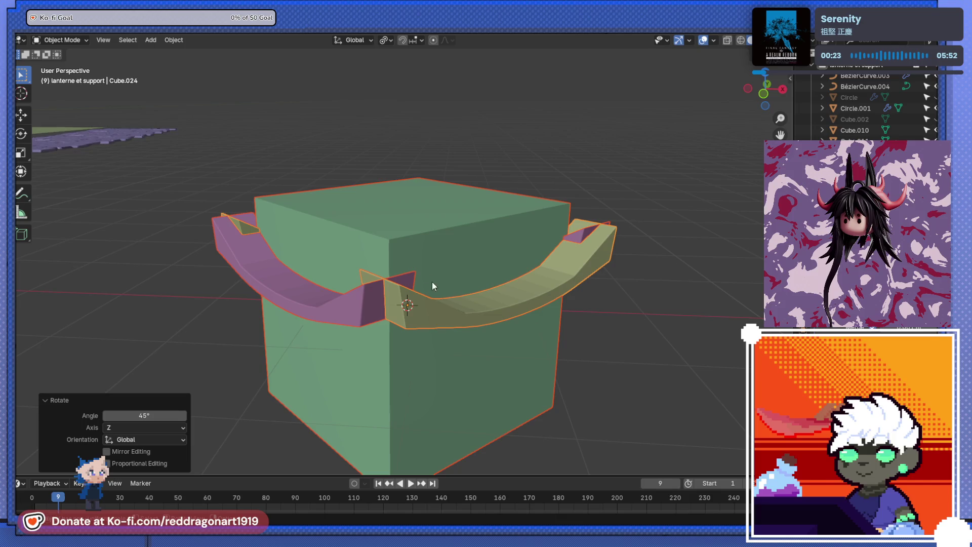
click(389, 317)
scroll(up, 3)
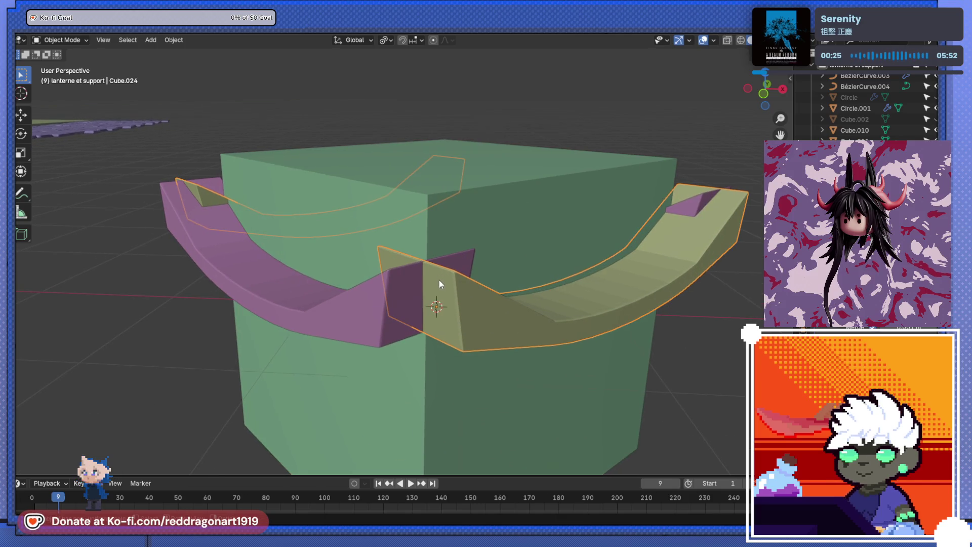
drag(424, 273, 379, 314)
Step: In Edit Mode with X-ray, deselect the left beam's edges to keep only the corner edges
key(alt+z)
key(Tab)
key(alt+z)
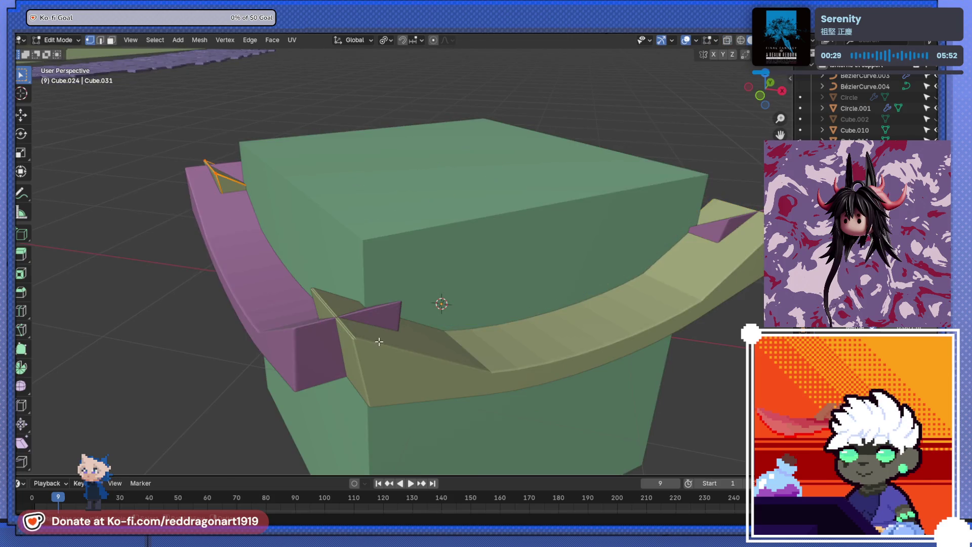
drag(380, 319, 401, 315)
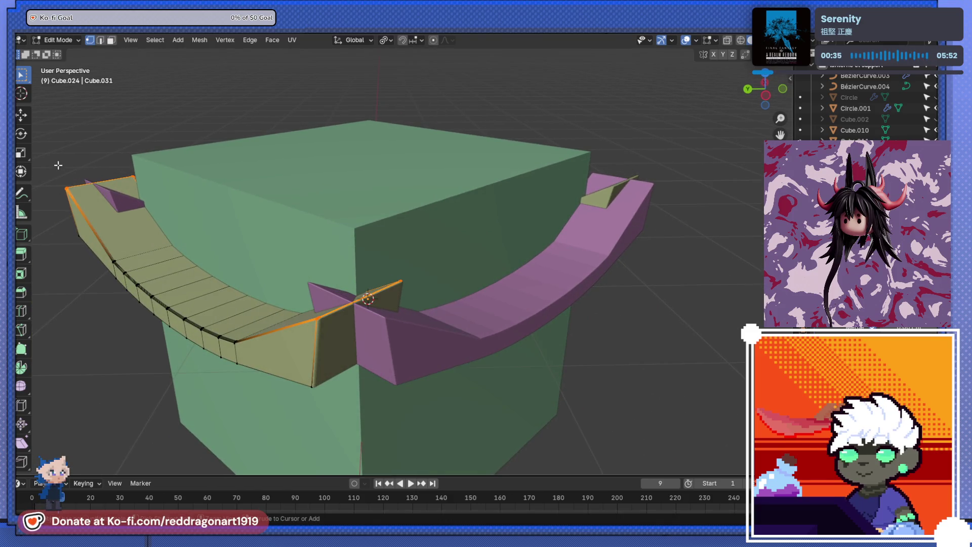
drag(58, 165, 165, 228)
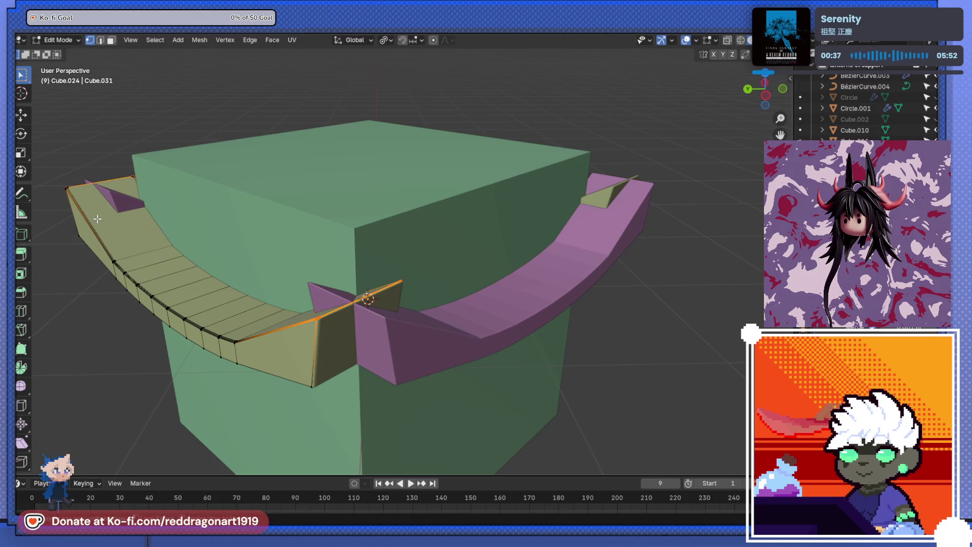
key(alt+z)
drag(46, 165, 185, 256)
key(Tab)
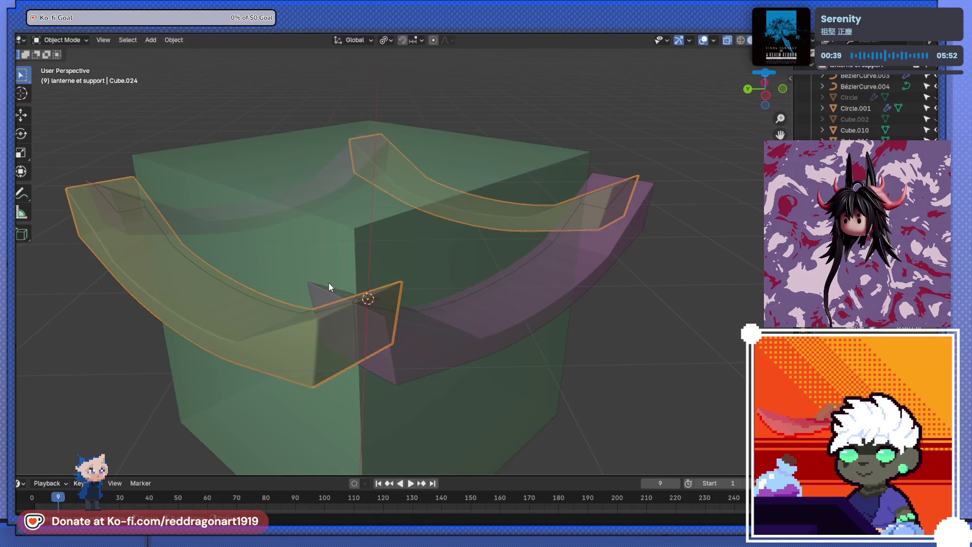
key(Tab)
key(alt+z)
Step: Undo a trial move of the corner edges and fill the gap between them with a face
key(g)
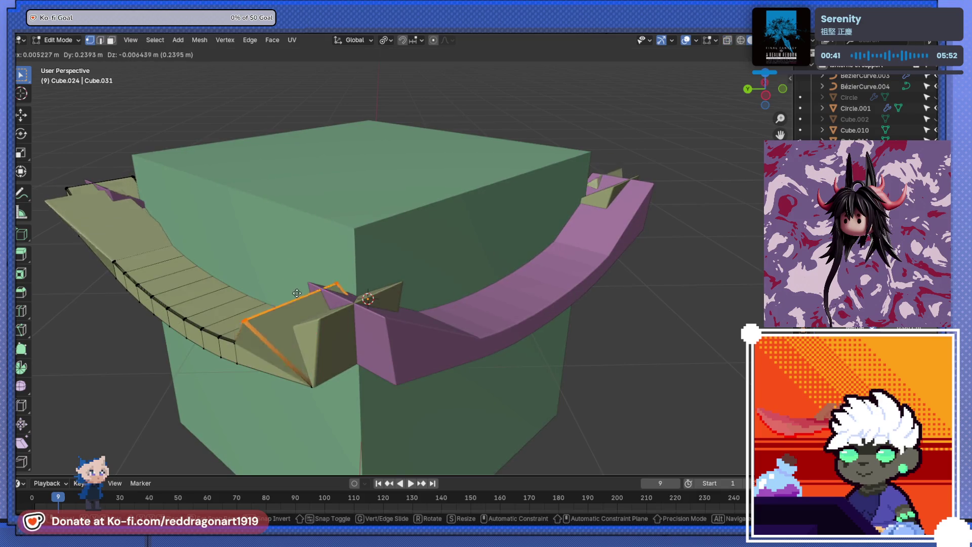
key(Escape)
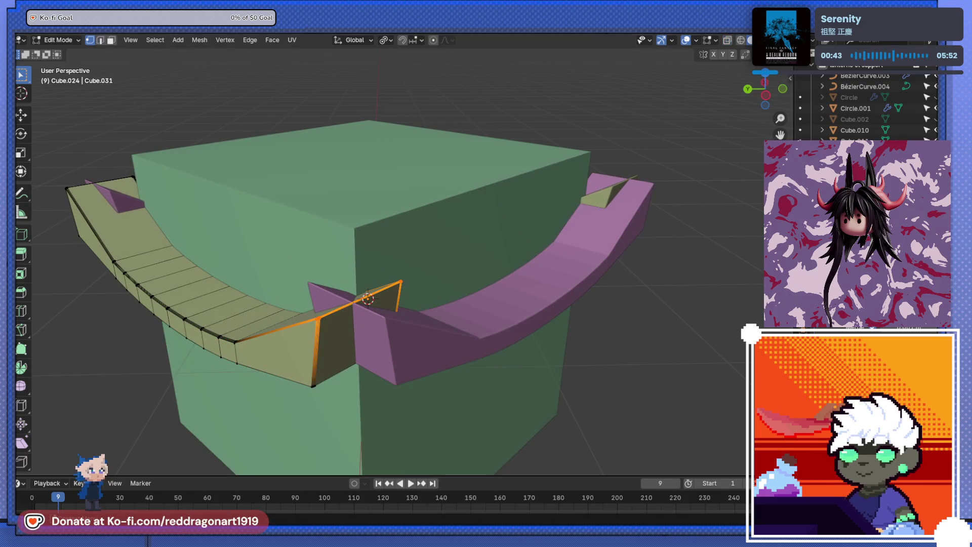
key(g)
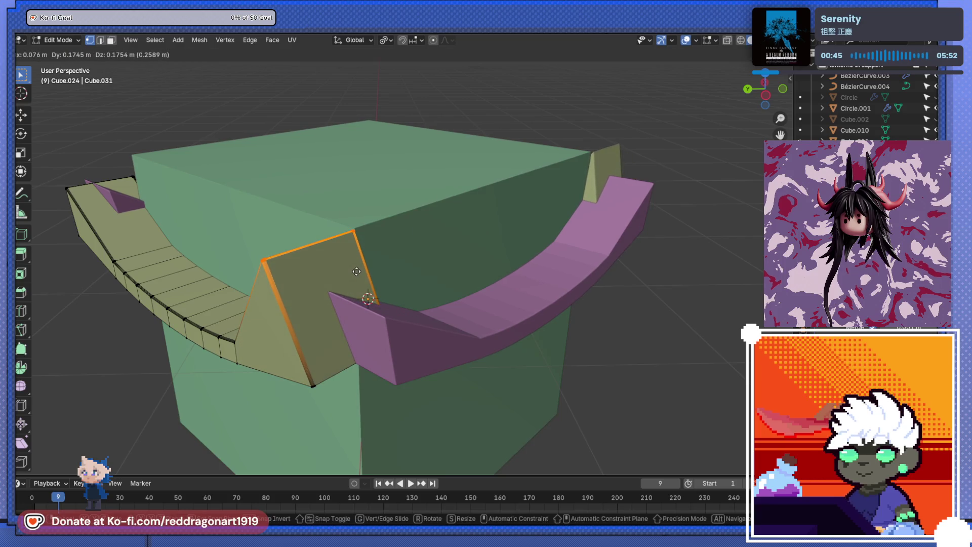
click(356, 269)
key(ctrl+z)
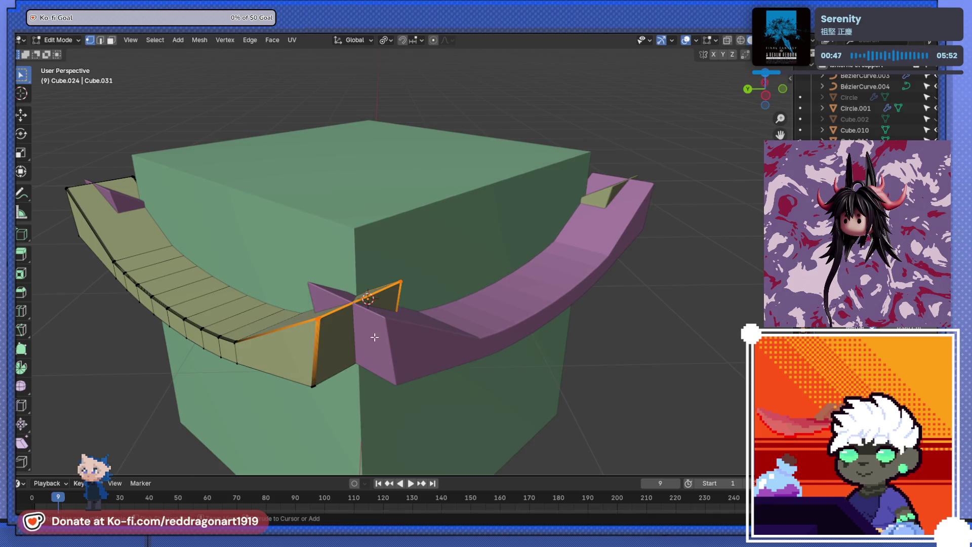
key(alt+z)
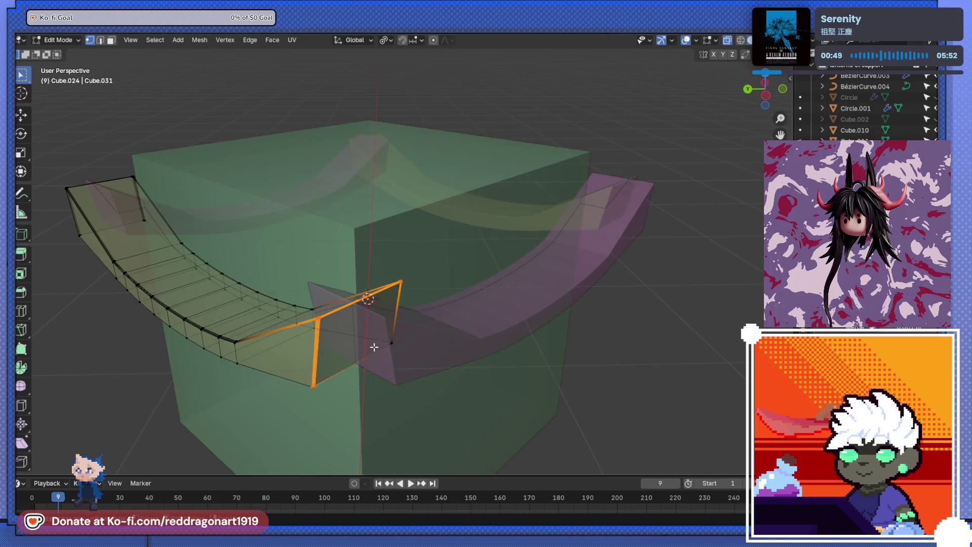
key(f)
key(alt+z)
Step: Select the corner face's edge vertices and shift the face toward the box corner
key(g)
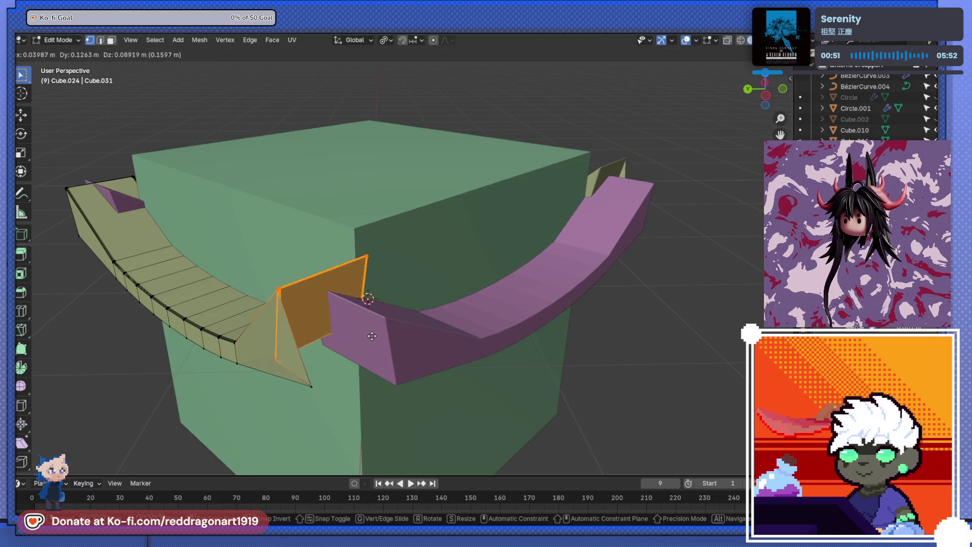
key(Escape)
key(alt+z)
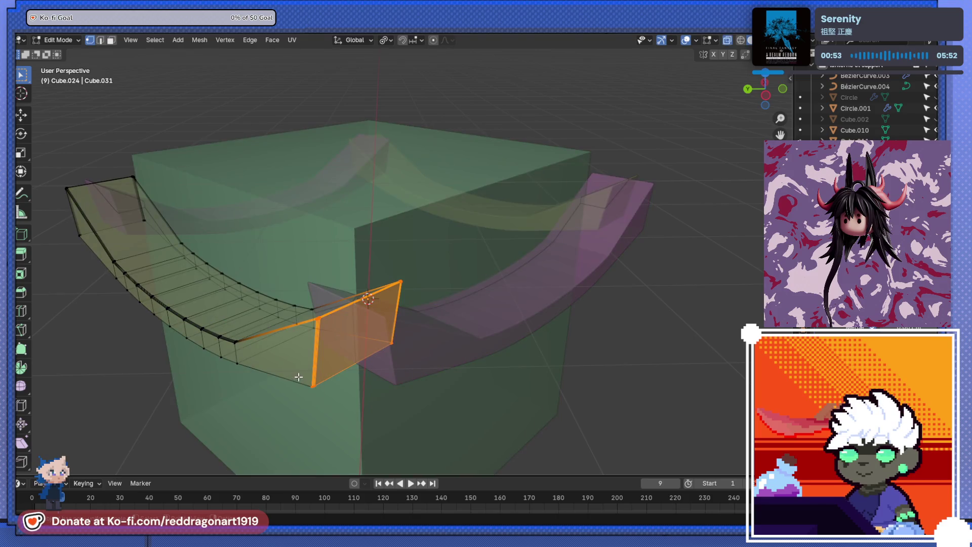
drag(373, 338, 456, 380)
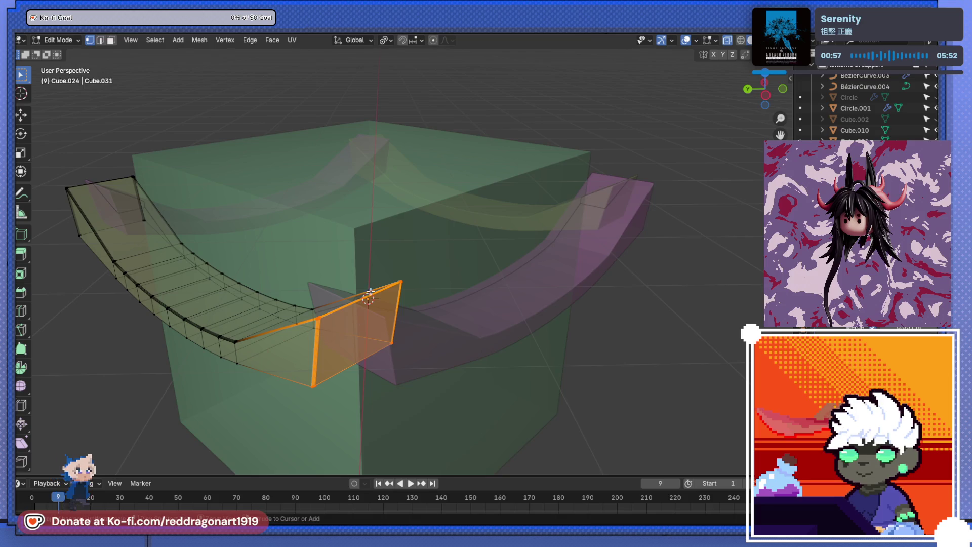
drag(391, 275, 428, 301)
key(alt+z)
key(g)
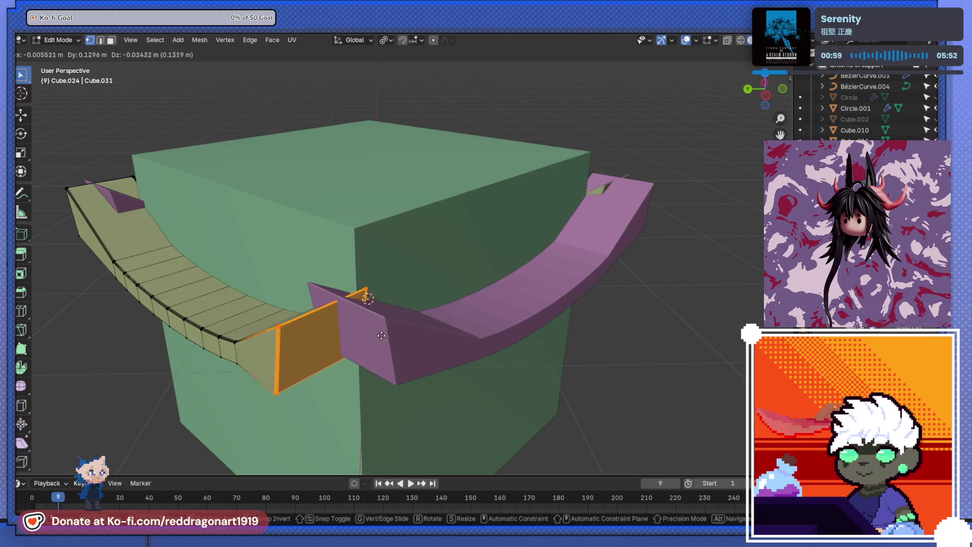
click(371, 275)
drag(371, 271, 516, 405)
key(g)
click(393, 332)
Step: Reposition the beam's end vertices and end face, checking from side and top views
scroll(down, 3)
key(alt+z)
key(g)
click(529, 393)
key(g)
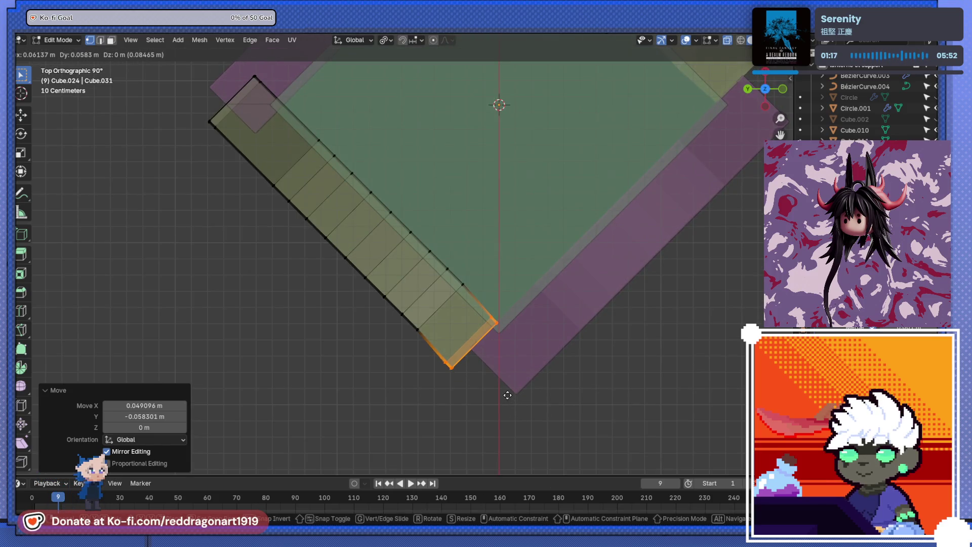
click(506, 394)
drag(506, 394, 496, 276)
key(g)
click(522, 272)
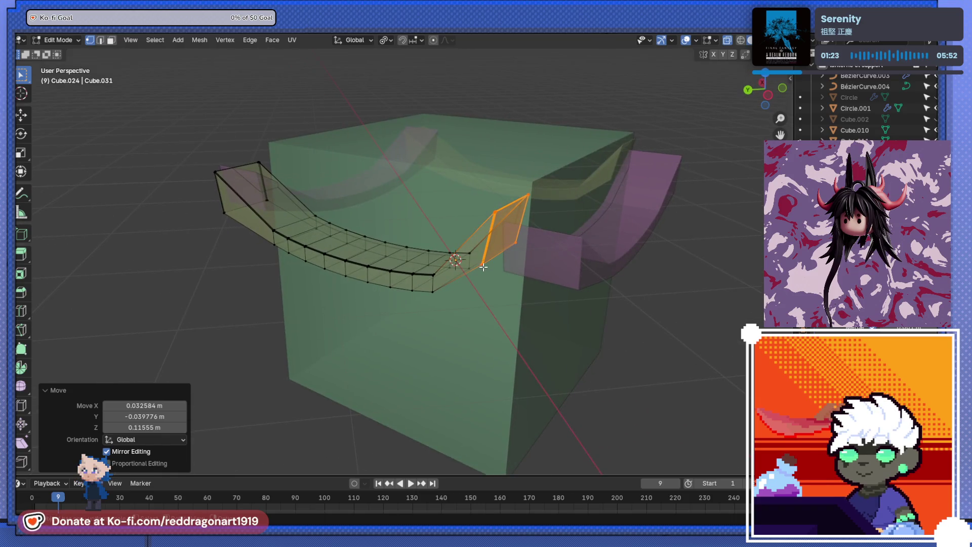
Step: Move the end edge and upper end vertex so the beam angles out to the corner
click(545, 223)
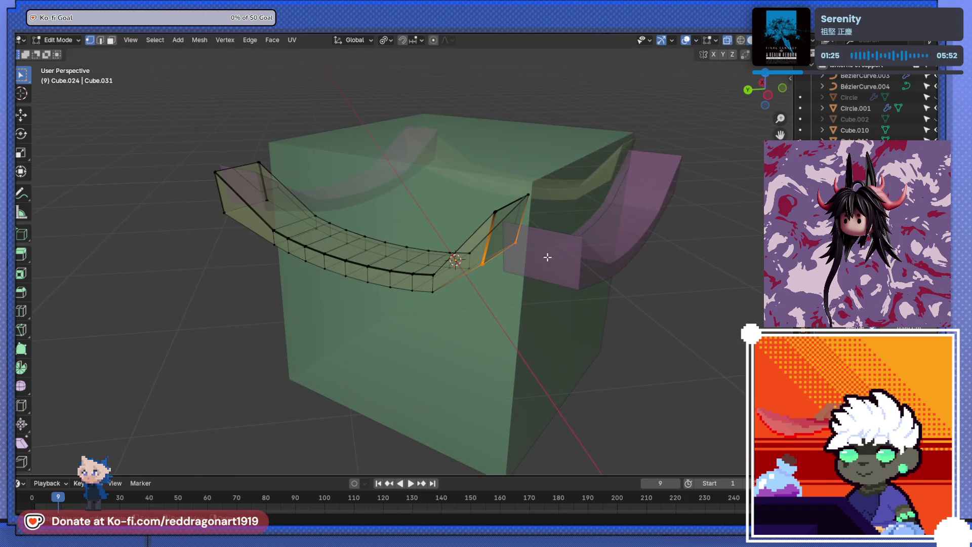
key(g)
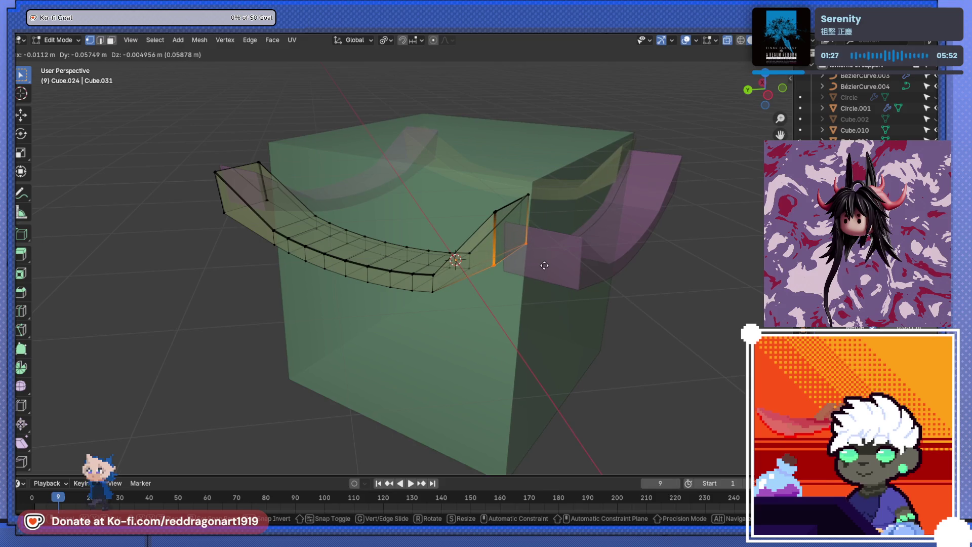
click(545, 265)
drag(484, 249, 517, 287)
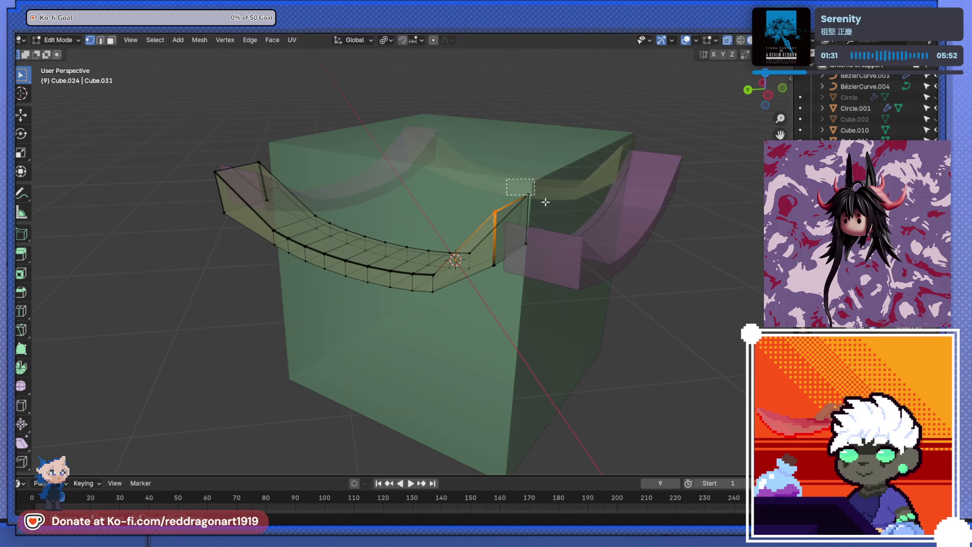
drag(545, 202, 546, 205)
key(g)
click(547, 220)
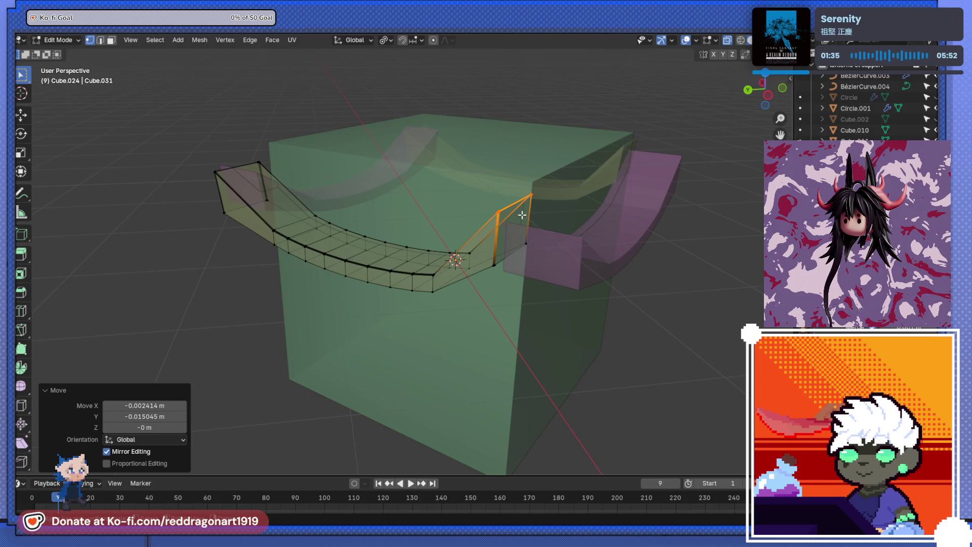
Step: Check the beam end in front orthographic view, deselect the bottom vertex, and exit Edit Mode
scroll(up, 3)
drag(473, 330, 441, 327)
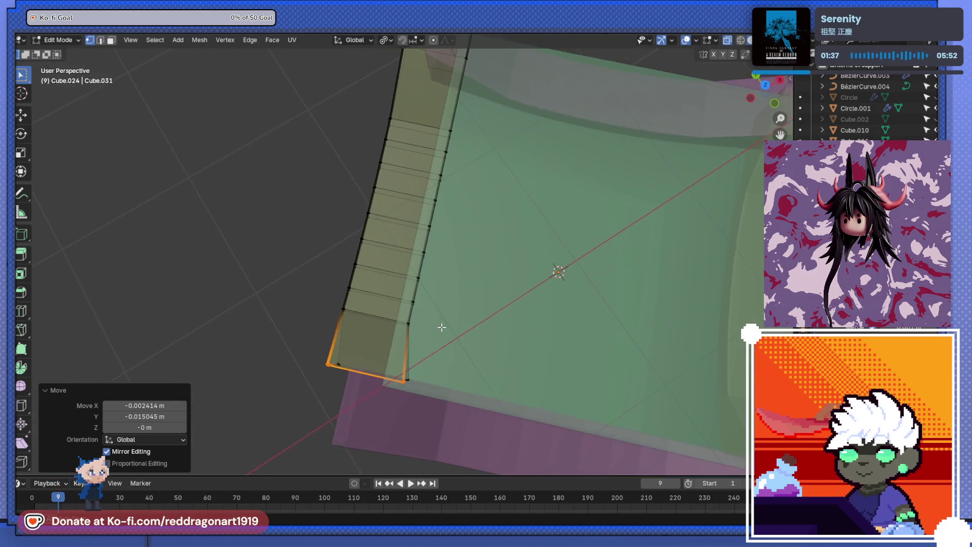
key(KP_1)
drag(379, 354, 486, 347)
scroll(up, 3)
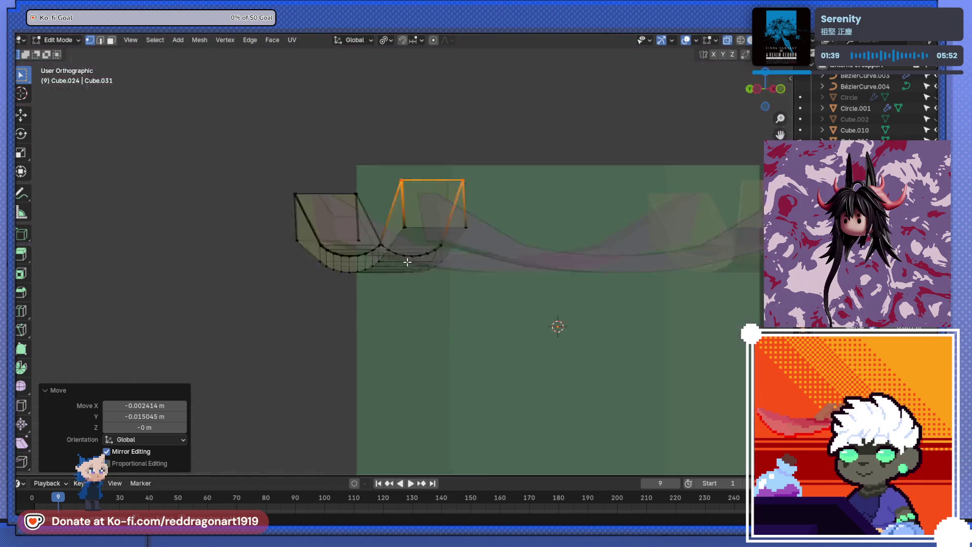
drag(408, 262, 424, 413)
click(461, 362)
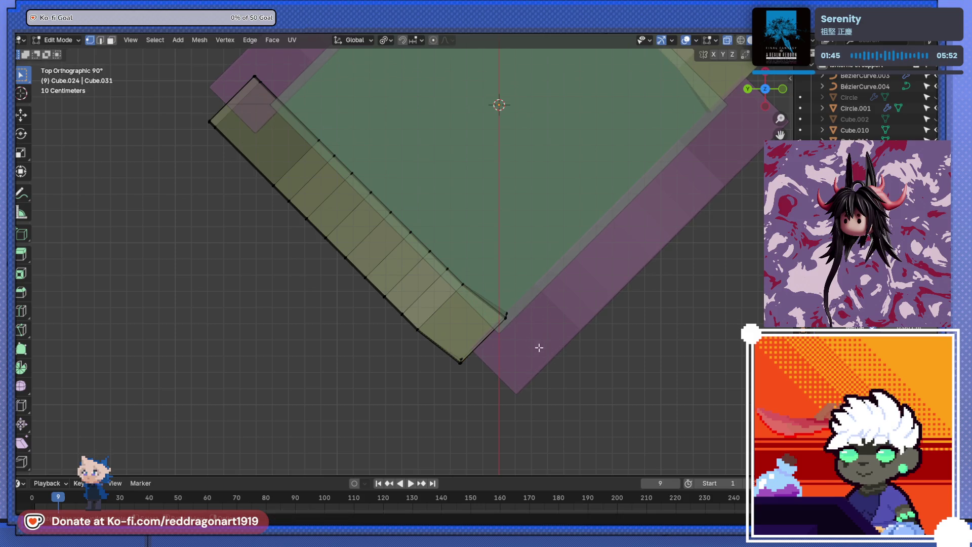
drag(495, 354, 431, 358)
key(Tab)
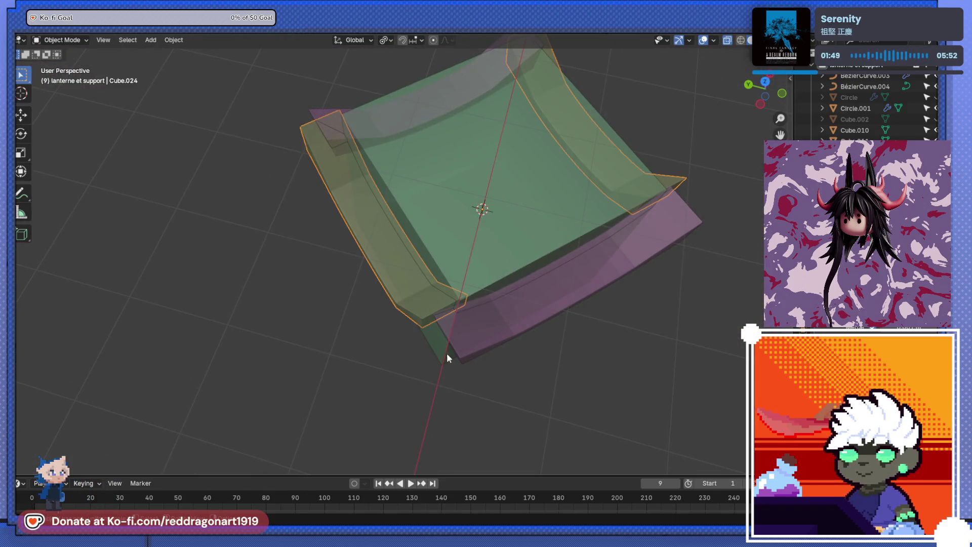
Step: Delete the pink beam
drag(466, 330, 386, 332)
click(432, 373)
key(Delete)
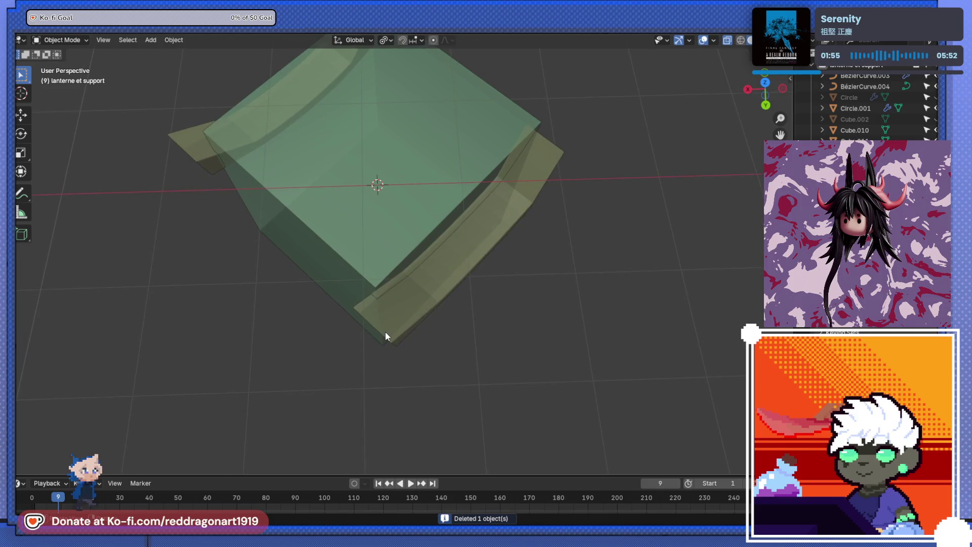
Step: Check both yellow planks in Edit Mode, settling on editing the right plank
click(384, 332)
key(Tab)
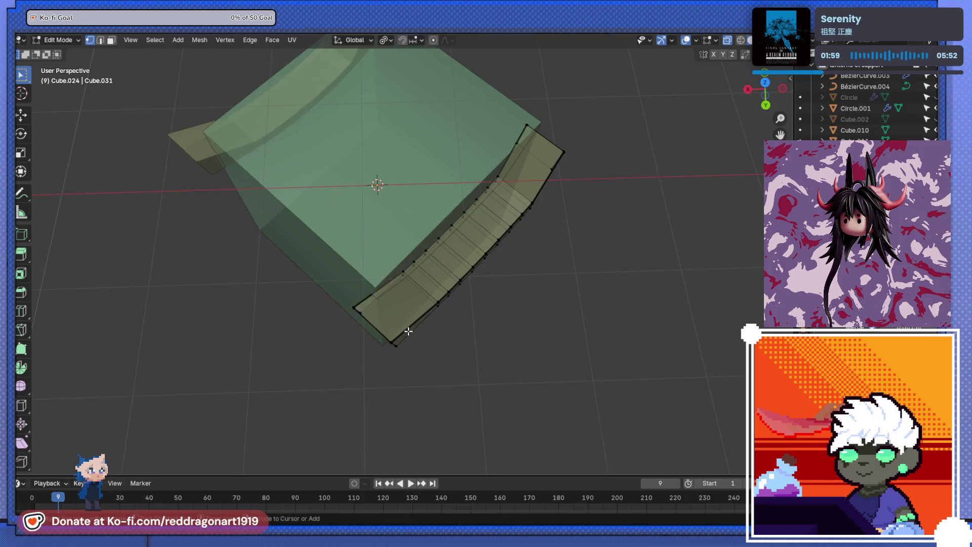
key(Tab)
click(394, 333)
click(394, 333)
key(Tab)
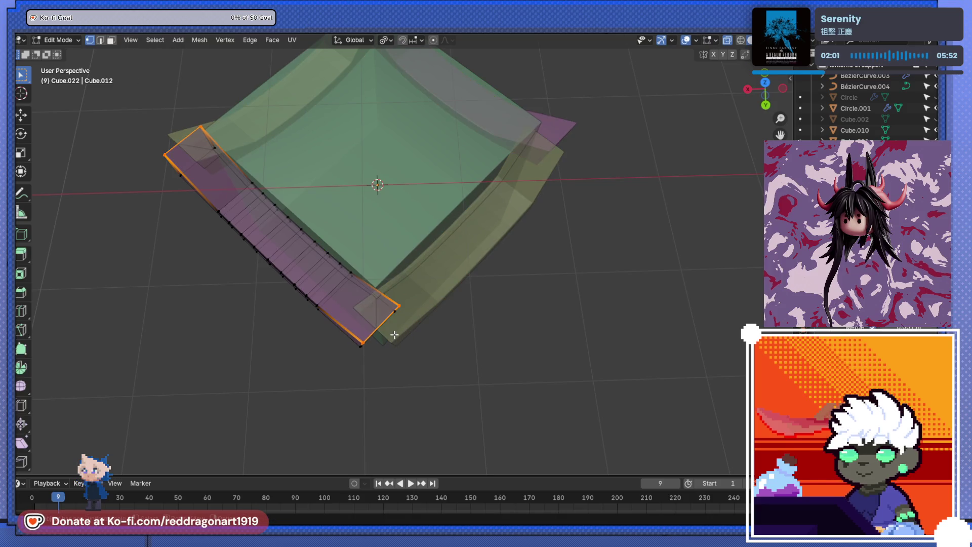
key(Tab)
click(430, 310)
key(Tab)
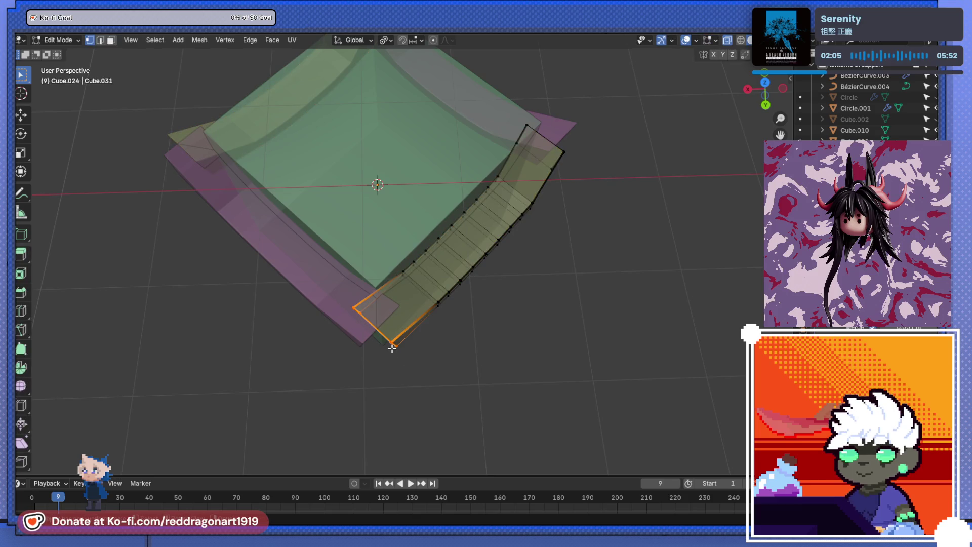
Step: Move the right plank's end face up and left toward the corner
key(g)
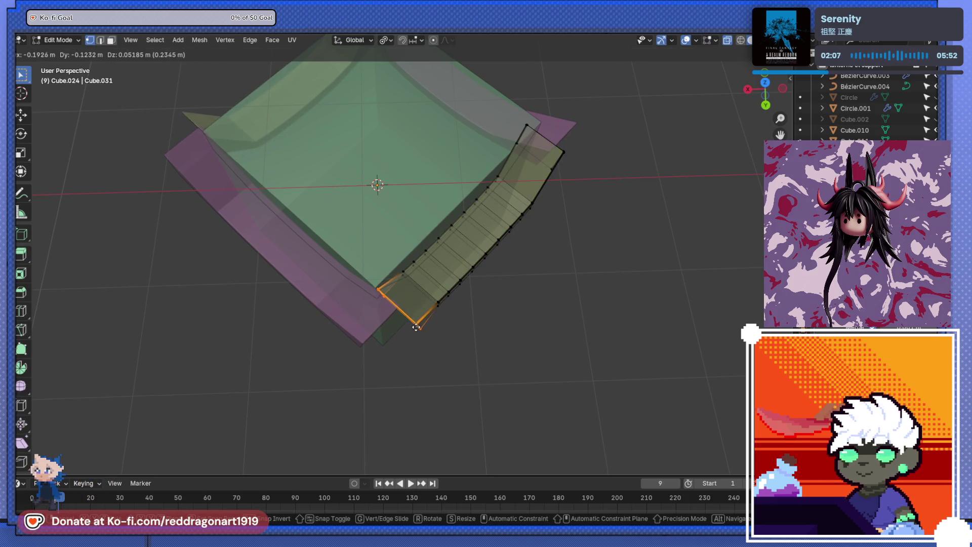
click(415, 326)
drag(416, 327, 424, 326)
key(g)
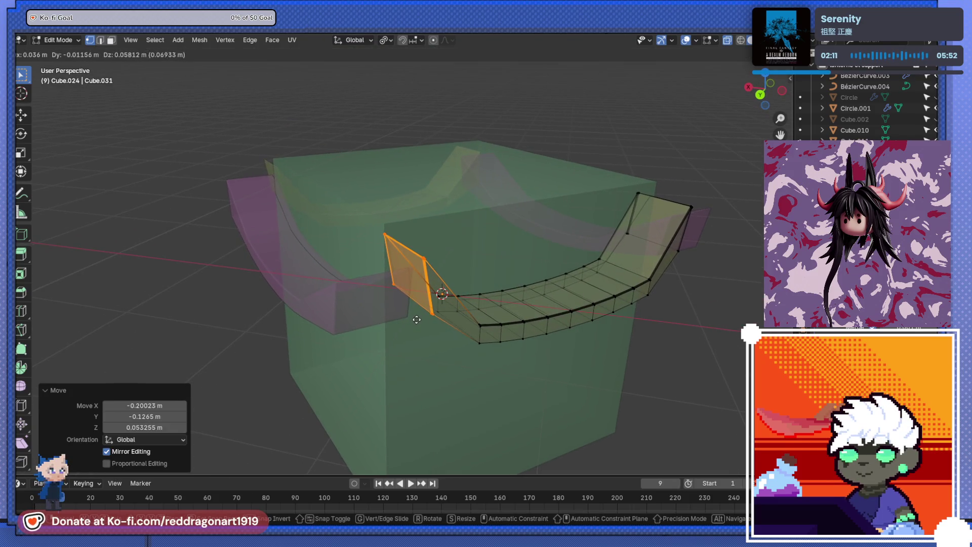
click(416, 319)
key(ctrl+KP_1)
Step: Shift the plank's end edge left to meet the corner and exit Edit Mode
key(g)
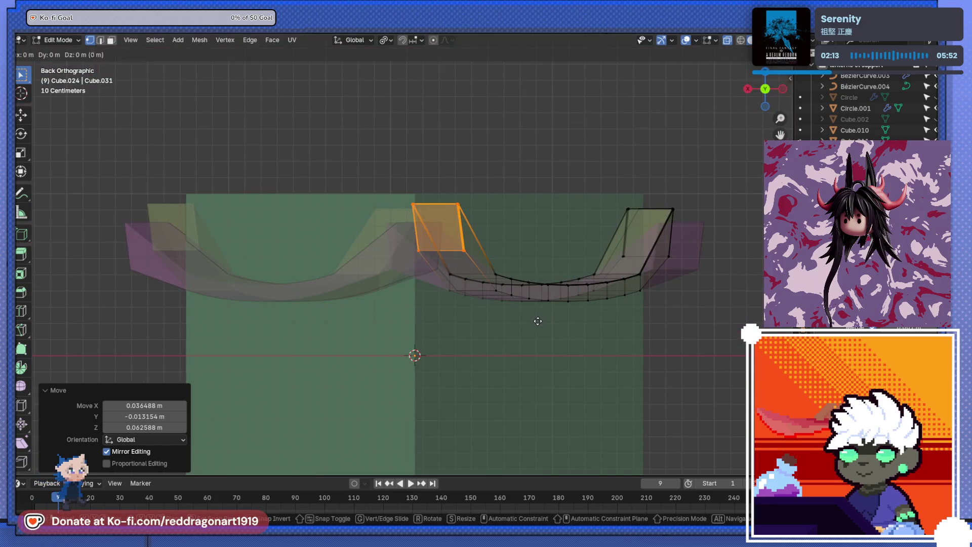
click(537, 321)
drag(538, 321, 394, 278)
click(409, 298)
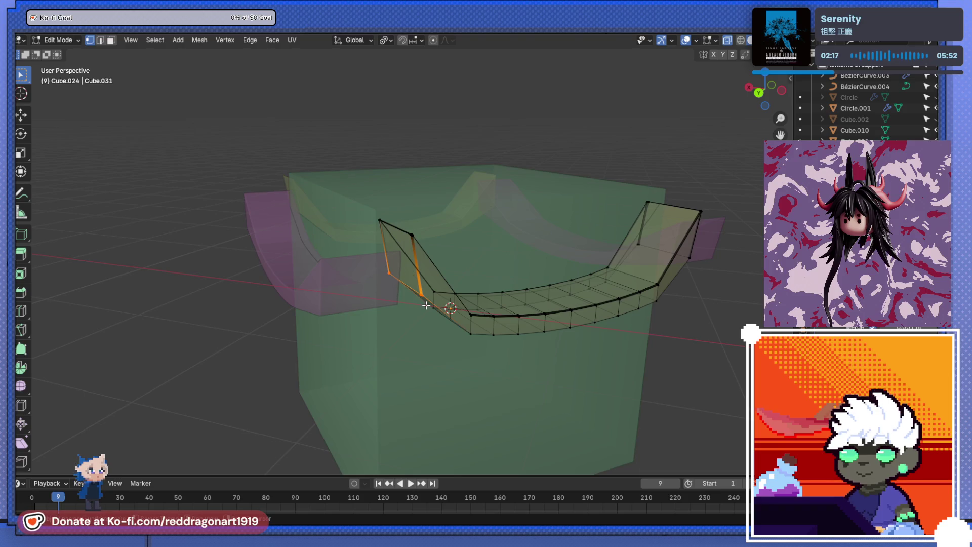
key(g)
click(415, 305)
drag(415, 306, 360, 321)
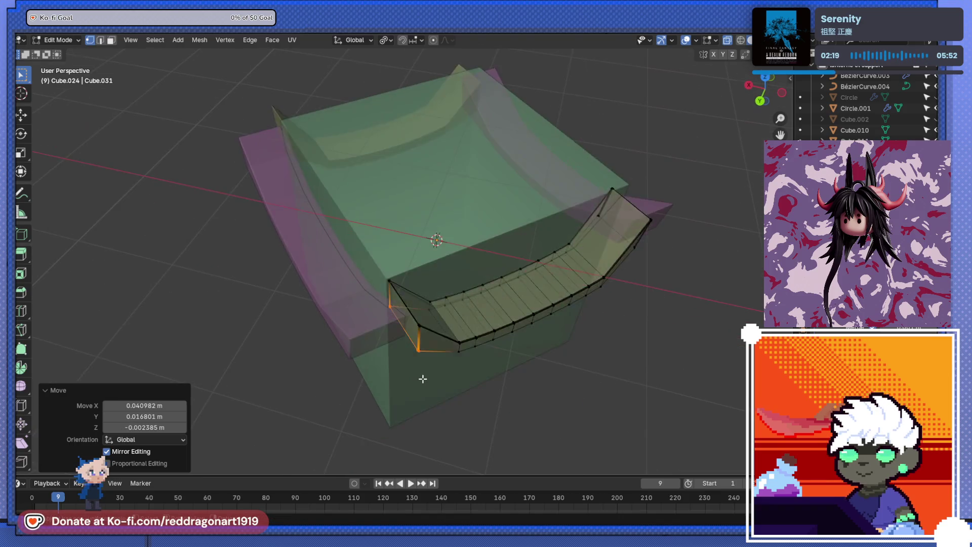
key(Tab)
Step: Delete curved beam Cube.022 and another piece, then undo the last deletion
click(360, 321)
key(Delete)
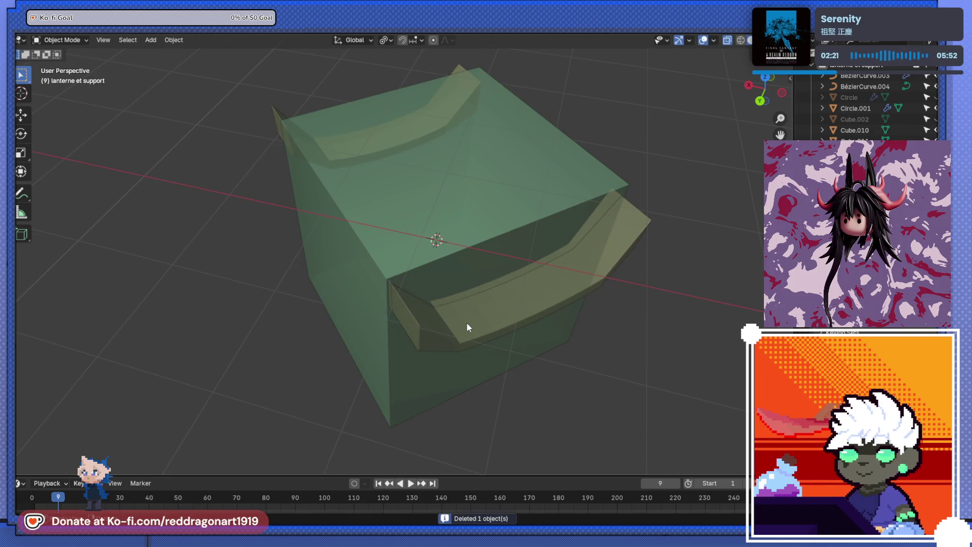
click(466, 323)
key(Delete)
key(ctrl+z)
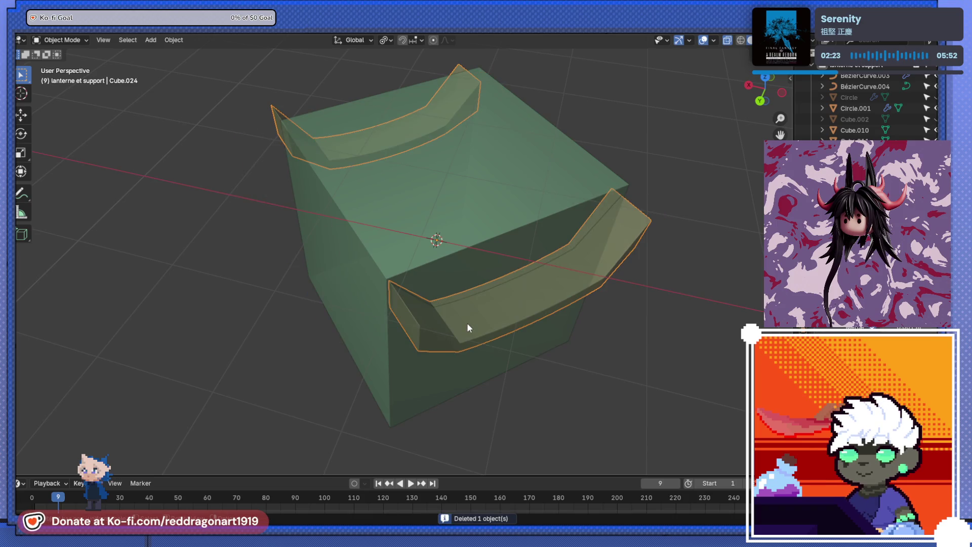
Step: Copy both yellow beams and turn the copies 90° about Z onto the other two sides
key(ctrl+z)
key(r)
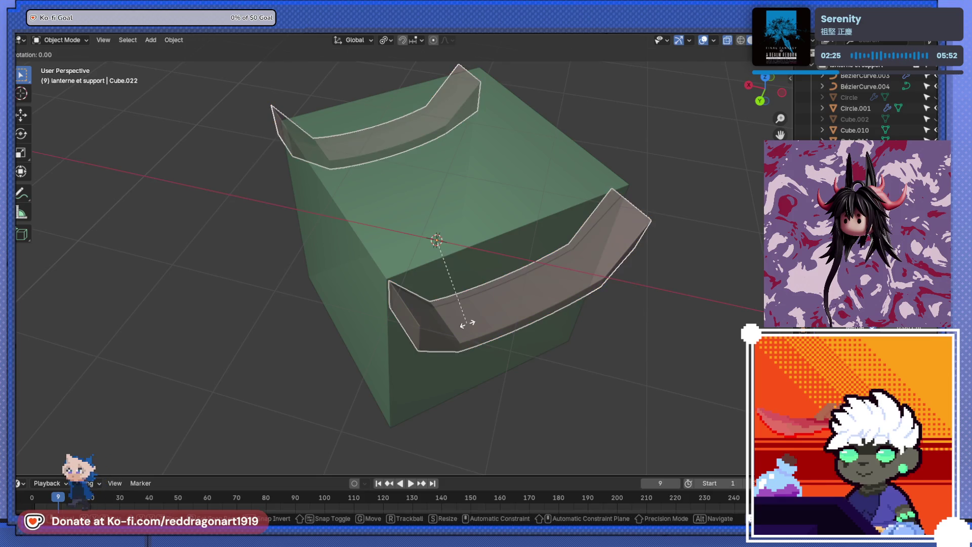
key(z)
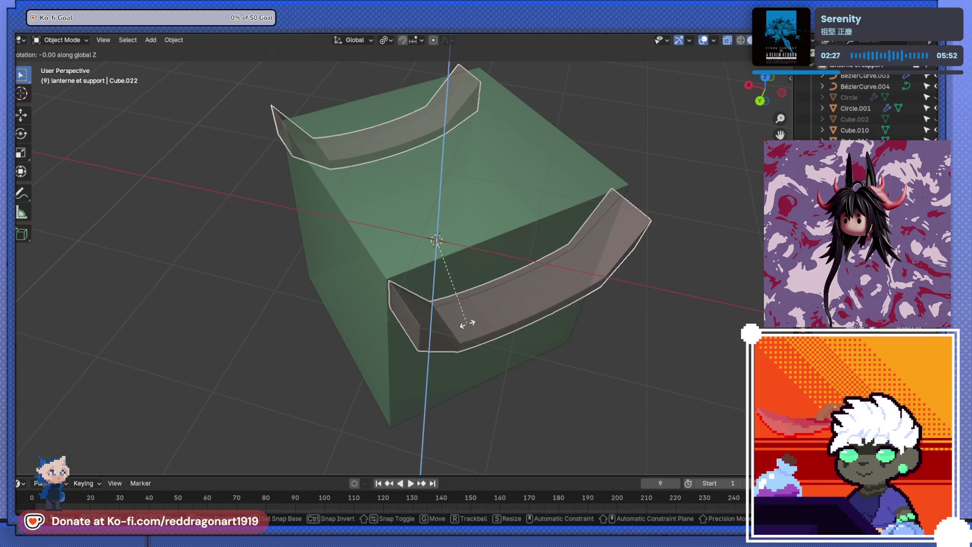
text(90)
key(Return)
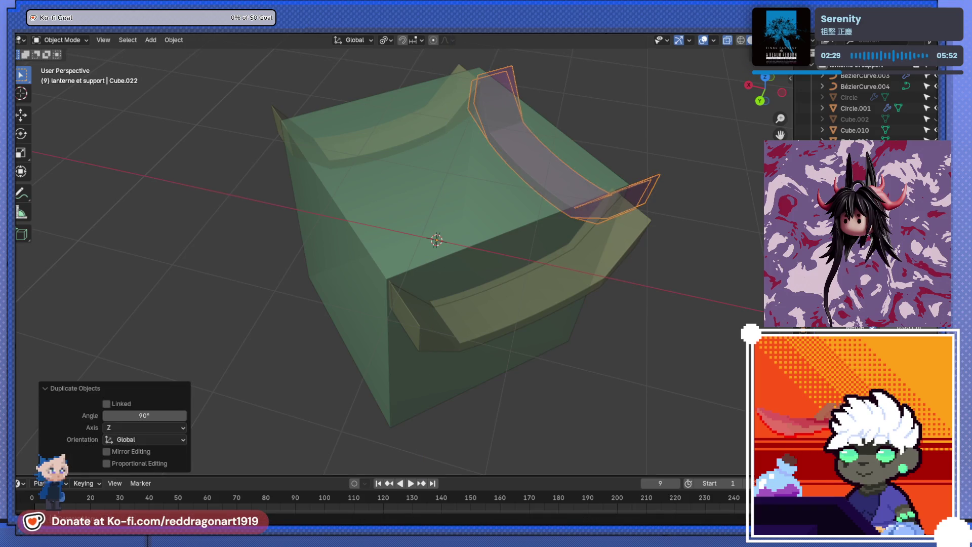
key(ctrl+z)
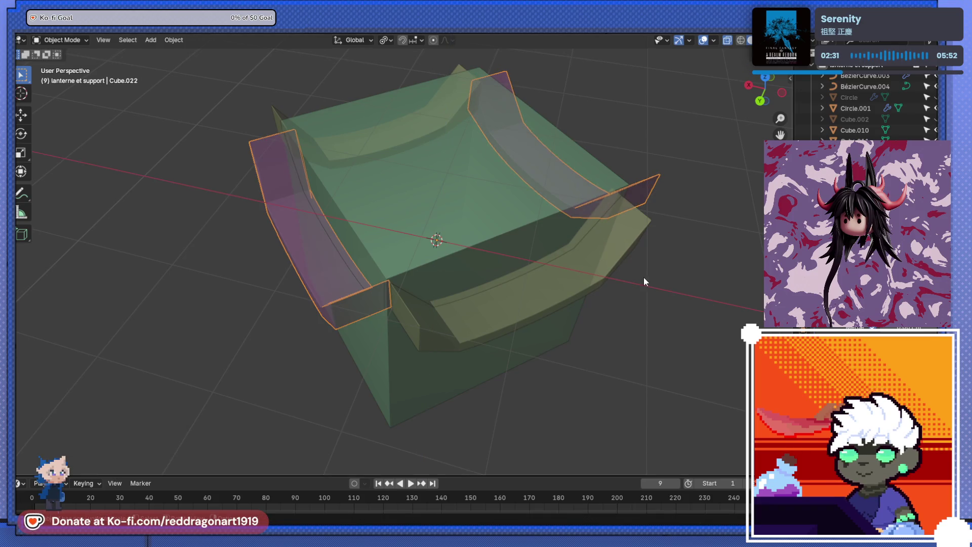
drag(642, 277, 459, 287)
key(Tab)
key(alt+z)
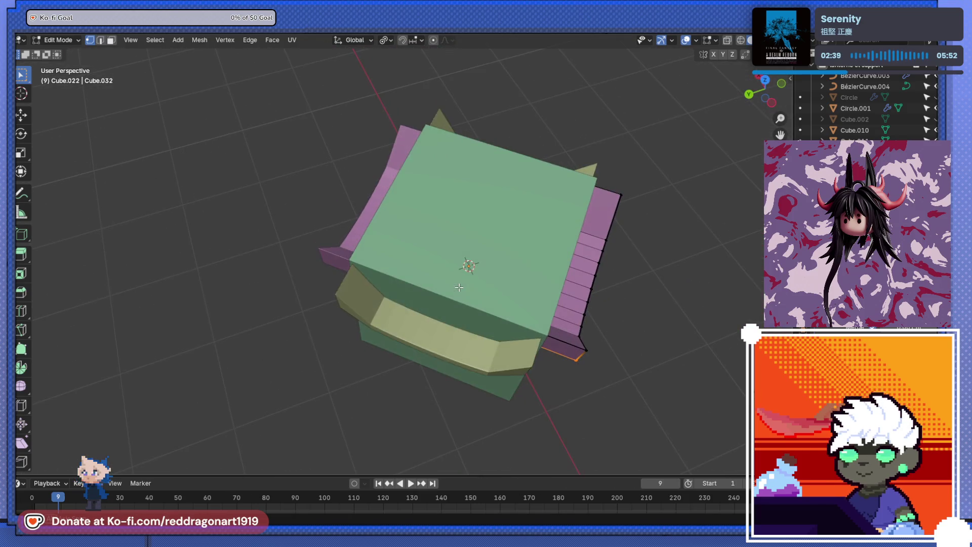
Step: Select the left pink beam and enter its Edit Mode with X-ray turned on
drag(522, 287, 482, 312)
key(Tab)
click(504, 282)
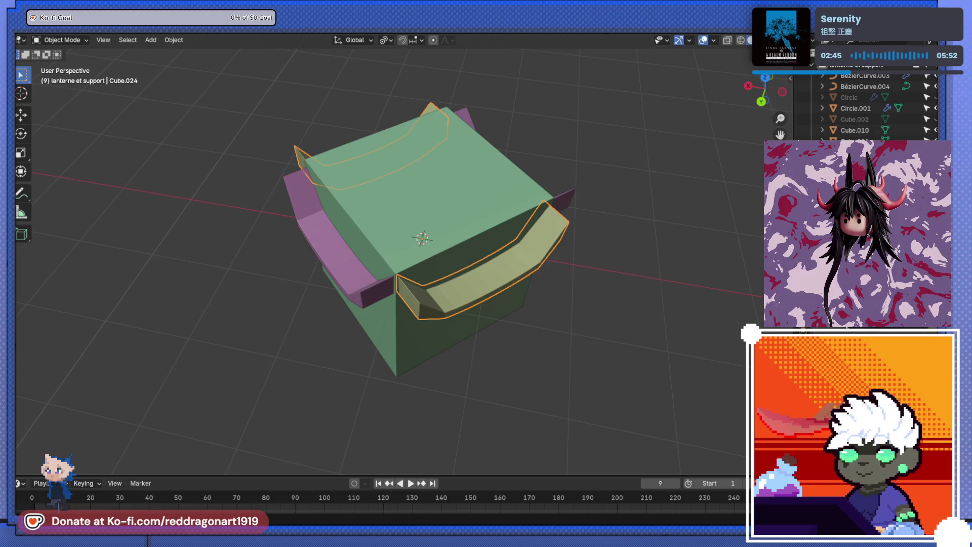
click(376, 287)
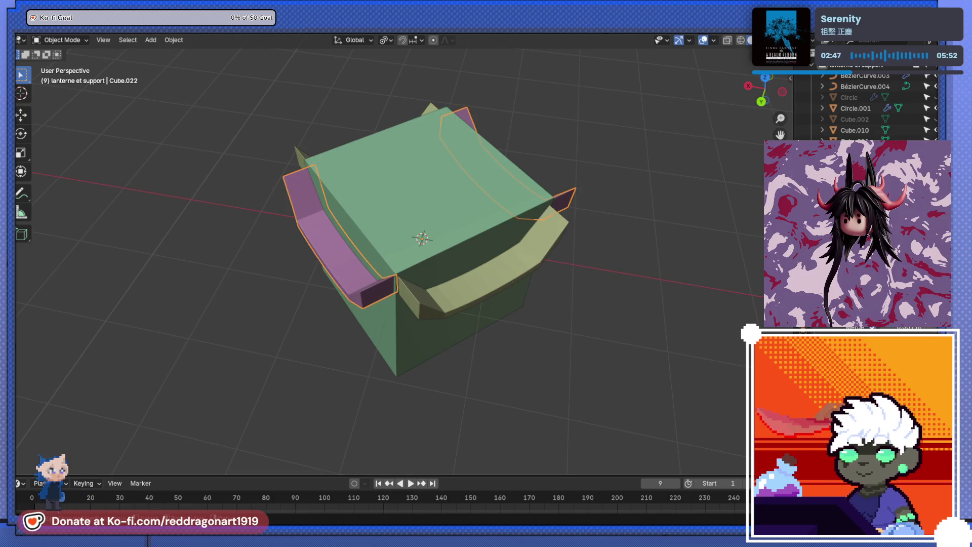
drag(376, 287, 393, 262)
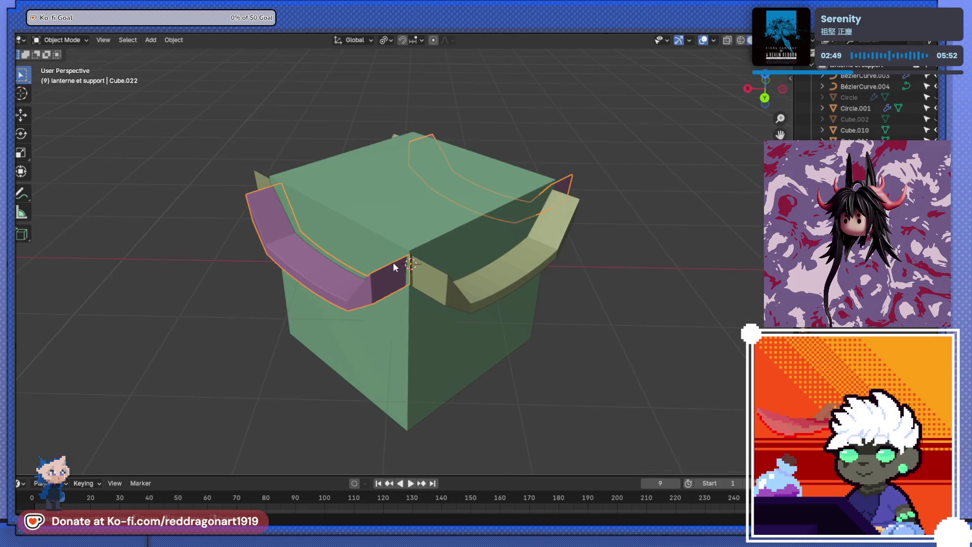
key(Tab)
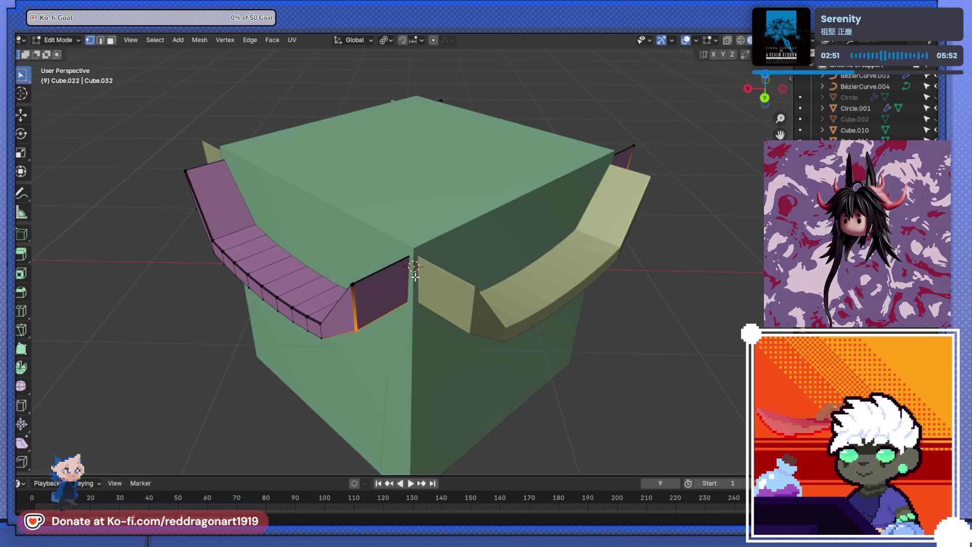
scroll(up, 3)
key(alt+z)
Step: Select both neighbouring pink beams and edit their vertices together
key(Tab)
drag(444, 294, 457, 308)
click(457, 307)
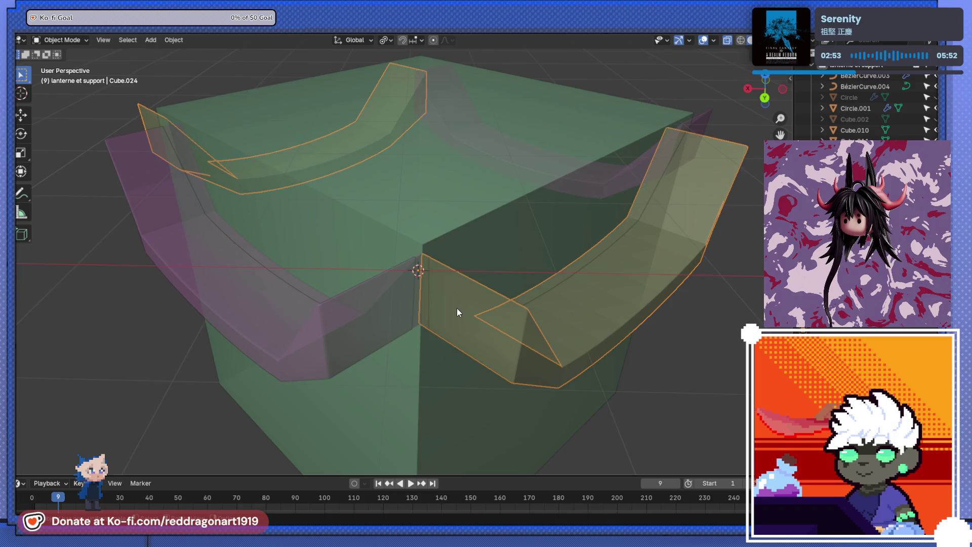
click(380, 307)
key(Tab)
scroll(up, 3)
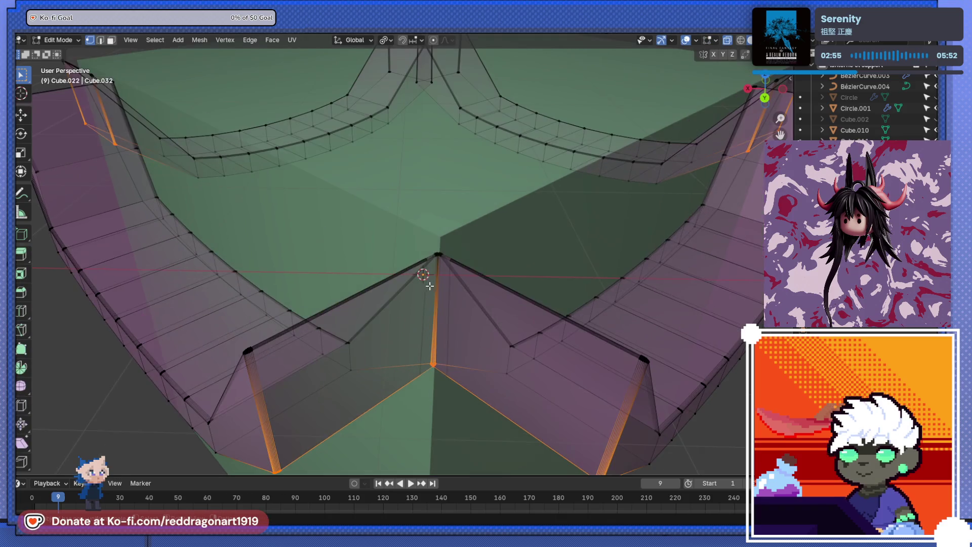
Step: Merge the two beams' top corner vertices At Center, undoing a mistaken outer-corner merge
click(437, 258)
scroll(up, 3)
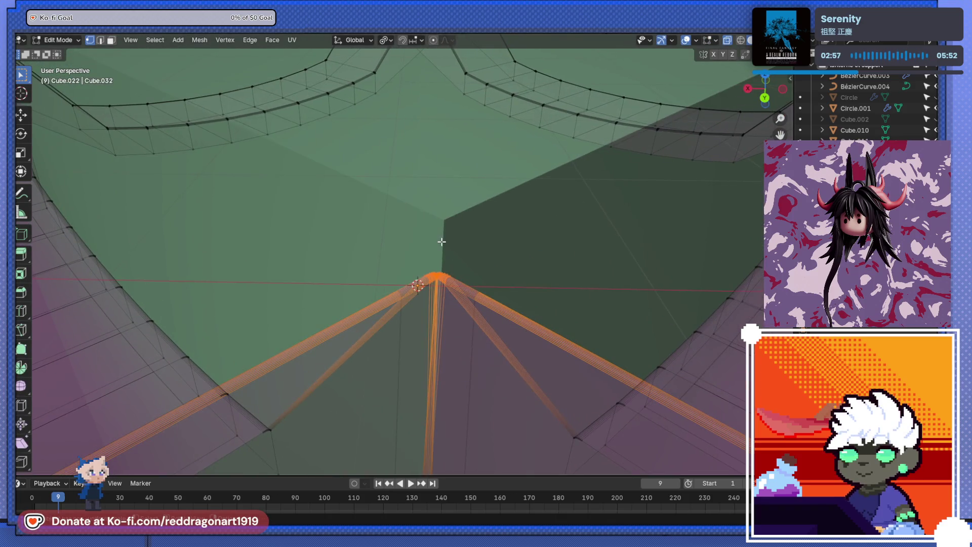
key(m)
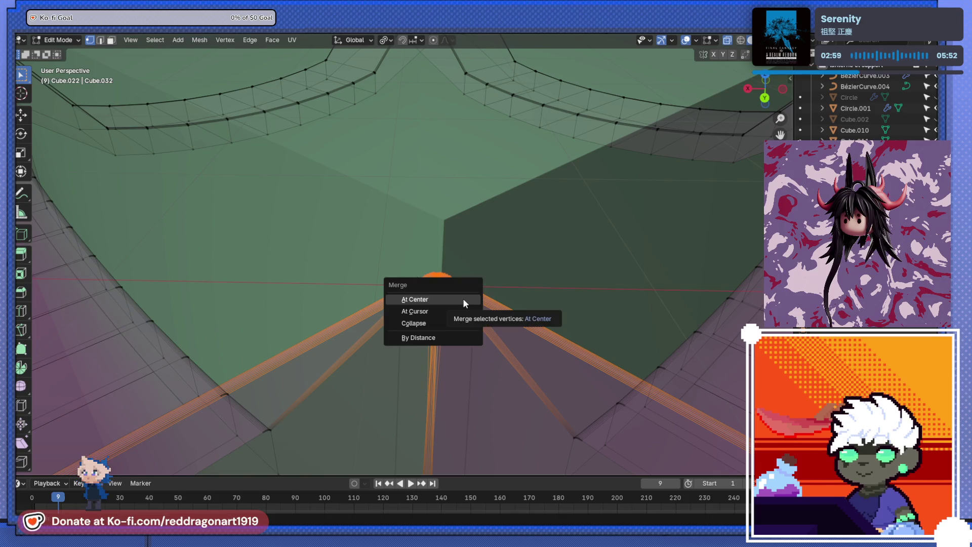
click(463, 299)
scroll(down, 3)
drag(451, 311, 434, 402)
scroll(up, 3)
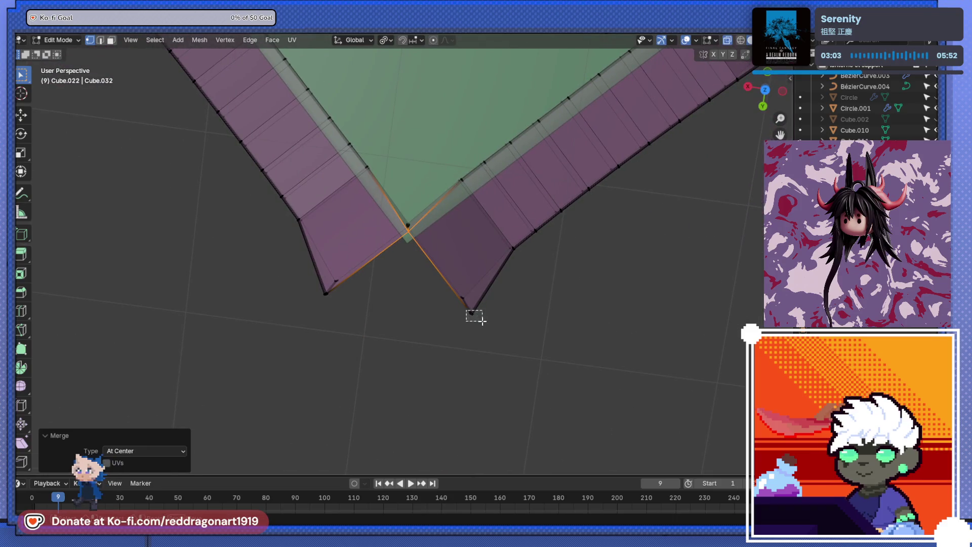
click(470, 313)
drag(317, 288, 357, 311)
key(m)
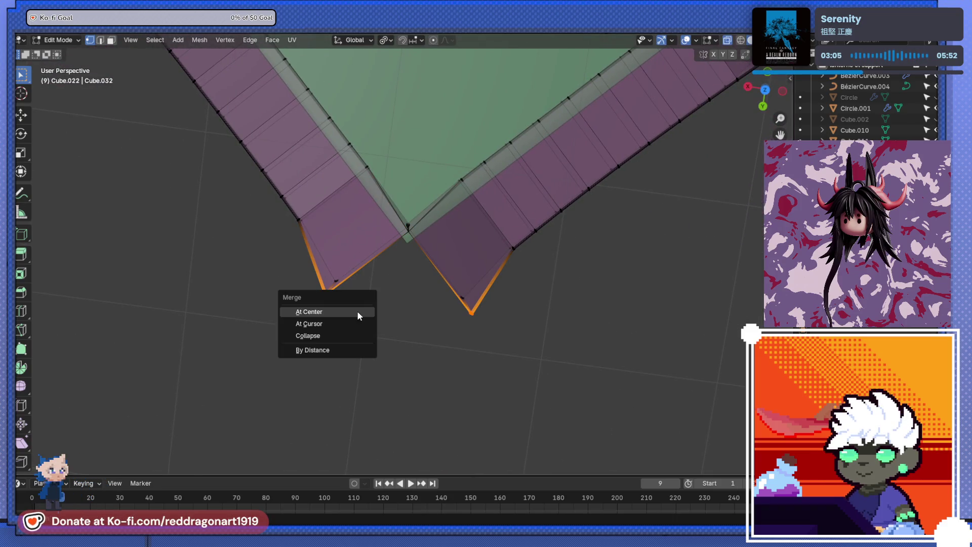
click(357, 311)
drag(362, 313, 336, 329)
key(ctrl+z)
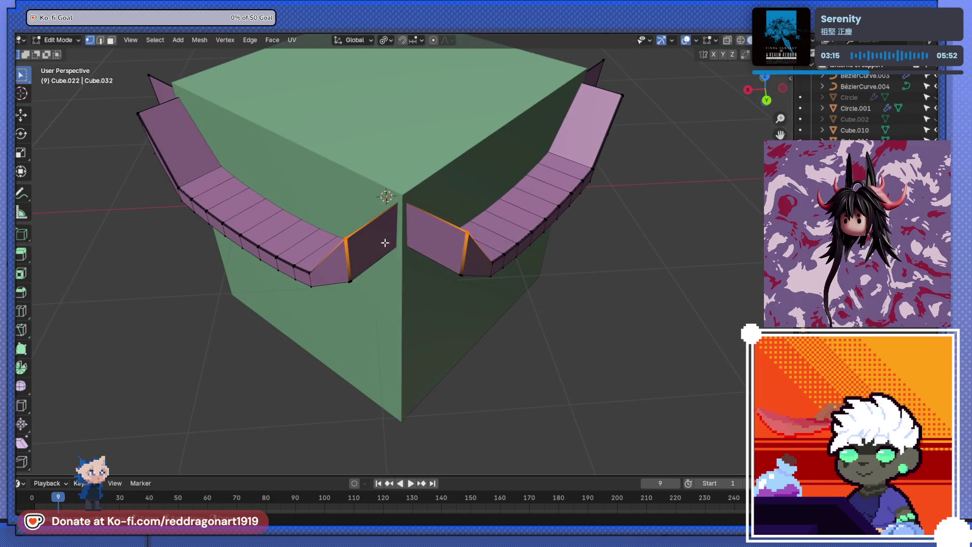
Step: With X-ray on, merge the hidden corner vertex pair At Center
scroll(up, 3)
key(alt+z)
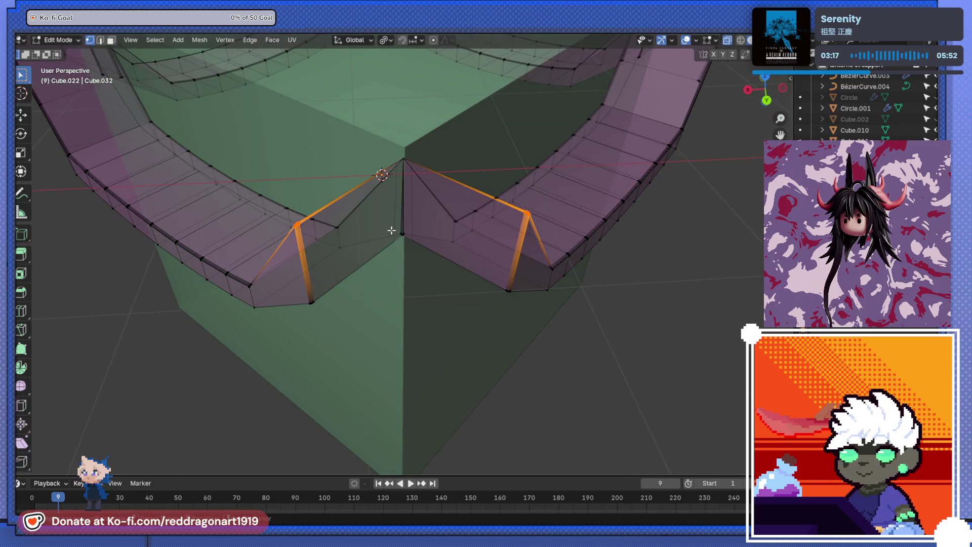
click(403, 235)
key(m)
click(414, 241)
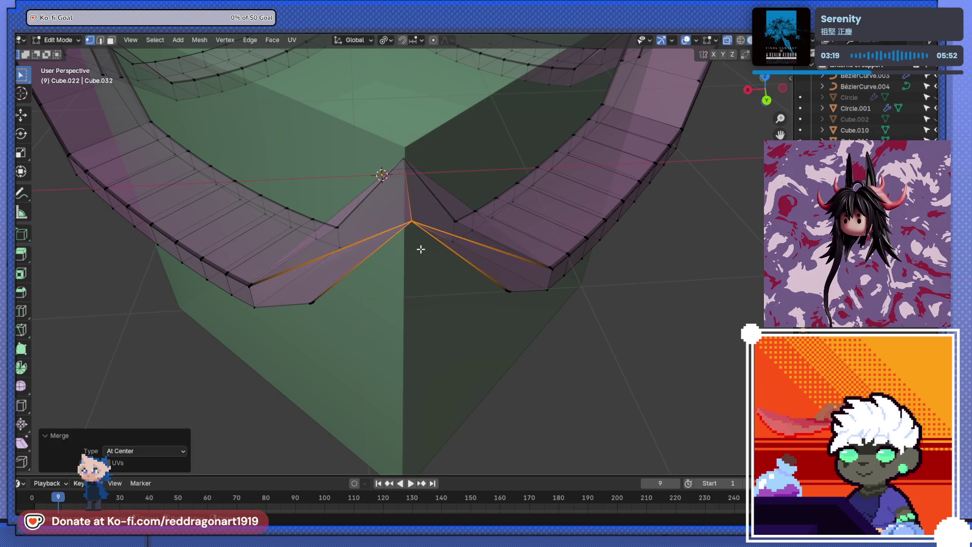
key(ctrl+z)
key(alt+a)
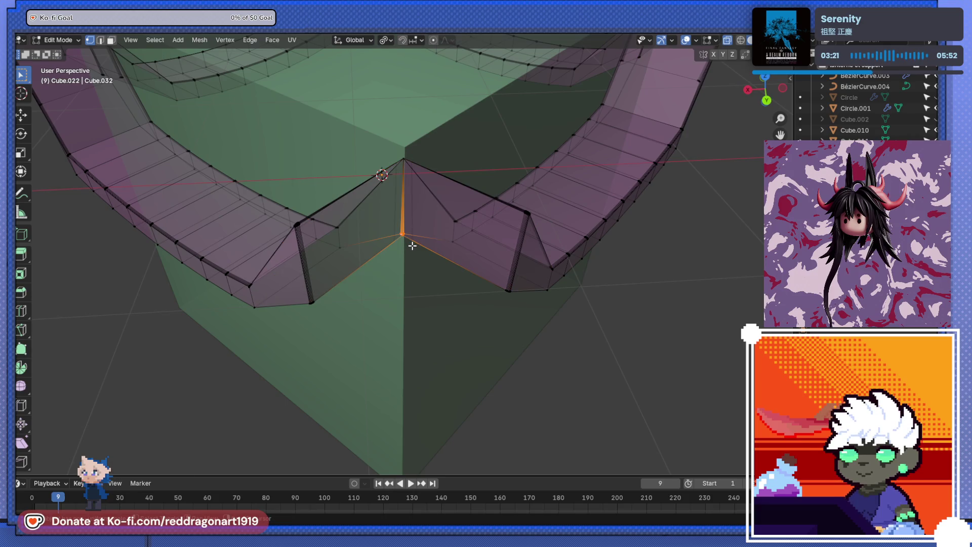
key(m)
click(412, 245)
Step: Merge the lower and bottom corner vertex pairs, closing the first corner
drag(418, 251, 479, 235)
click(518, 227)
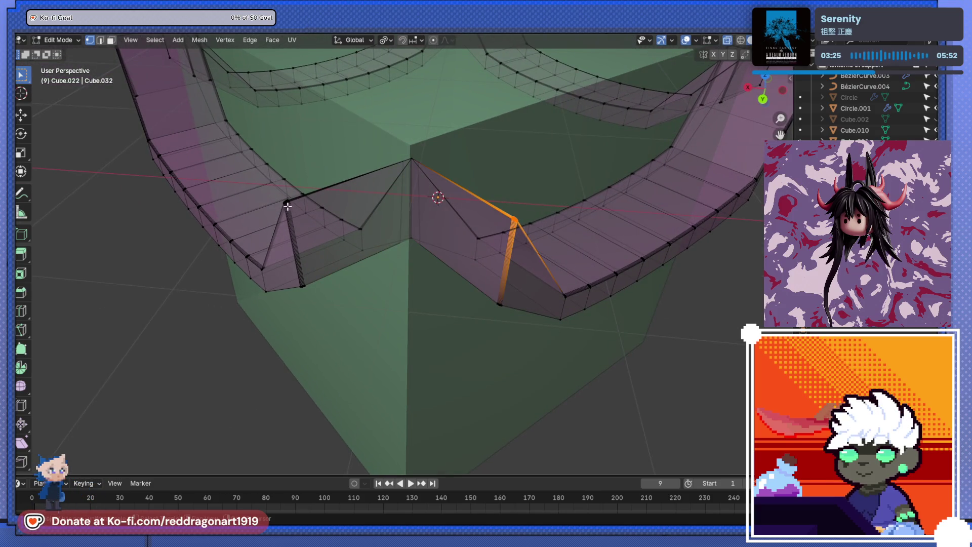
click(287, 203)
key(m)
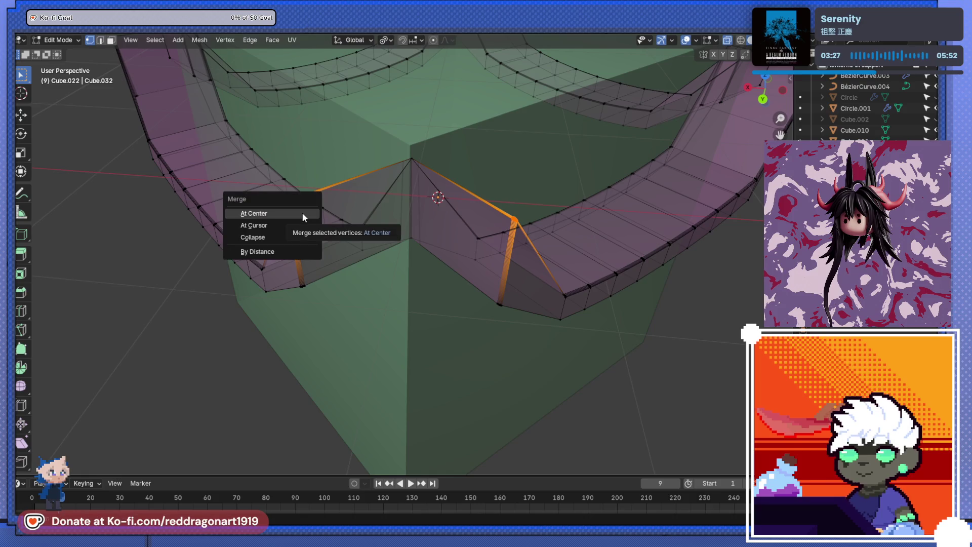
click(303, 215)
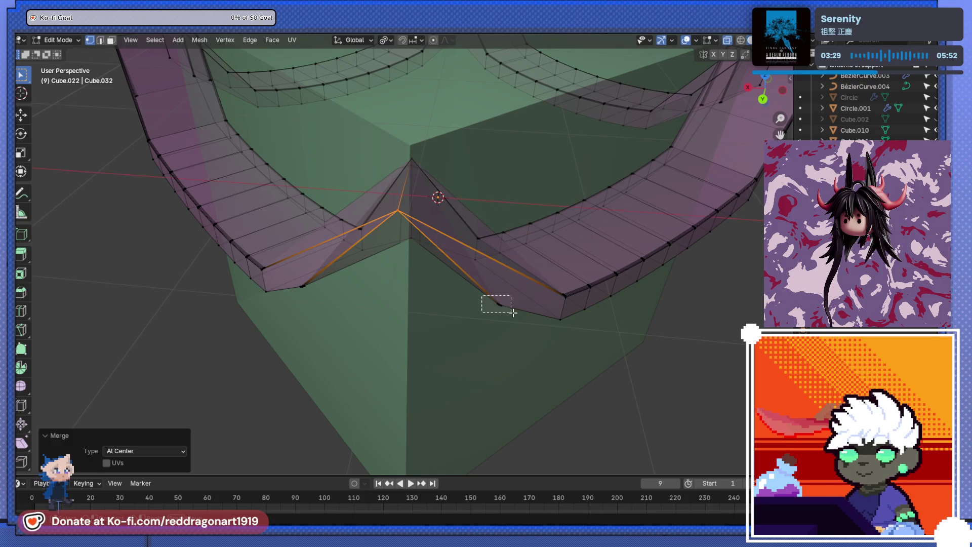
drag(513, 313, 513, 312)
click(303, 286)
key(m)
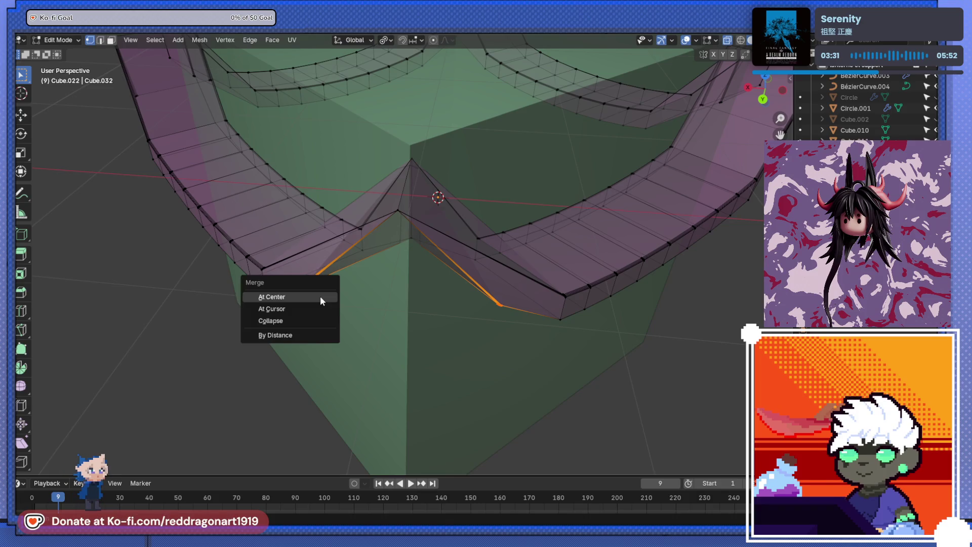
click(320, 295)
Step: At the next roof corner, merge the top vertices where the beams meet At Center
drag(374, 274, 279, 178)
scroll(down, 3)
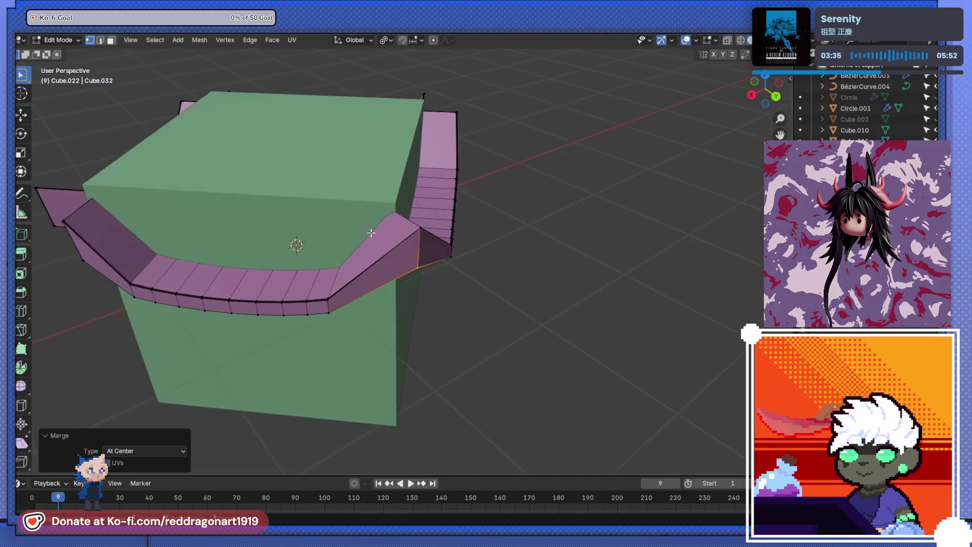
drag(364, 237, 350, 246)
scroll(up, 3)
key(alt+z)
scroll(up, 3)
drag(286, 294, 334, 213)
scroll(up, 3)
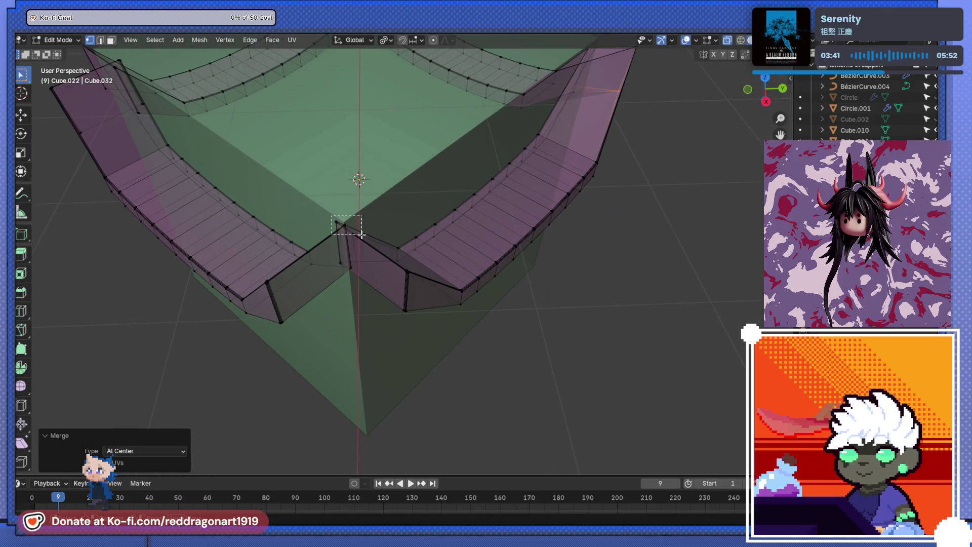
click(345, 225)
key(m)
click(361, 233)
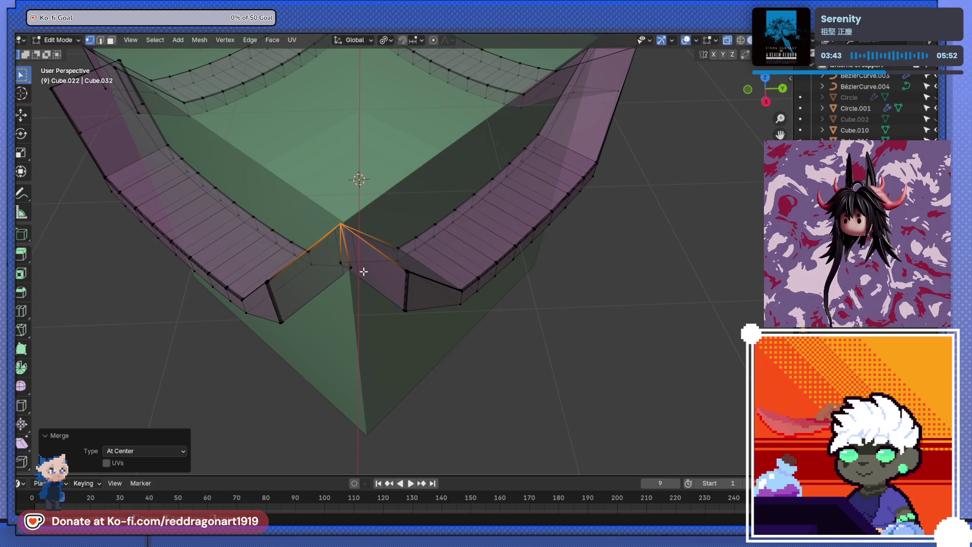
Step: Merge the remaining side and lower vertex pairs of this second corner
drag(360, 233, 346, 263)
drag(374, 269, 371, 268)
key(m)
click(369, 268)
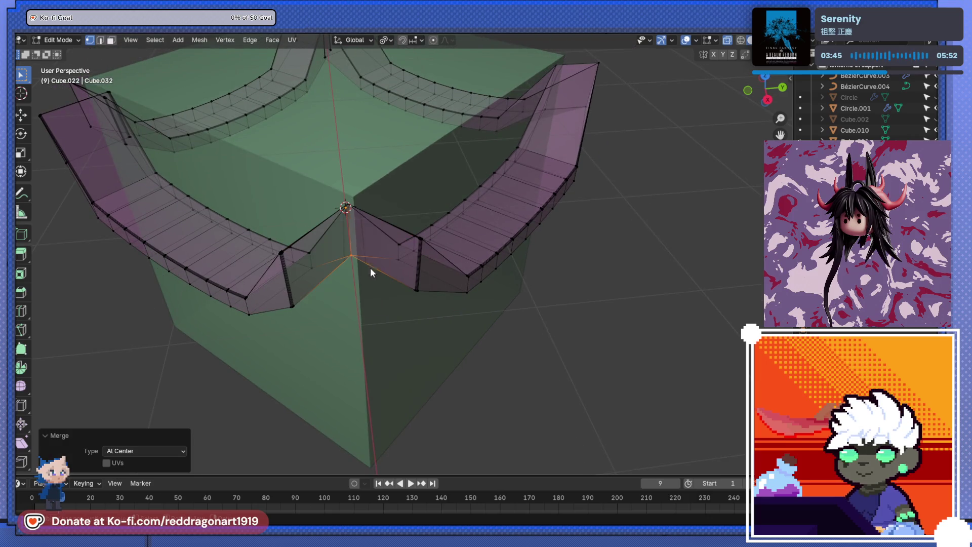
drag(287, 300, 298, 307)
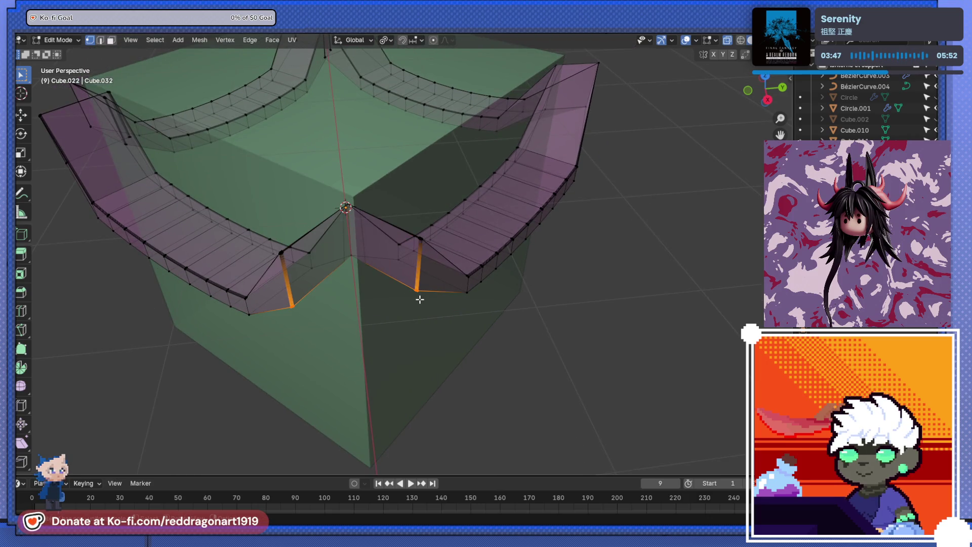
key(m)
click(415, 300)
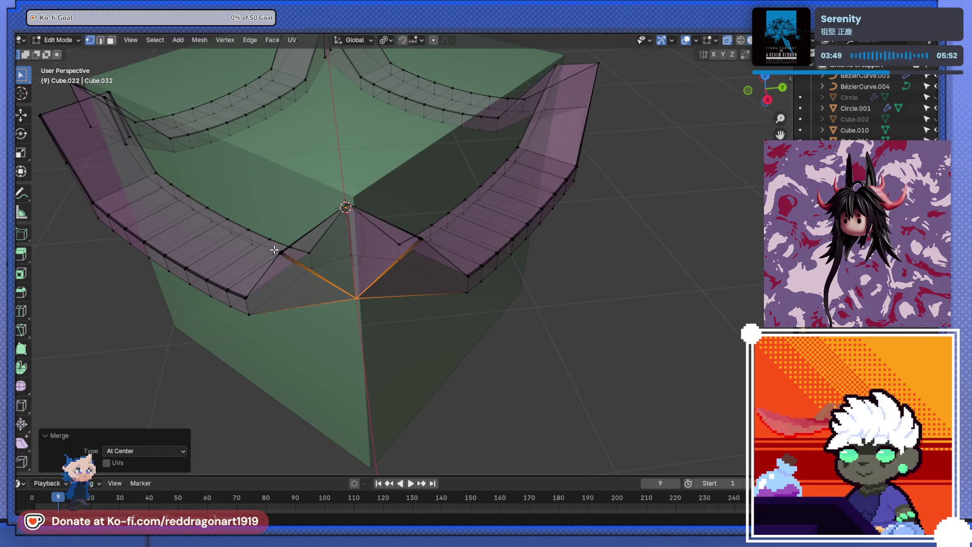
click(273, 249)
drag(274, 249, 300, 317)
key(m)
click(405, 282)
Step: Merge the top, side, lower and outer vertex pairs at the third corner
drag(343, 313, 341, 311)
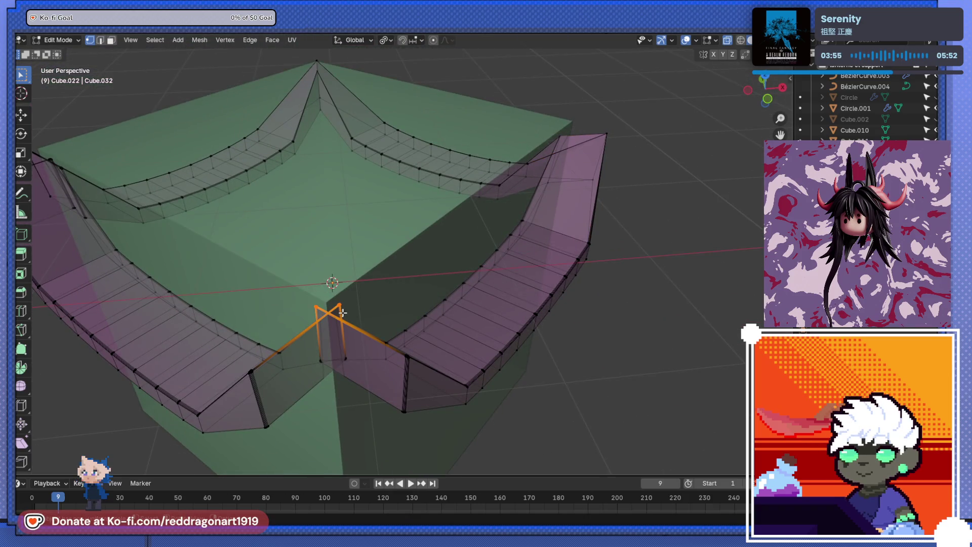
key(m)
click(341, 311)
drag(318, 354, 350, 370)
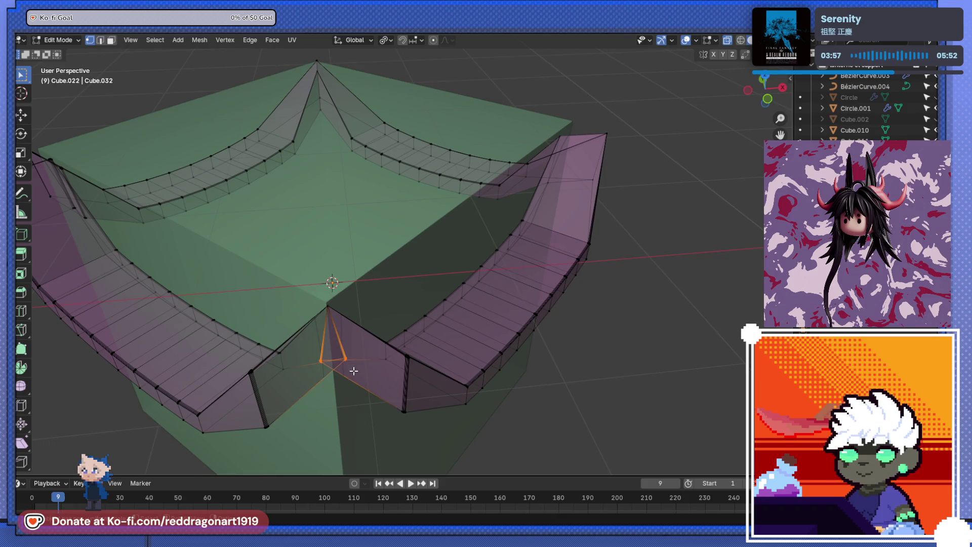
key(m)
click(349, 370)
drag(321, 375, 280, 385)
click(279, 384)
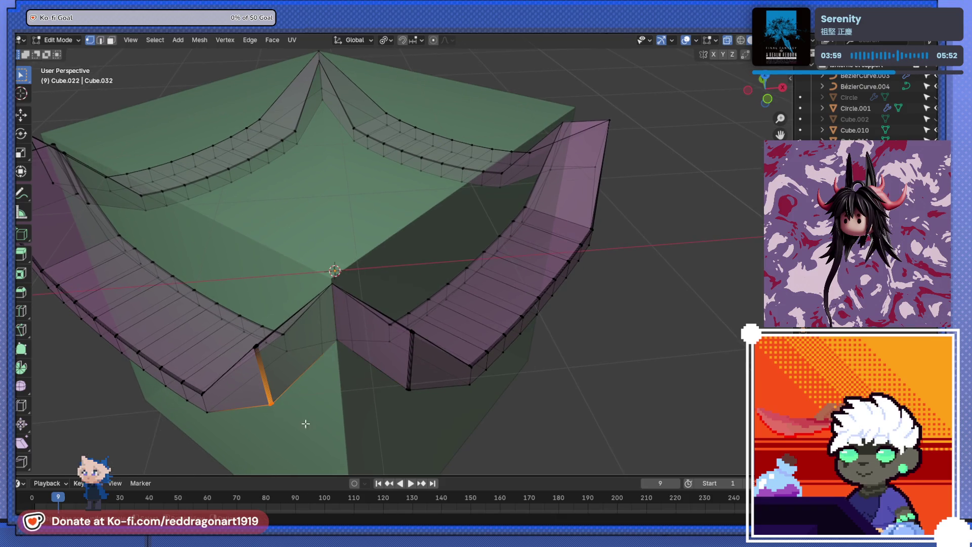
key(m)
click(423, 403)
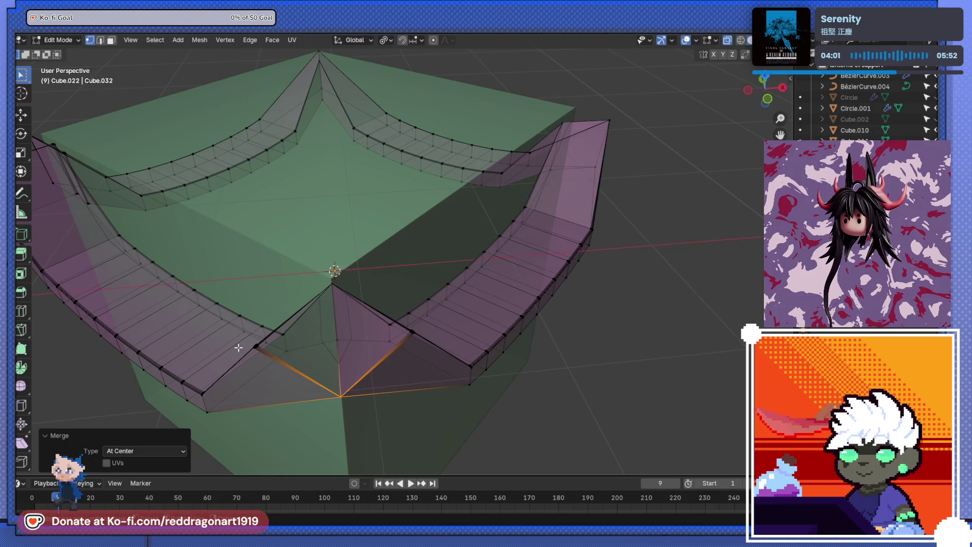
drag(246, 343, 271, 352)
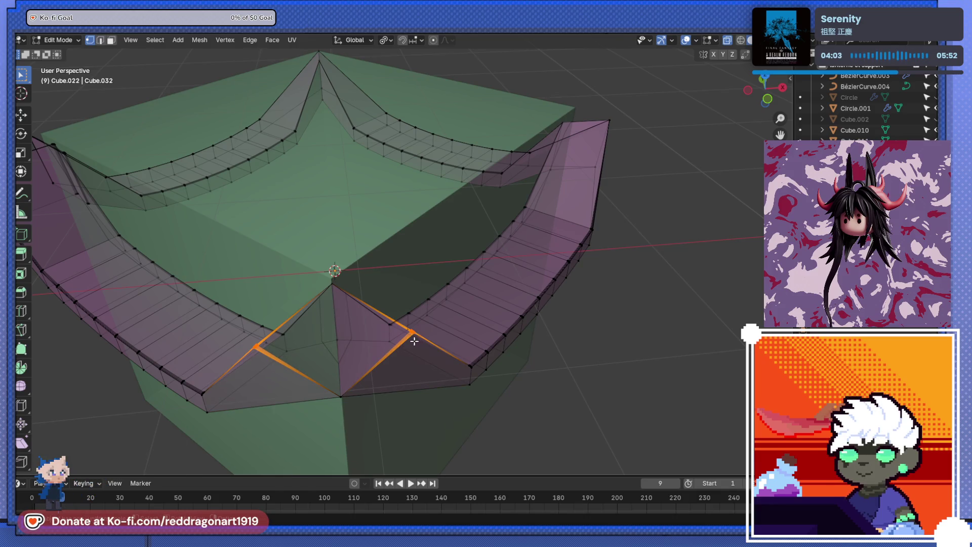
key(m)
click(403, 343)
Step: Merge the top, side and bottom vertex pairs at the last corner
drag(237, 320, 390, 306)
scroll(down, 3)
scroll(up, 3)
click(477, 277)
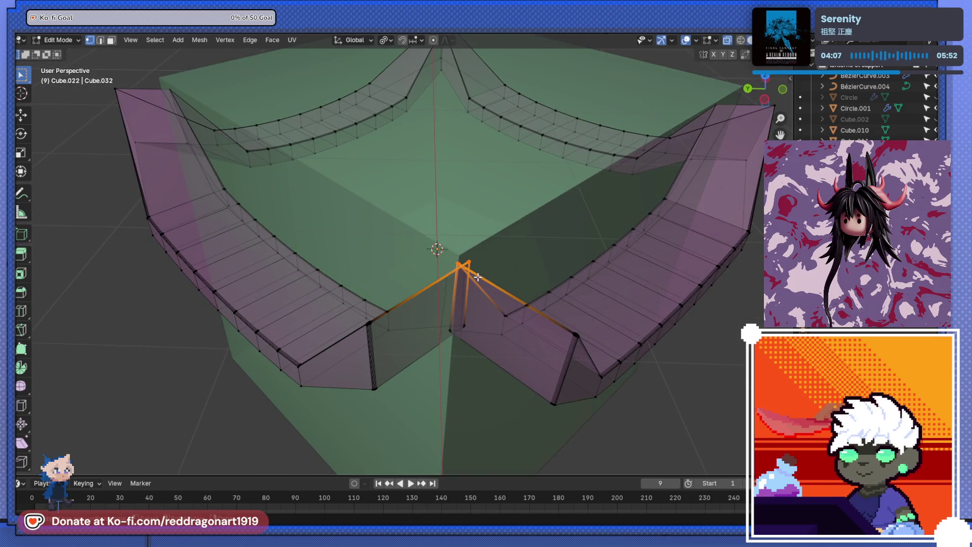
key(m)
click(458, 279)
drag(464, 343, 464, 343)
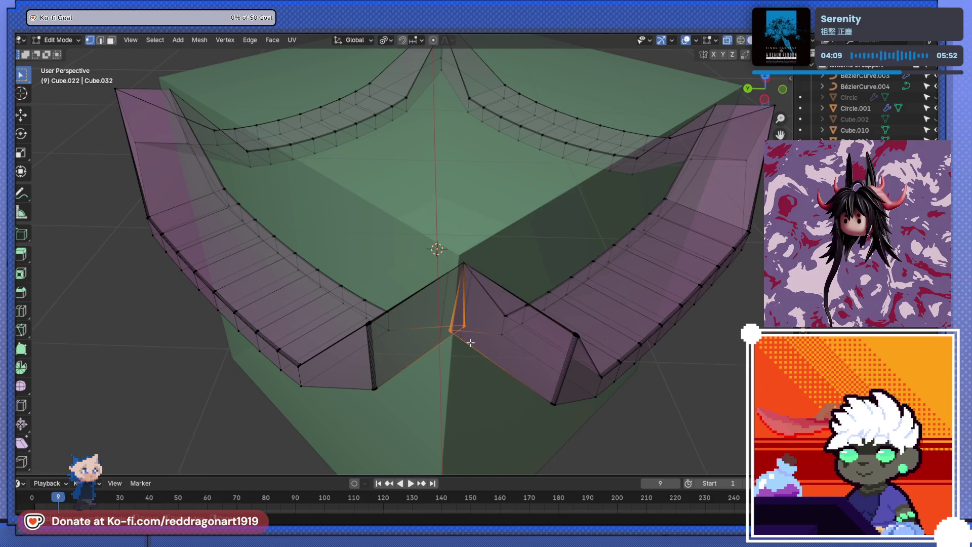
key(m)
click(466, 341)
drag(426, 373, 370, 371)
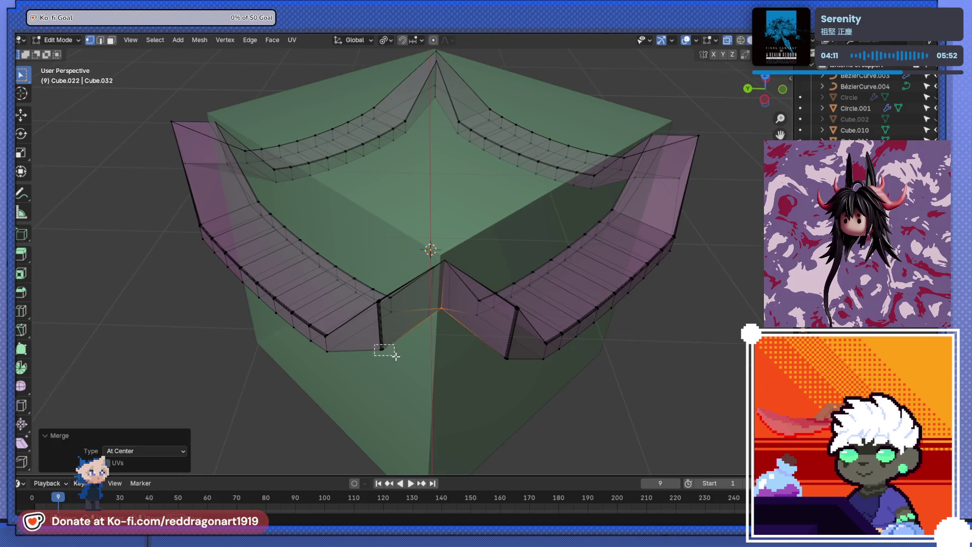
drag(395, 356, 396, 356)
key(m)
click(511, 368)
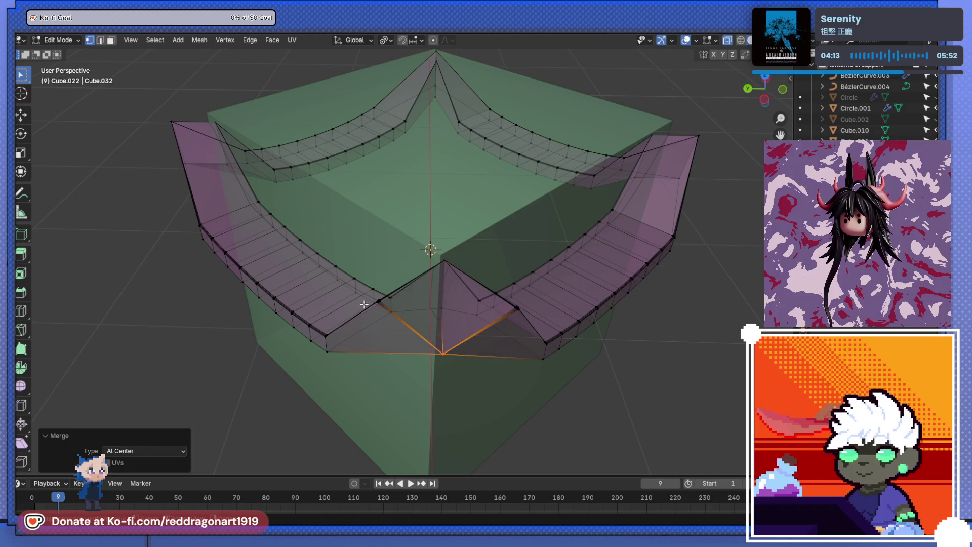
Step: Merge the final outer corner vertices and return to Object Mode
drag(388, 310, 388, 310)
drag(390, 313, 474, 379)
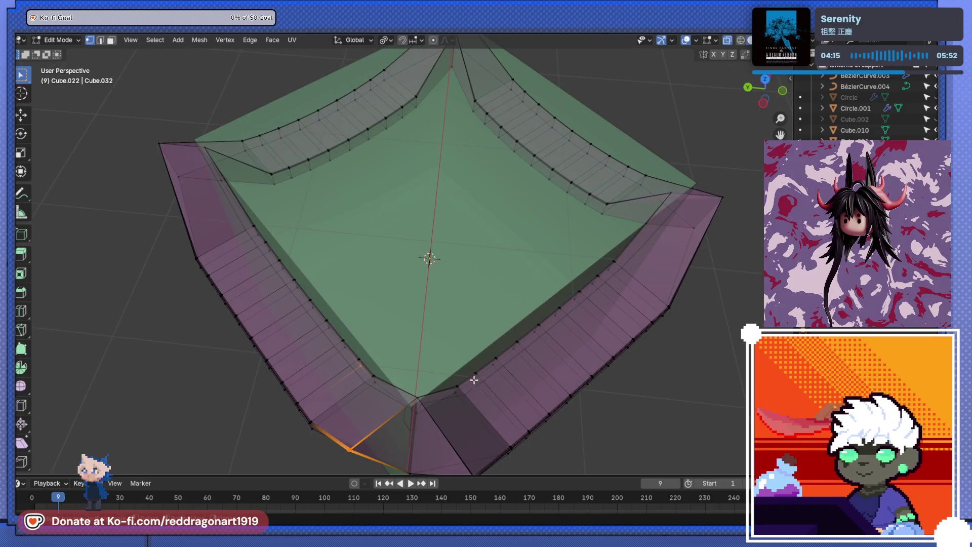
drag(484, 423, 484, 394)
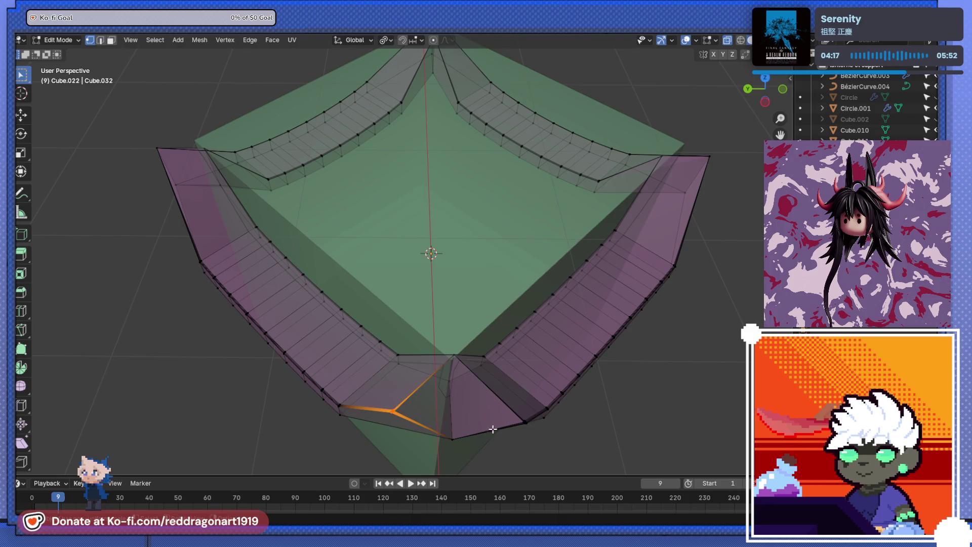
key(m)
click(518, 429)
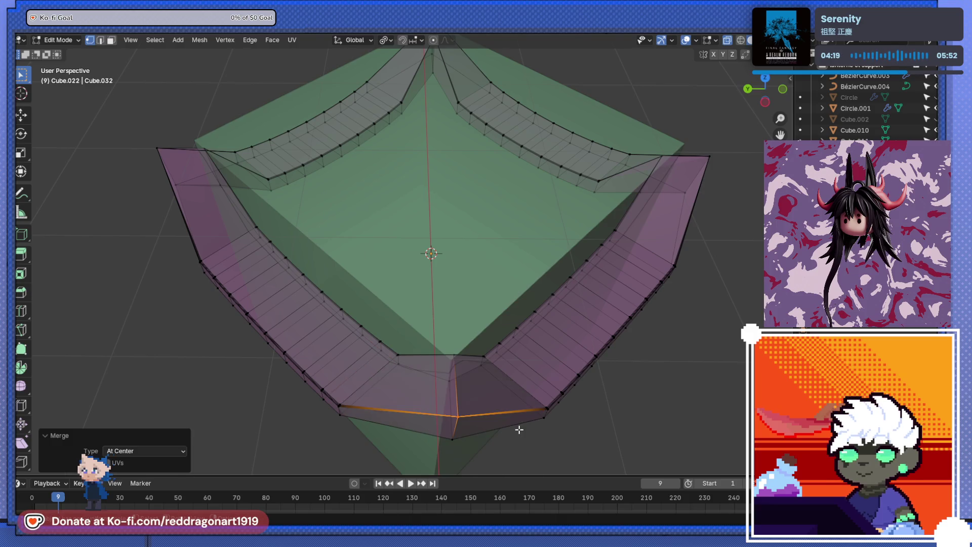
drag(517, 428, 477, 398)
scroll(down, 3)
drag(408, 347, 435, 286)
scroll(up, 3)
key(Tab)
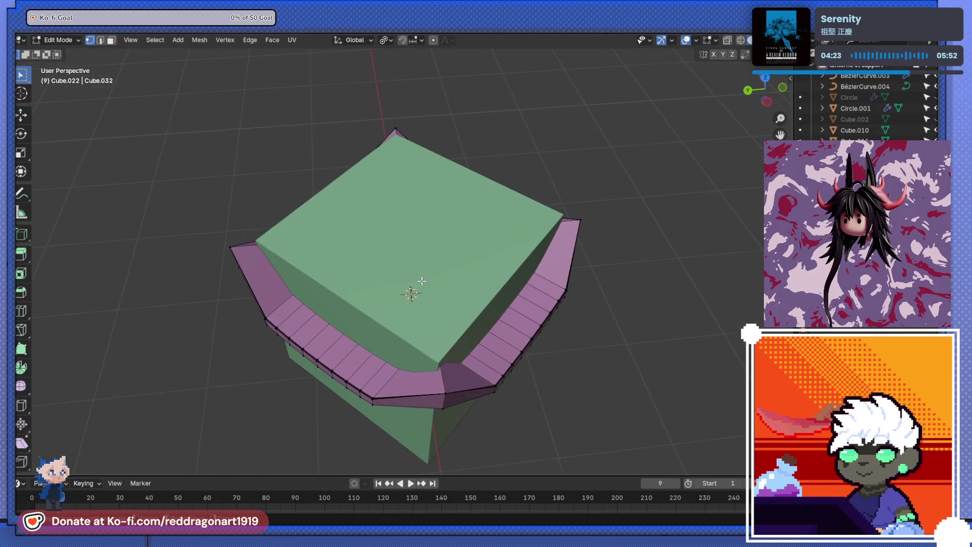
Step: Delete the green guide cube and look around the remaining pink ring
click(420, 282)
key(x)
click(405, 287)
drag(402, 290, 420, 308)
scroll(up, 3)
drag(486, 332, 311, 202)
Step: Select the pink ring and enter Edit Mode, viewing its back beam from low
click(403, 157)
key(Tab)
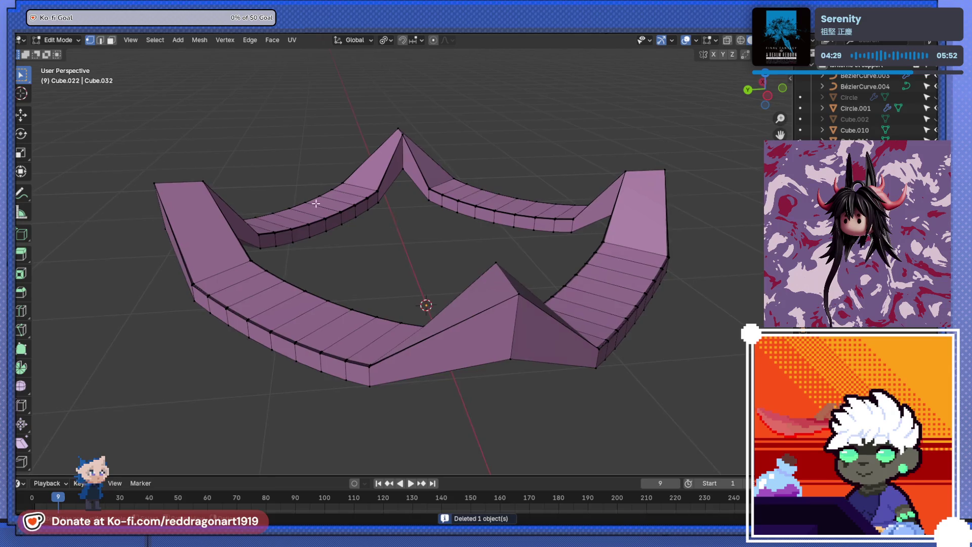
scroll(up, 3)
drag(399, 269, 357, 272)
scroll(up, 3)
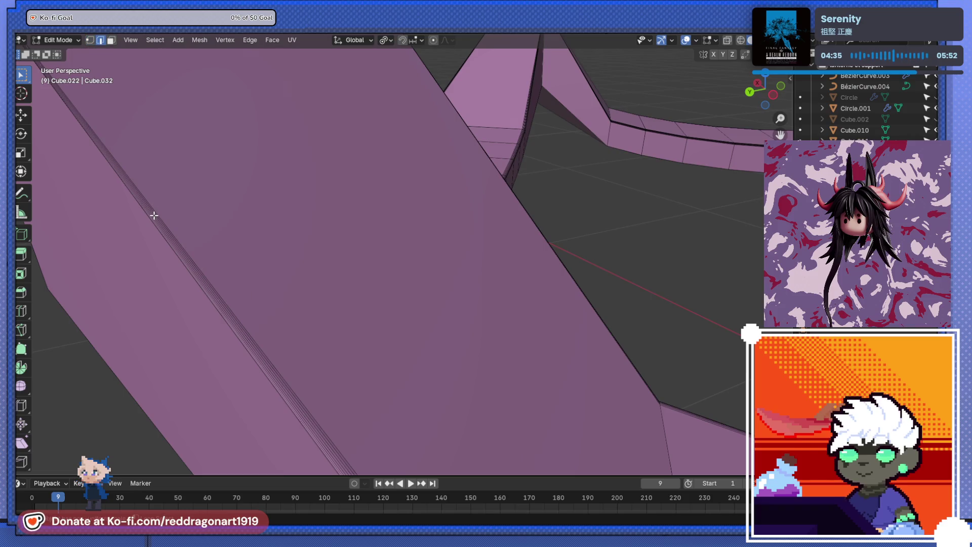
scroll(down, 3)
drag(360, 305, 466, 278)
scroll(down, 3)
scroll(up, 3)
drag(393, 206, 349, 281)
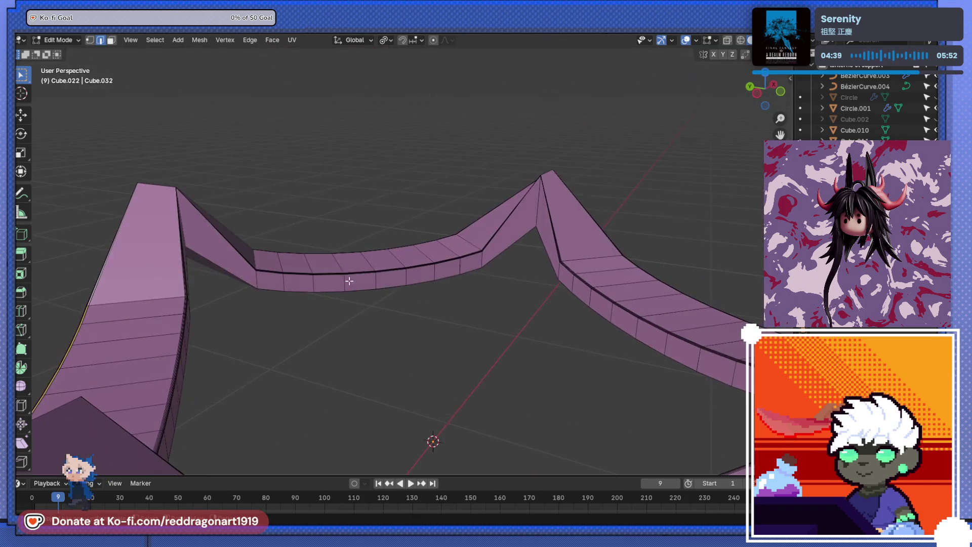
Step: In face select mode pick a back-beam face, then exit to Object Mode in top view
key(3)
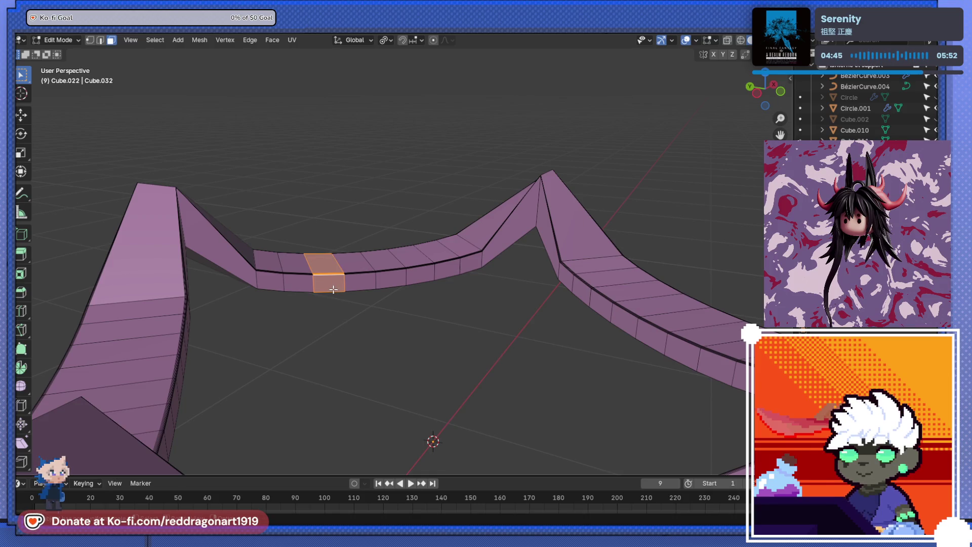
click(384, 278)
click(292, 285)
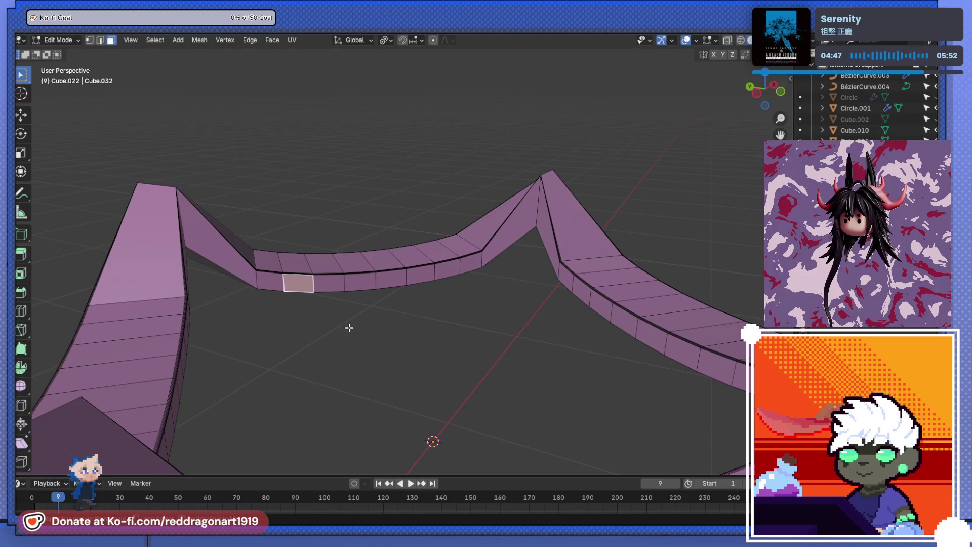
key(ctrl+KP_1)
key(alt+z)
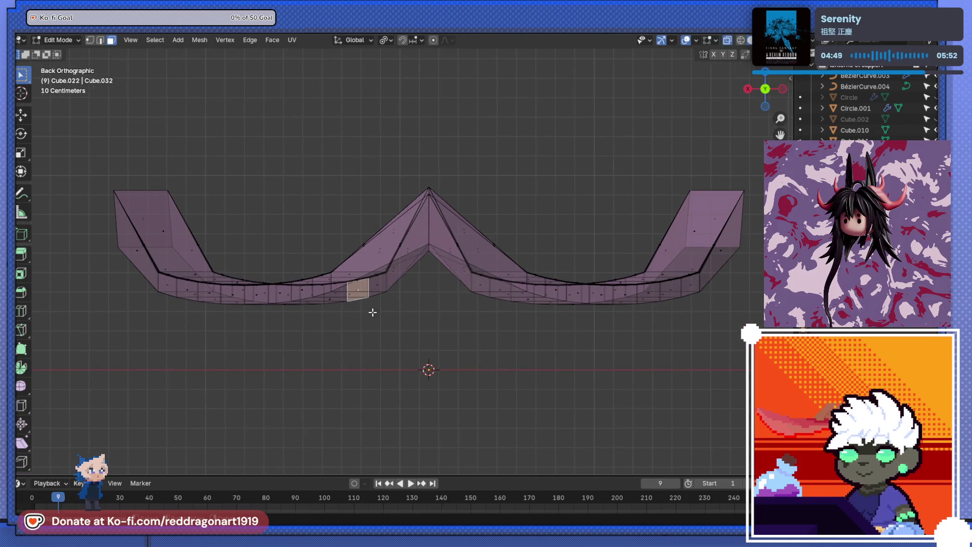
drag(417, 272, 420, 353)
key(Tab)
scroll(down, 3)
key(KP_7)
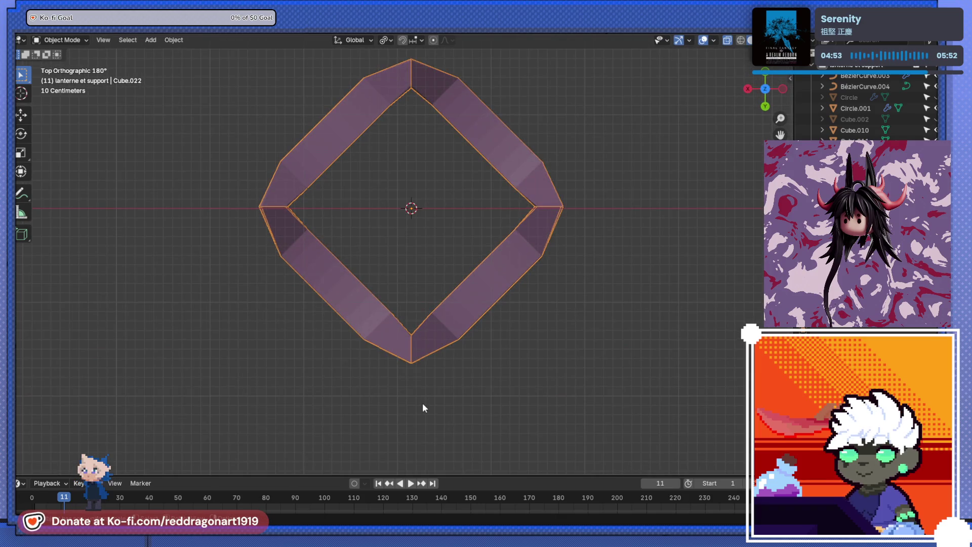
Step: Rotate the pink roof ring 45° about Z (R 45) so it sits square instead of as a diamond
text(r)
text(45)
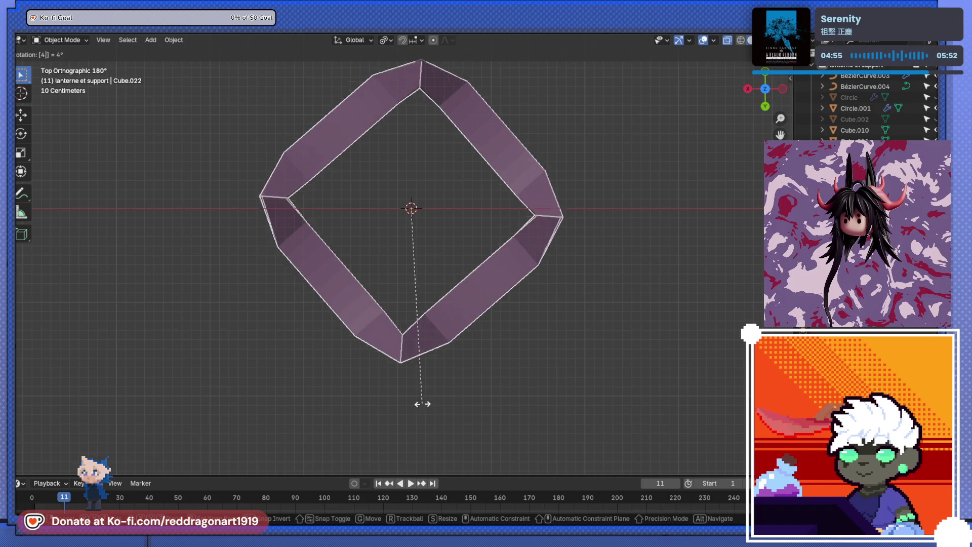
key(Return)
drag(414, 286, 404, 309)
key(Tab)
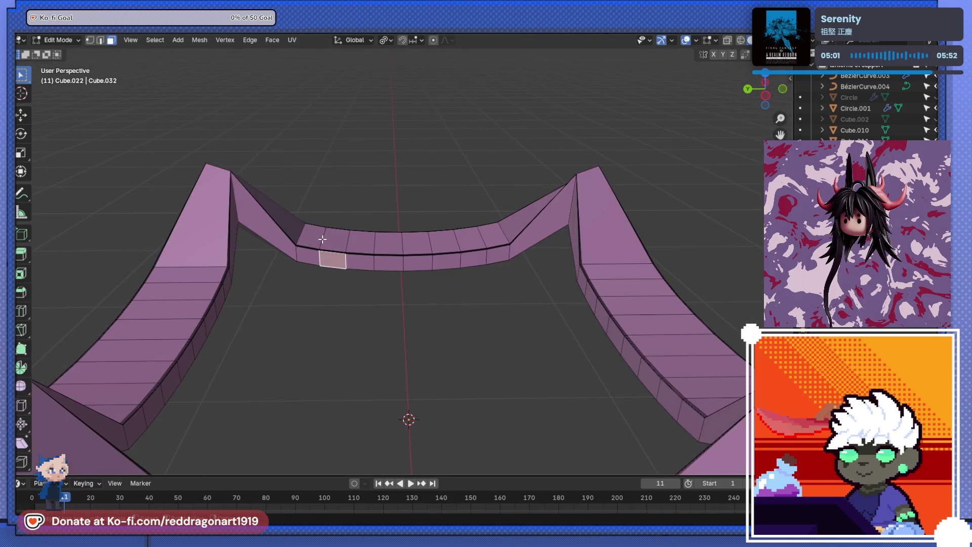
drag(310, 231, 452, 259)
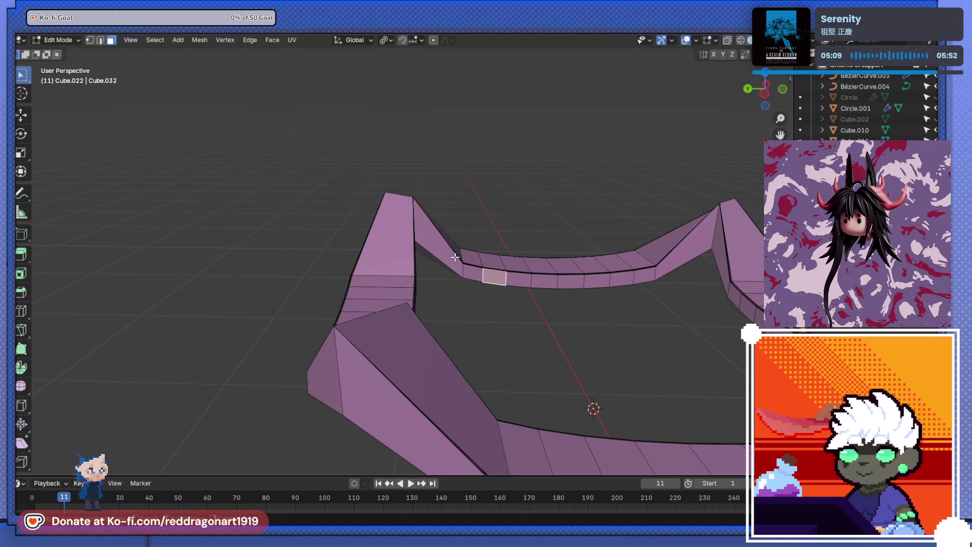
drag(454, 257, 400, 333)
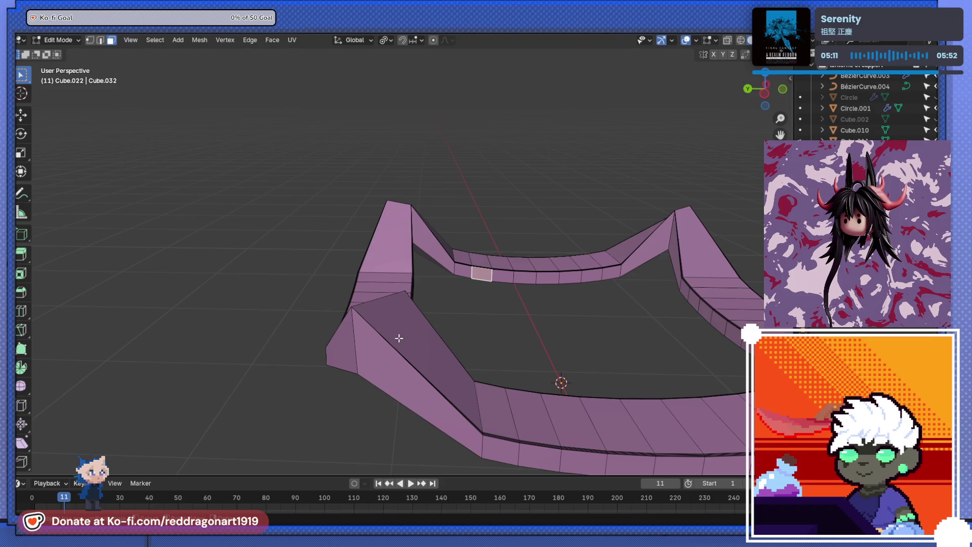
Step: Try Shade Smooth on the ring, undo it to keep flat shading, and return to mesh editing
key(Tab)
right_click(400, 337)
click(378, 290)
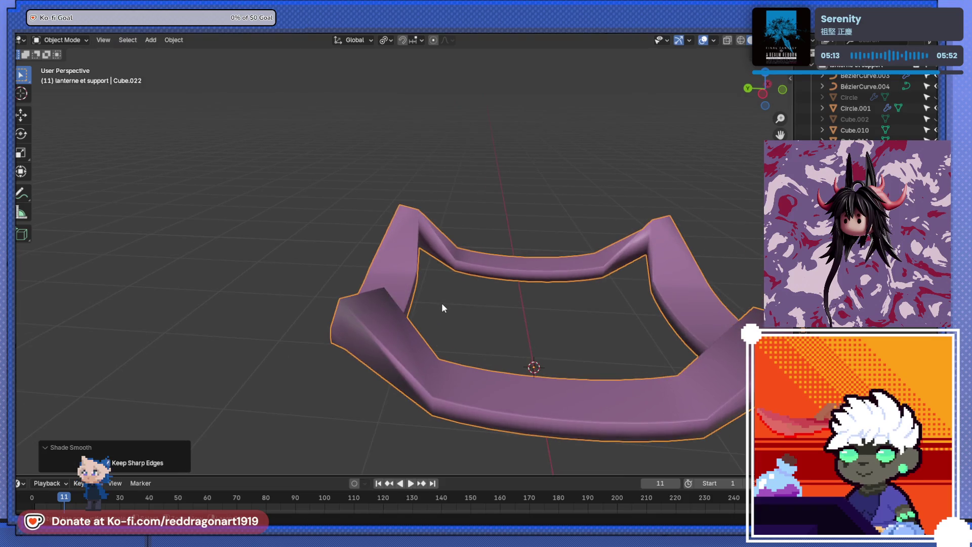
key(ctrl+z)
drag(443, 304, 530, 322)
scroll(up, 3)
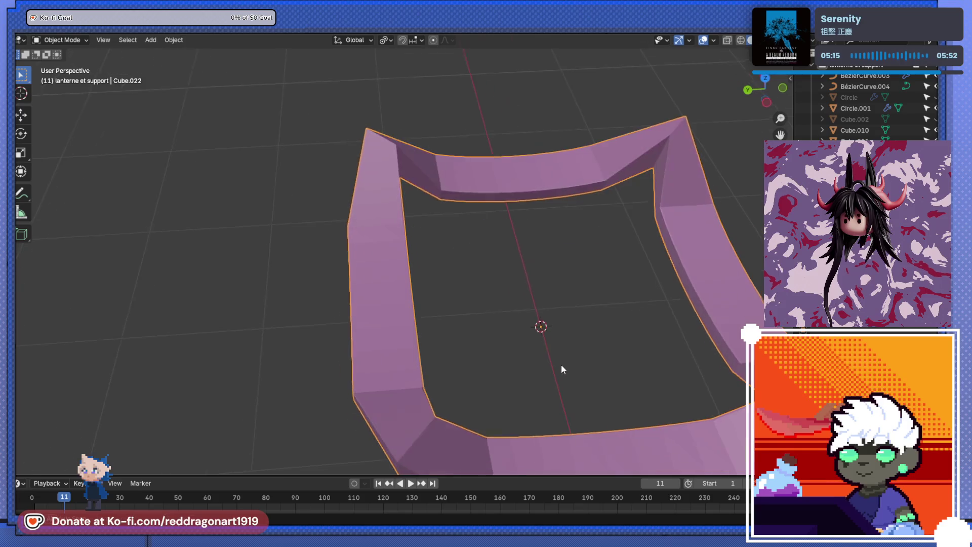
scroll(up, 3)
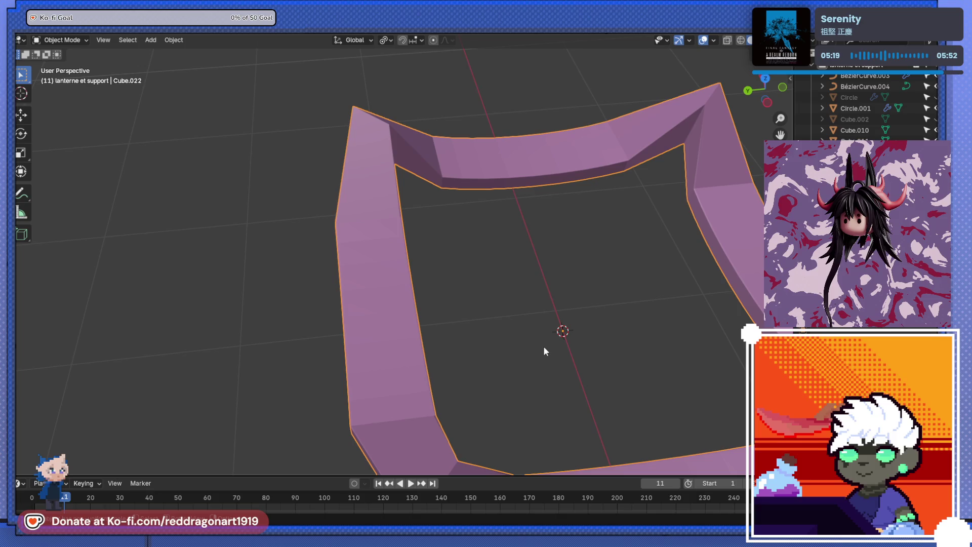
drag(496, 306, 423, 310)
key(Tab)
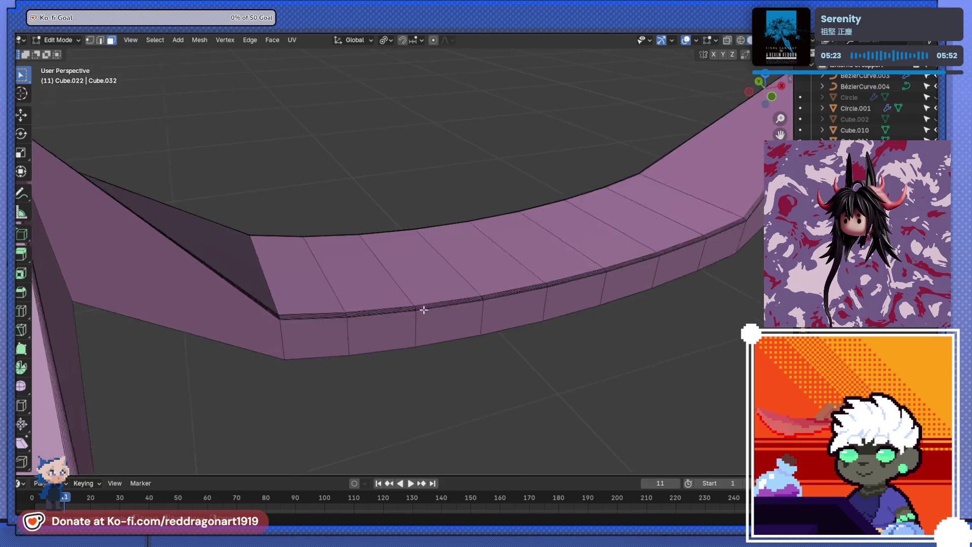
Step: Select faces on the band's front side, then undo the extra face-path selection
scroll(up, 3)
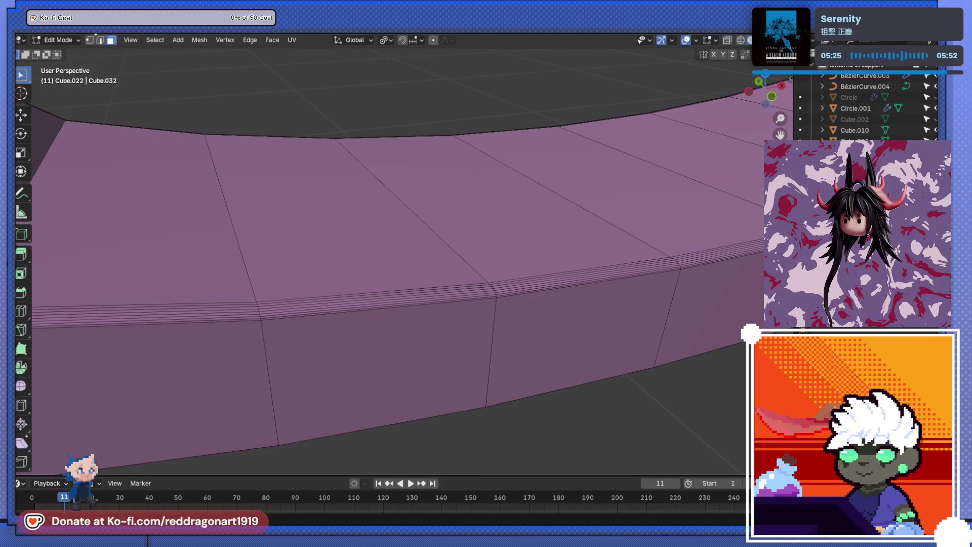
scroll(down, 3)
click(343, 301)
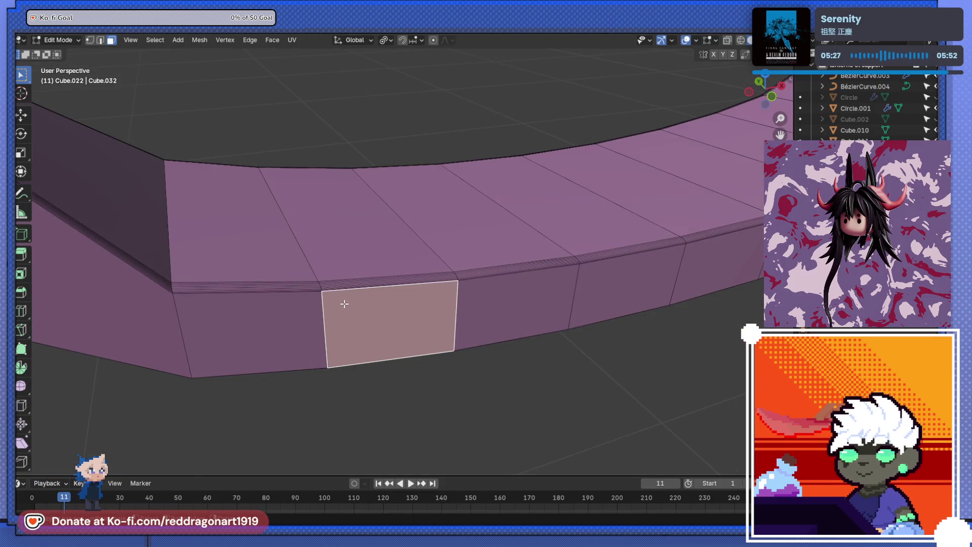
click(530, 299)
key(ctrl+z)
drag(530, 301, 132, 146)
right_click(523, 398)
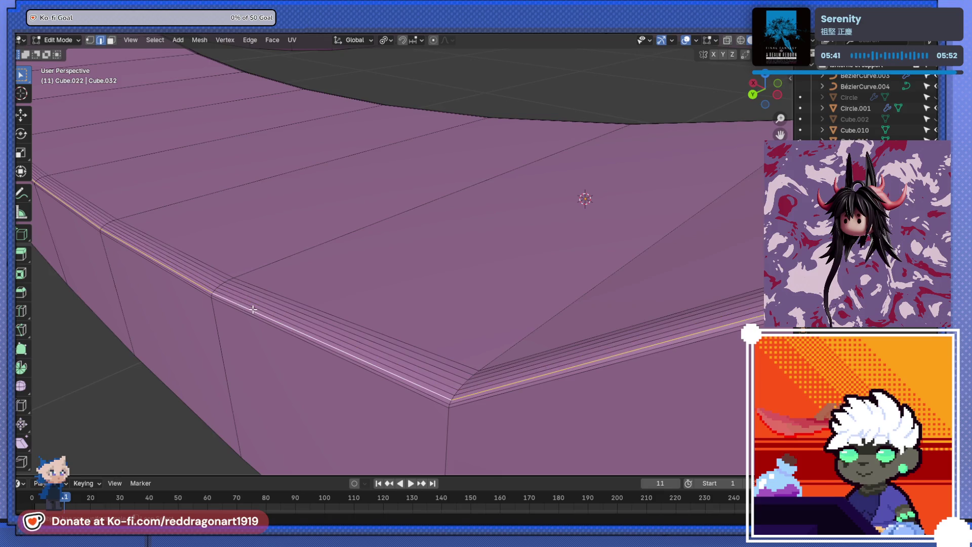
drag(254, 311, 336, 310)
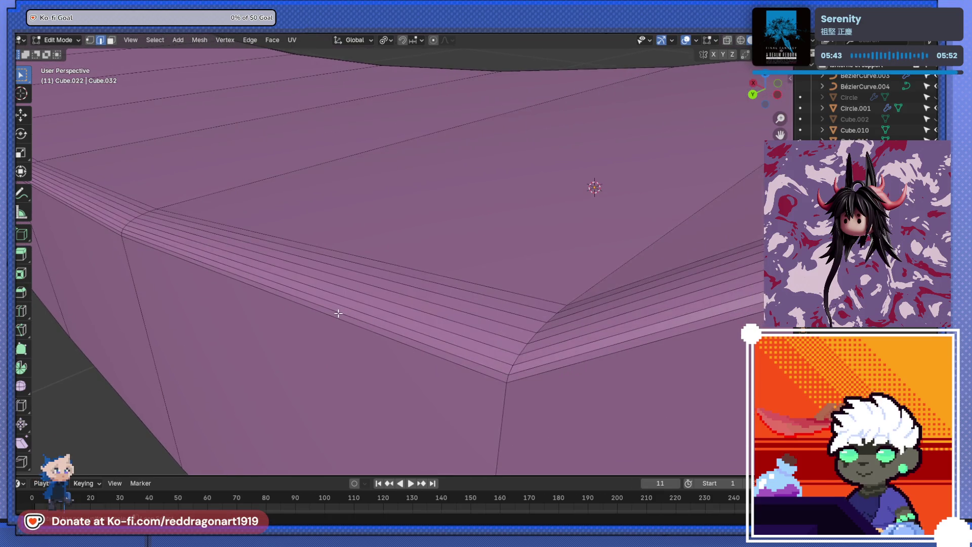
Step: Select the seven bevel edge loops at the corner and dissolve them
click(343, 307)
click(349, 302)
click(351, 299)
click(363, 286)
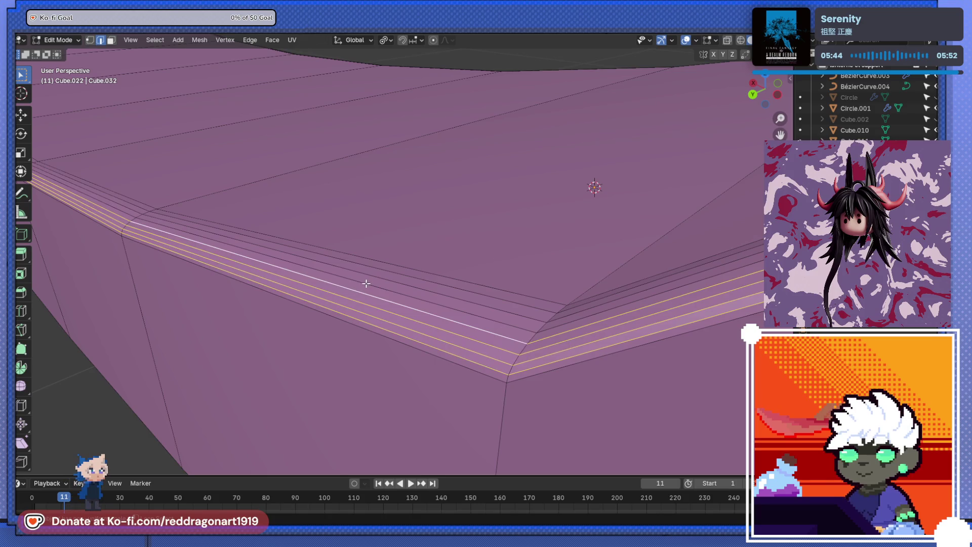
click(369, 280)
click(374, 274)
click(375, 269)
drag(375, 269, 435, 291)
key(x)
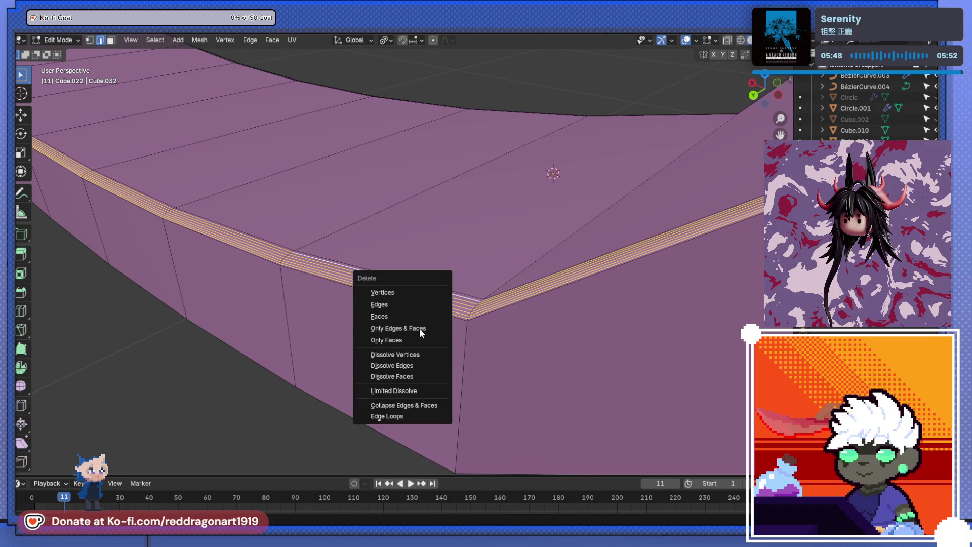
click(413, 366)
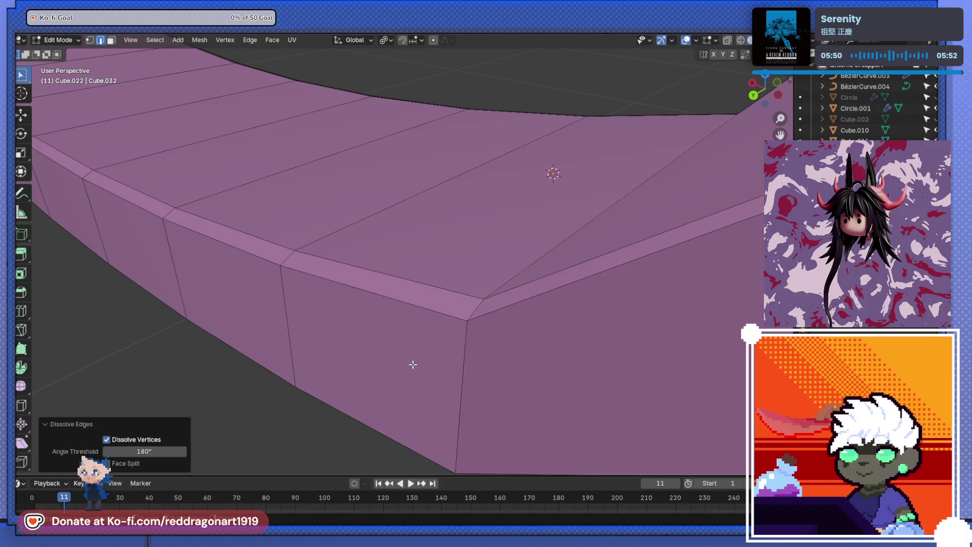
Step: Select the stack of top rim edge loops and dissolve them
drag(412, 363, 317, 321)
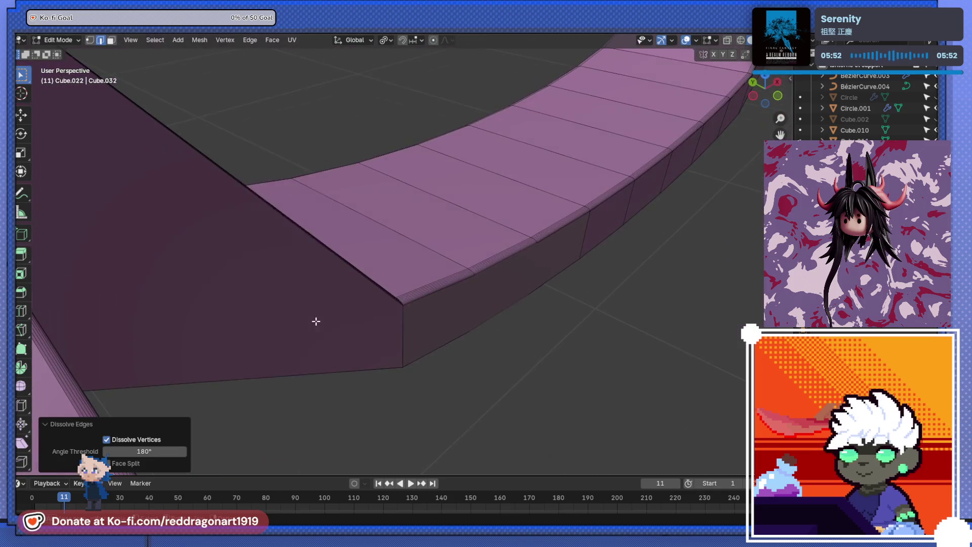
right_click(308, 312)
drag(410, 279, 455, 347)
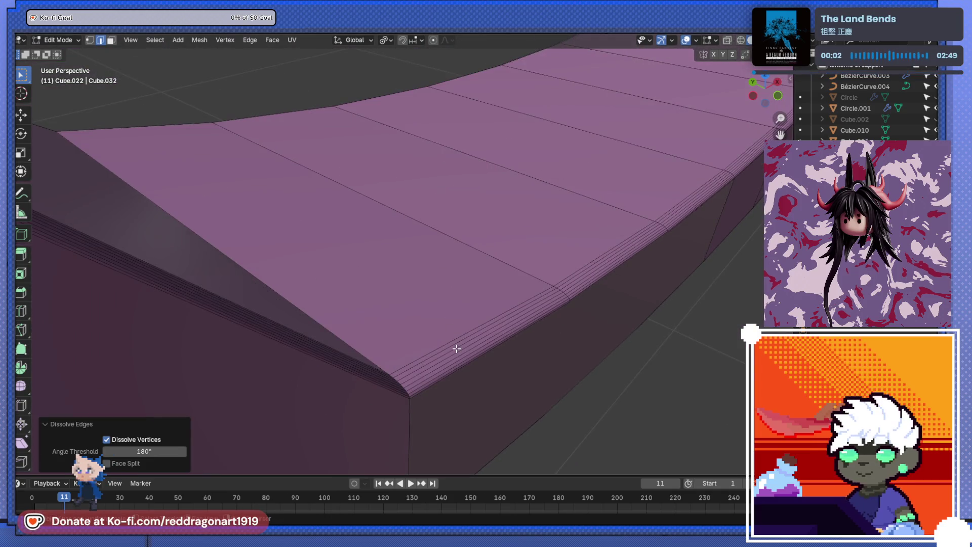
click(453, 347)
click(446, 352)
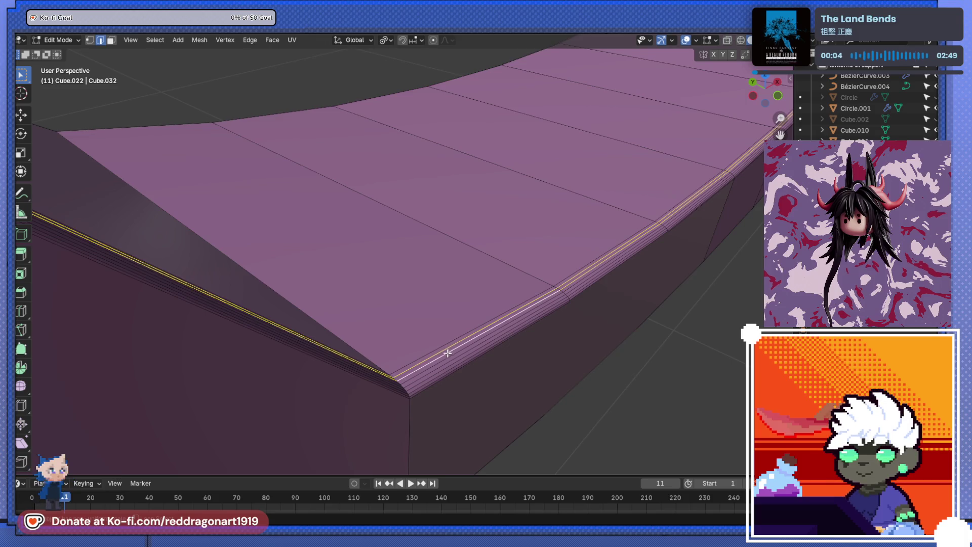
click(446, 356)
click(448, 361)
click(449, 366)
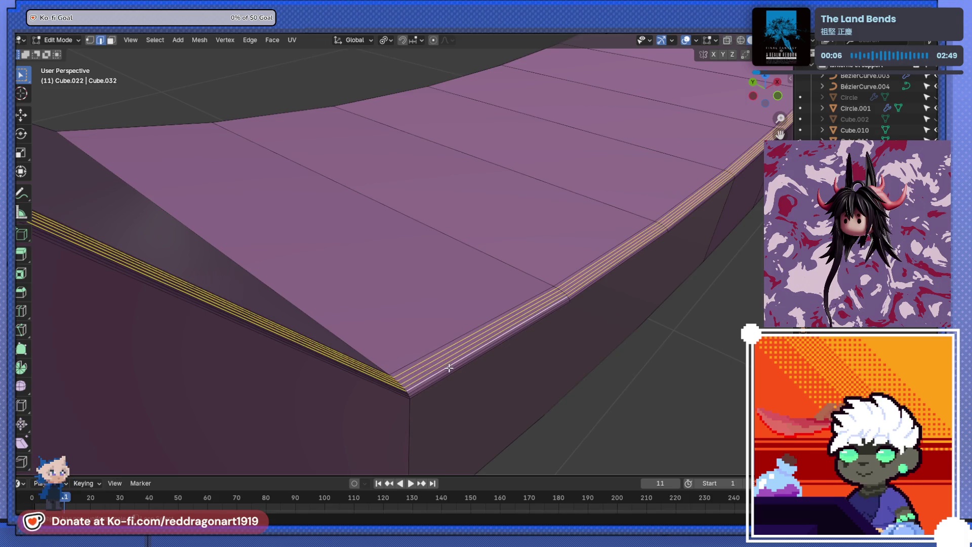
click(449, 368)
click(448, 367)
click(445, 366)
key(x)
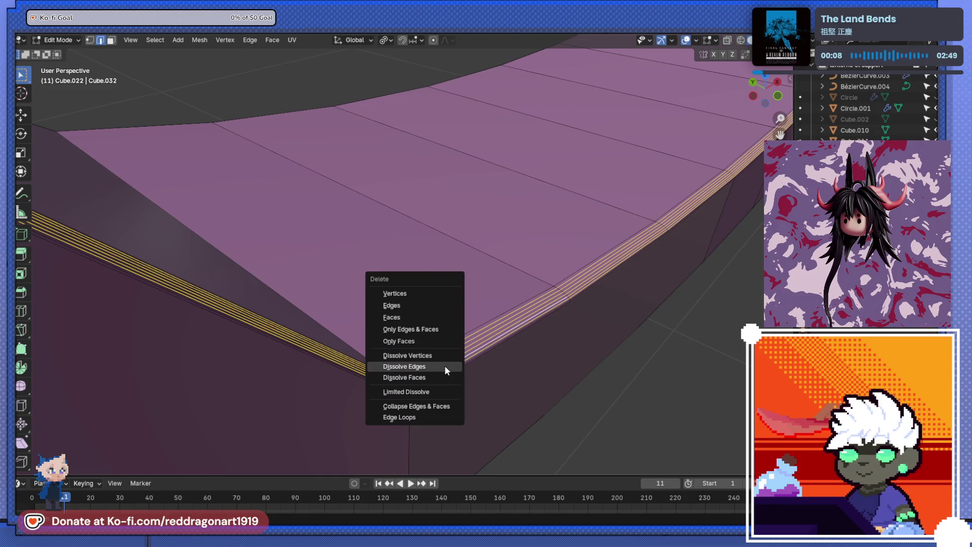
click(444, 365)
Step: Dissolve one more rim edge loop
drag(445, 364, 372, 360)
click(363, 377)
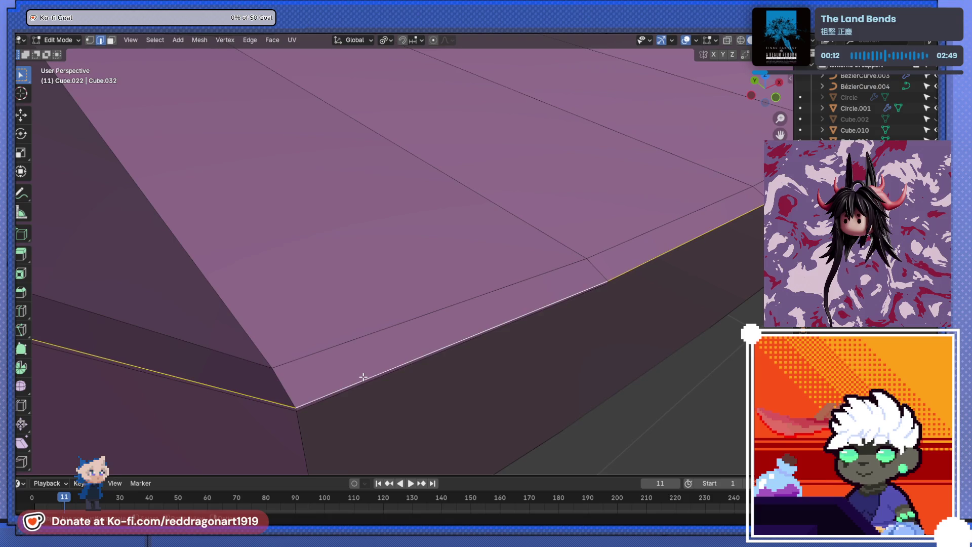
key(x)
click(362, 376)
Step: From below, select the two edges bordering the underside gap and fill it with a face
drag(367, 353, 397, 268)
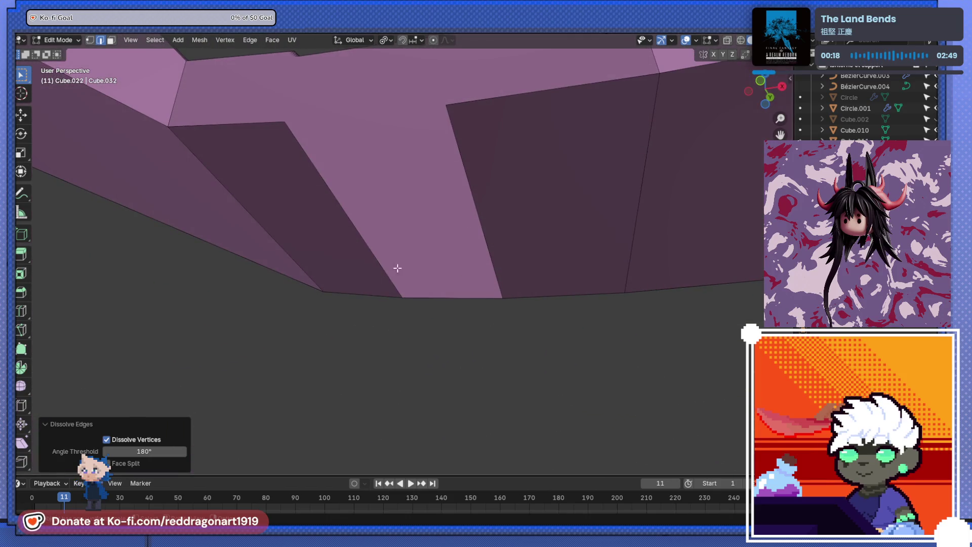
click(112, 40)
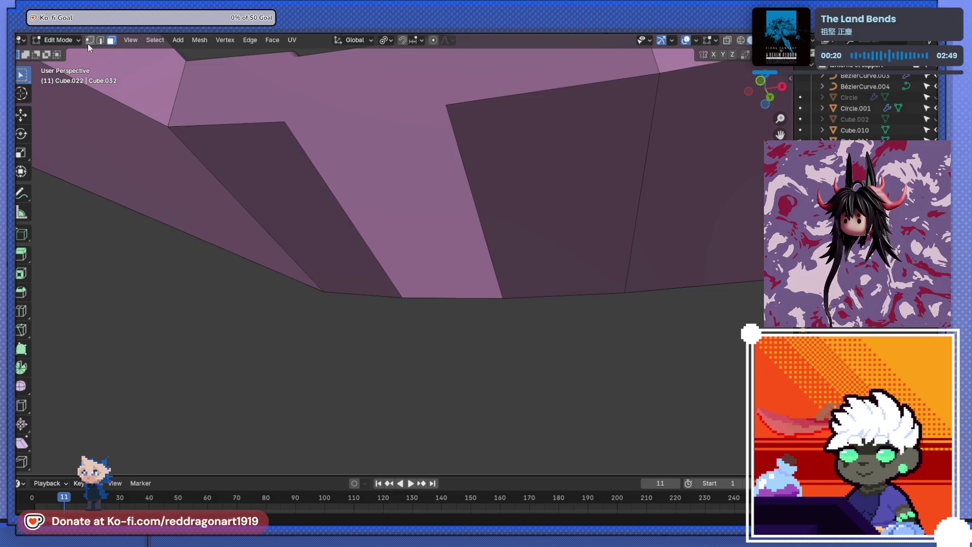
click(466, 182)
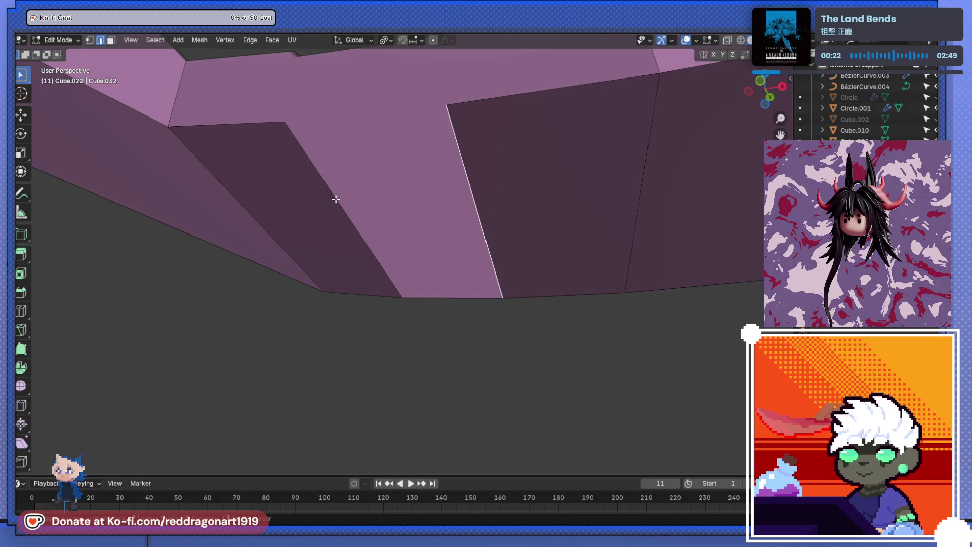
click(338, 203)
key(f)
drag(420, 208, 484, 298)
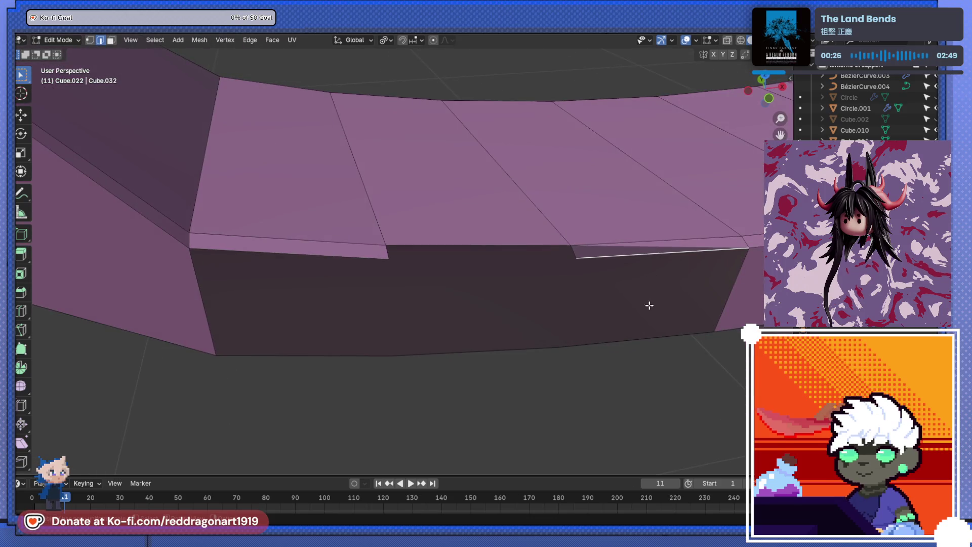
Step: Fill the missing side faces of the curved beam between pairs of bordering edges
drag(602, 311, 607, 347)
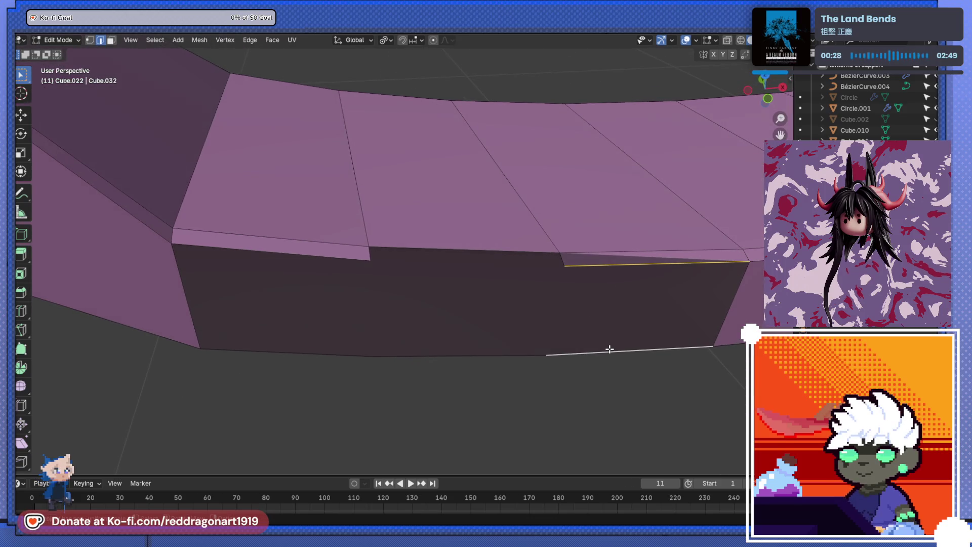
key(f)
click(530, 262)
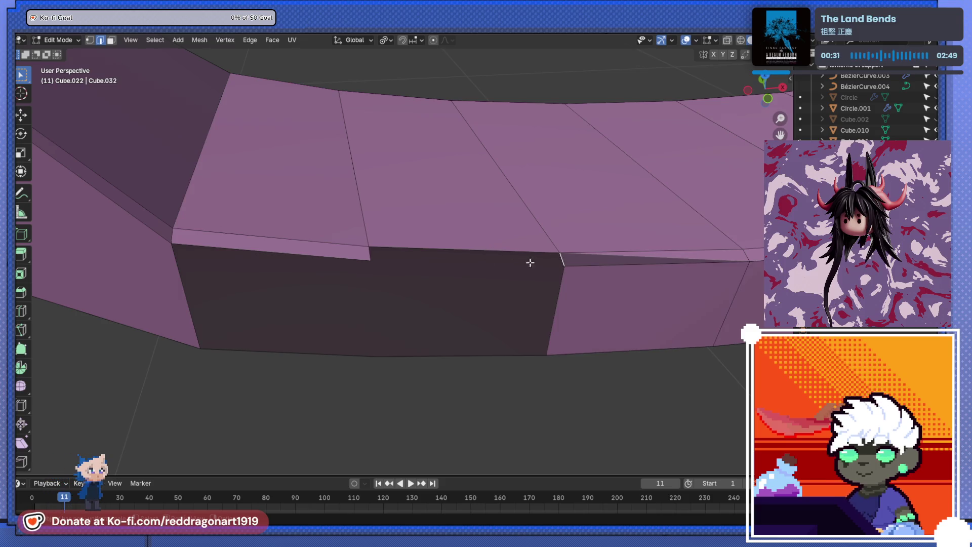
key(f)
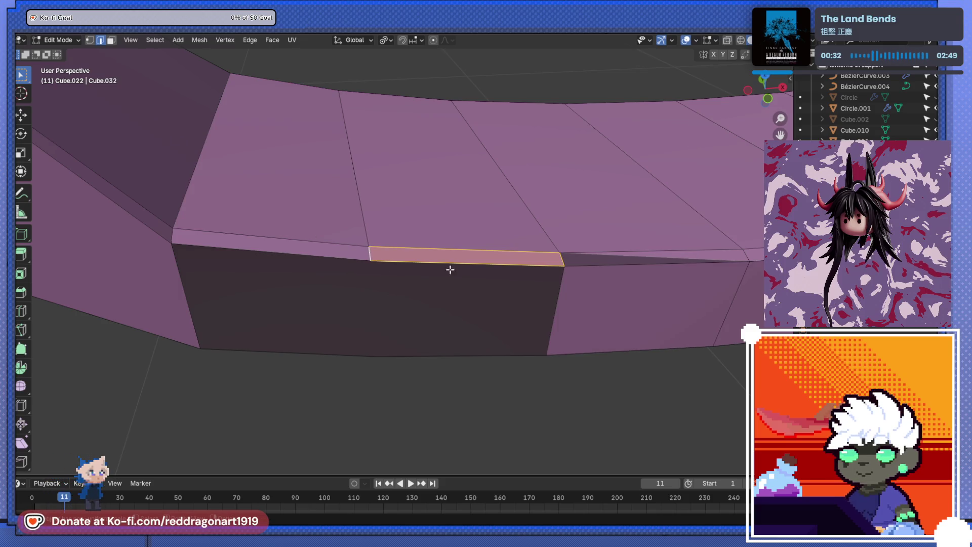
click(469, 277)
click(467, 356)
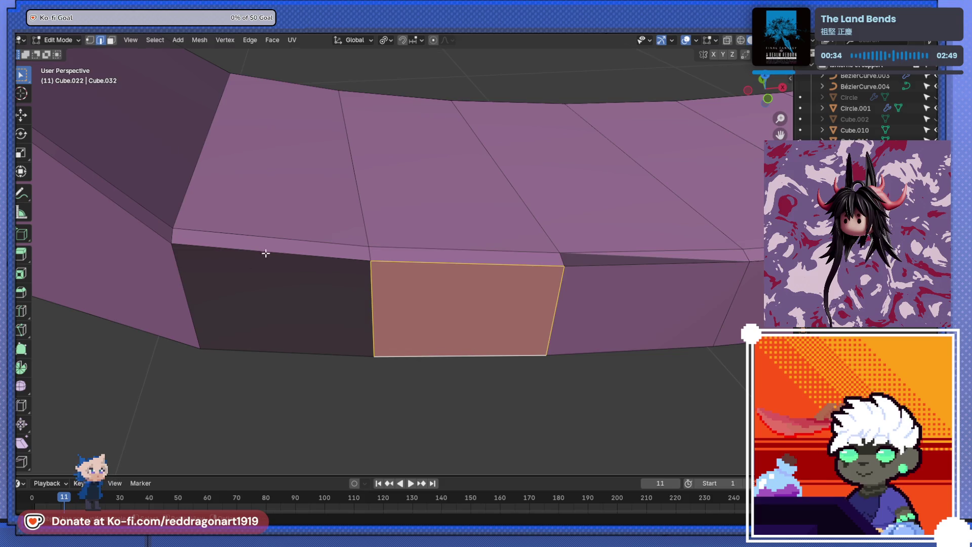
right_click(266, 253)
click(321, 288)
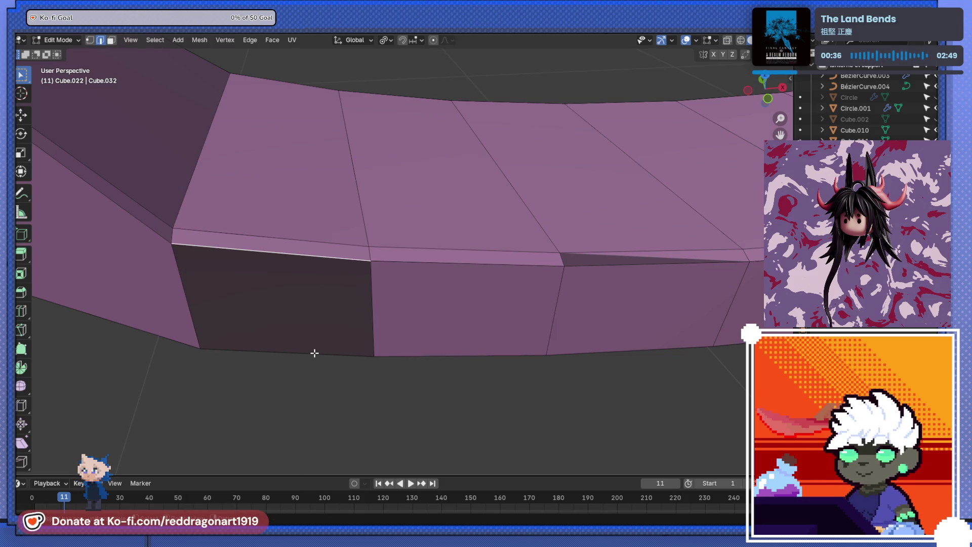
click(314, 352)
Step: In face mode, select the broken sliver face on the bevelled rim and delete it
drag(310, 347, 332, 307)
scroll(up, 3)
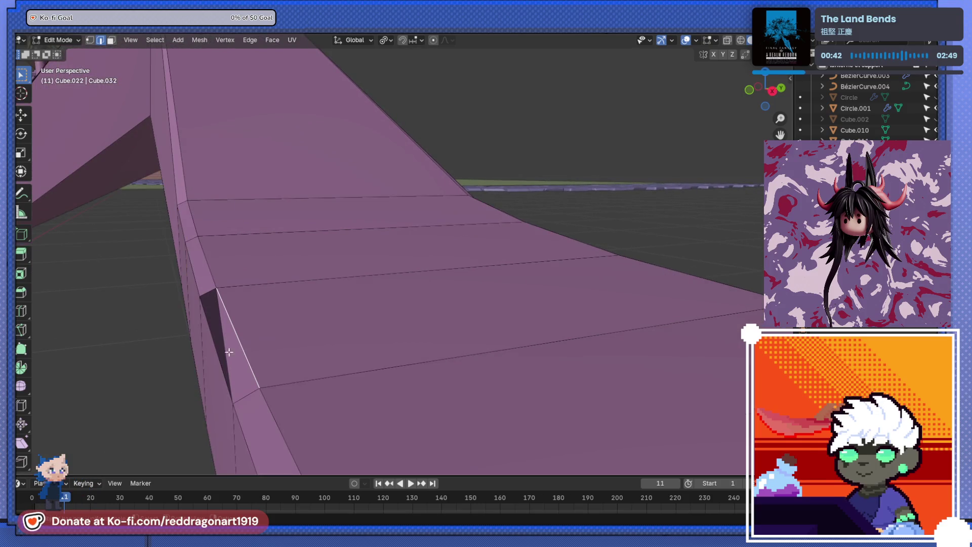
drag(240, 344, 421, 229)
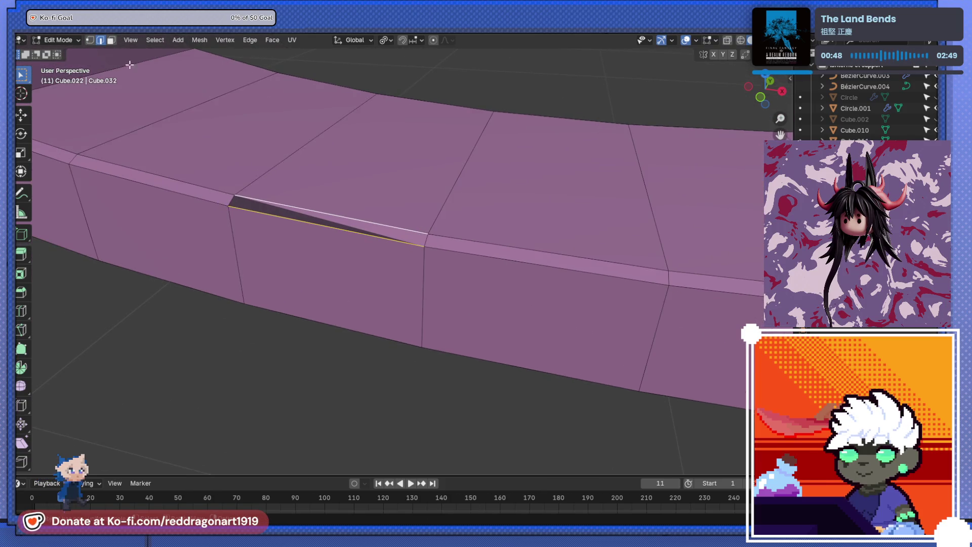
key(3)
click(344, 225)
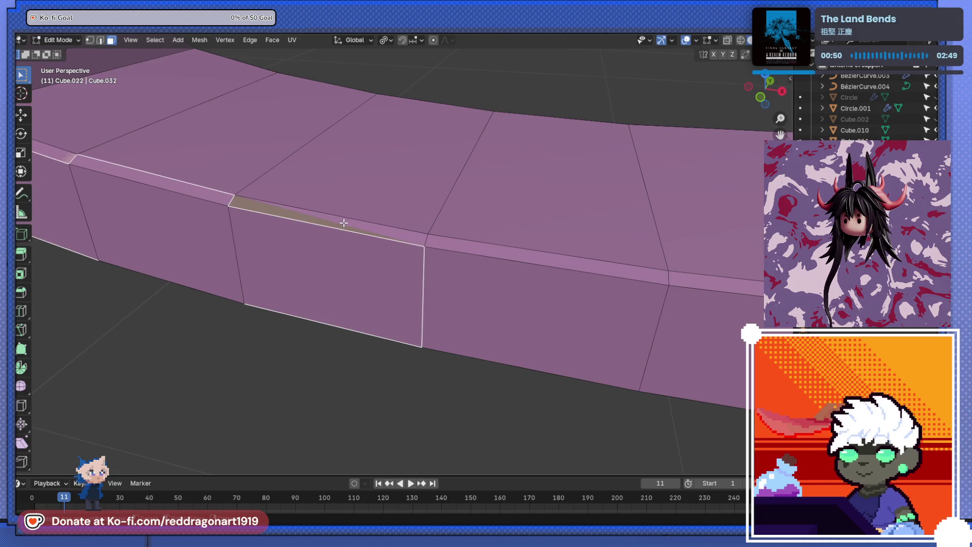
key(ctrl+z)
key(ctrl+z)
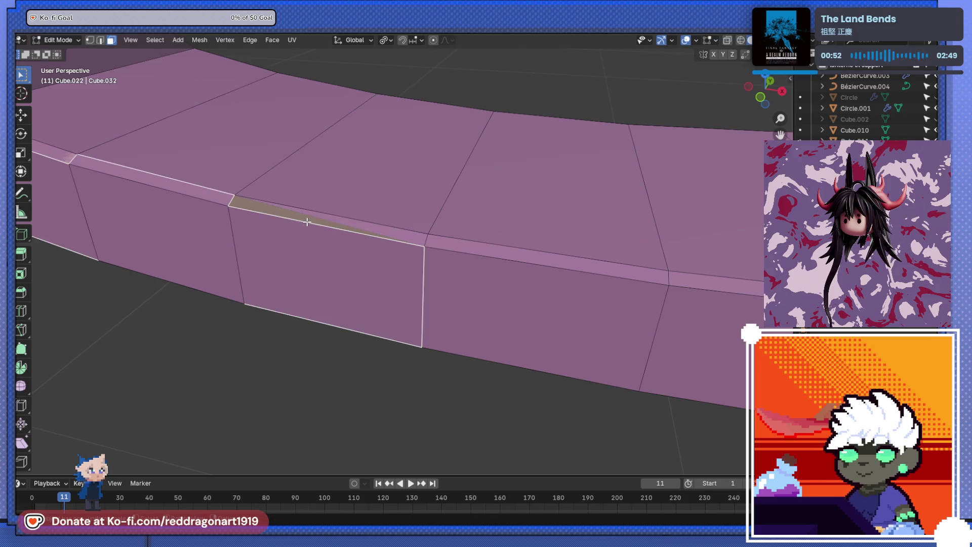
key(x)
click(289, 172)
scroll(down, 3)
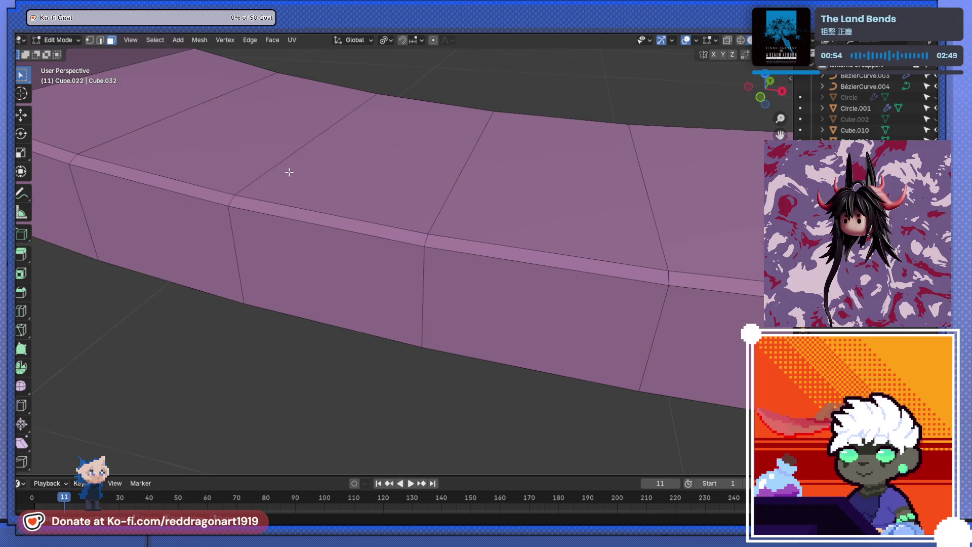
drag(289, 171, 173, 228)
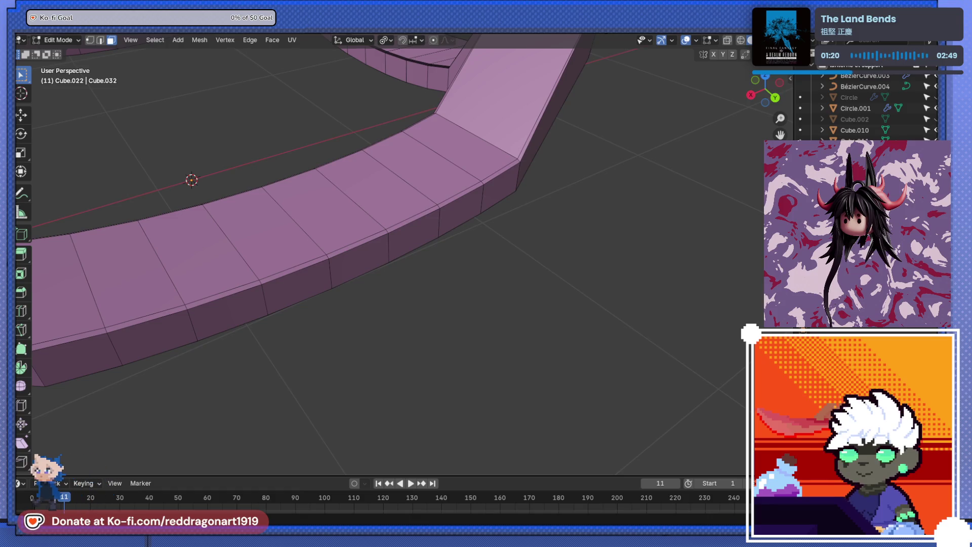
Step: Select five bevel edge loops along the beam's top rim and dissolve them
drag(456, 193, 260, 197)
scroll(up, 3)
drag(362, 315, 339, 302)
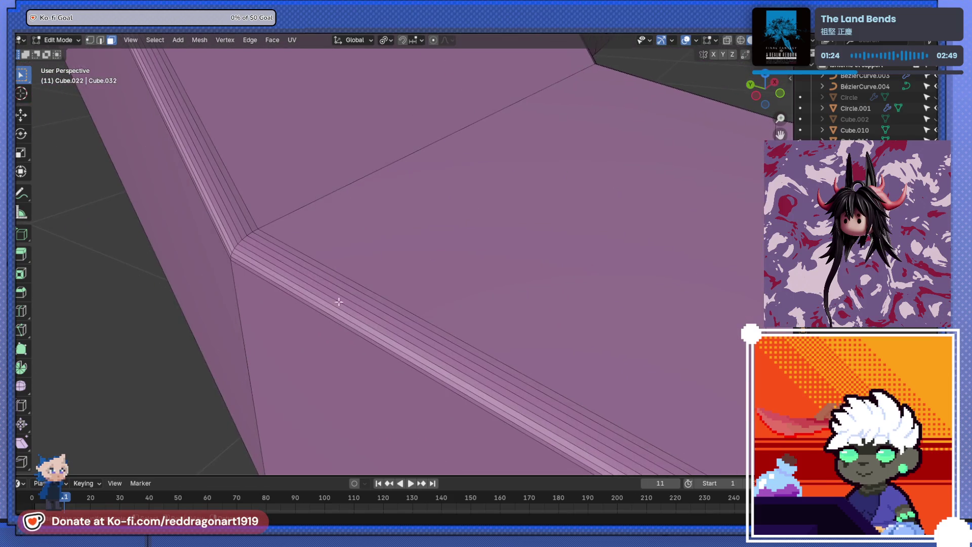
click(318, 269)
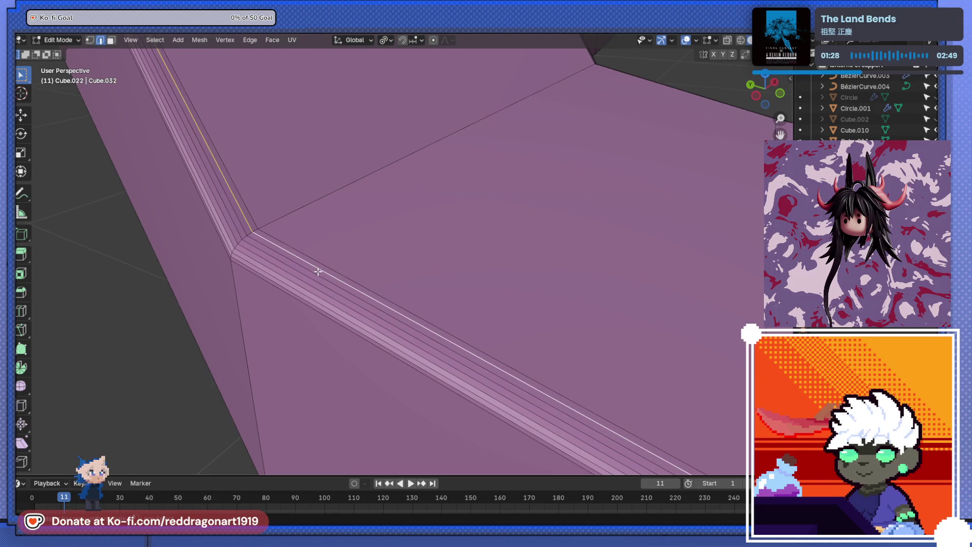
click(306, 282)
click(299, 286)
click(292, 291)
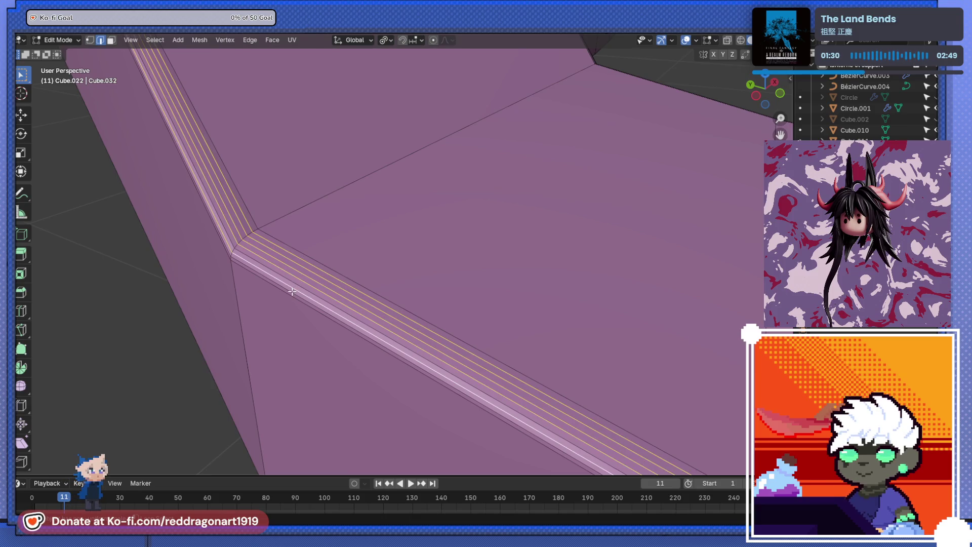
click(297, 285)
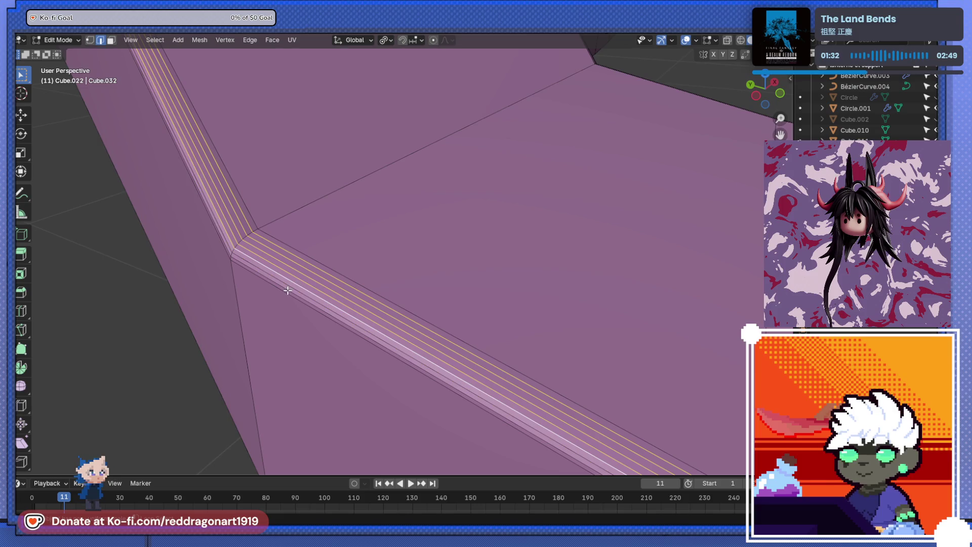
key(x)
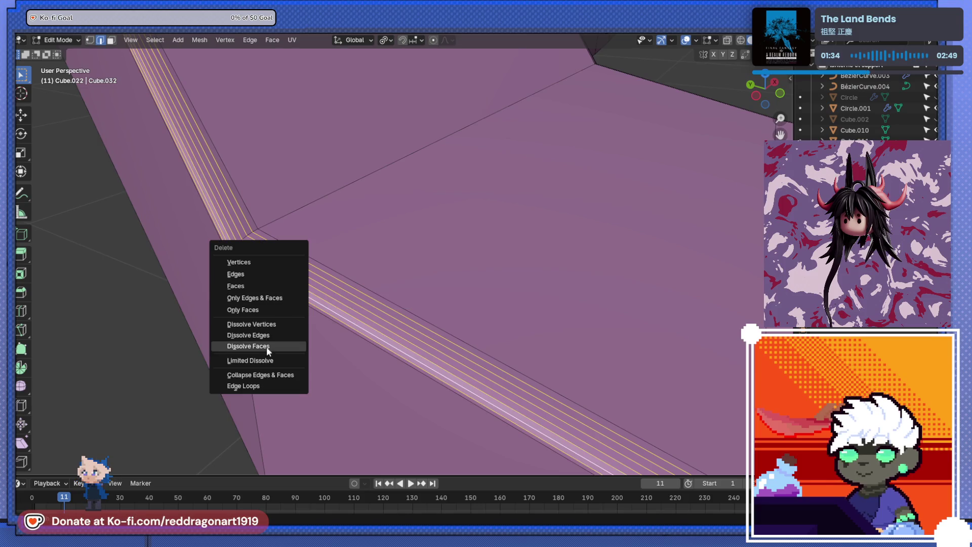
click(272, 334)
Step: Dissolve the seven remaining bevel edge loops on another stretch of the rim
scroll(down, 3)
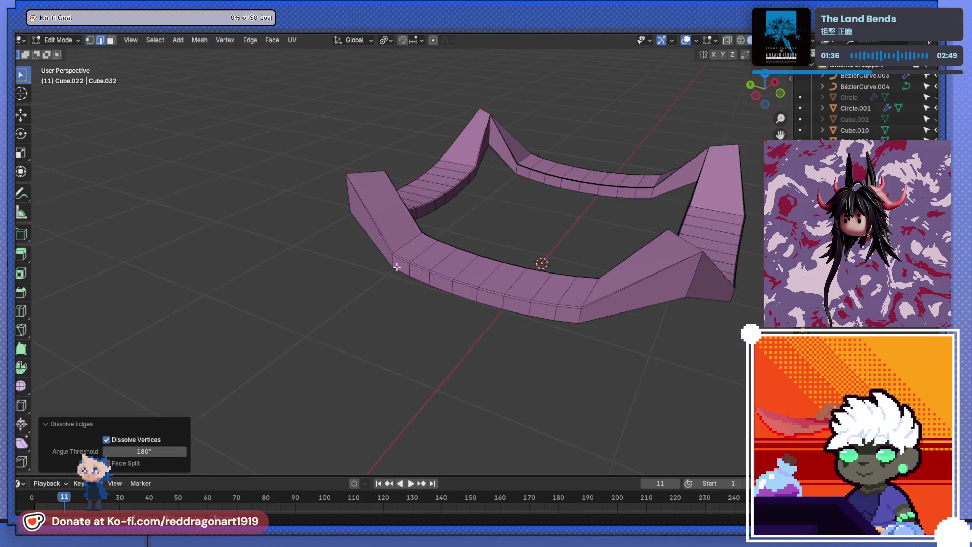
drag(398, 265, 406, 259)
scroll(up, 3)
drag(437, 357, 548, 305)
scroll(down, 3)
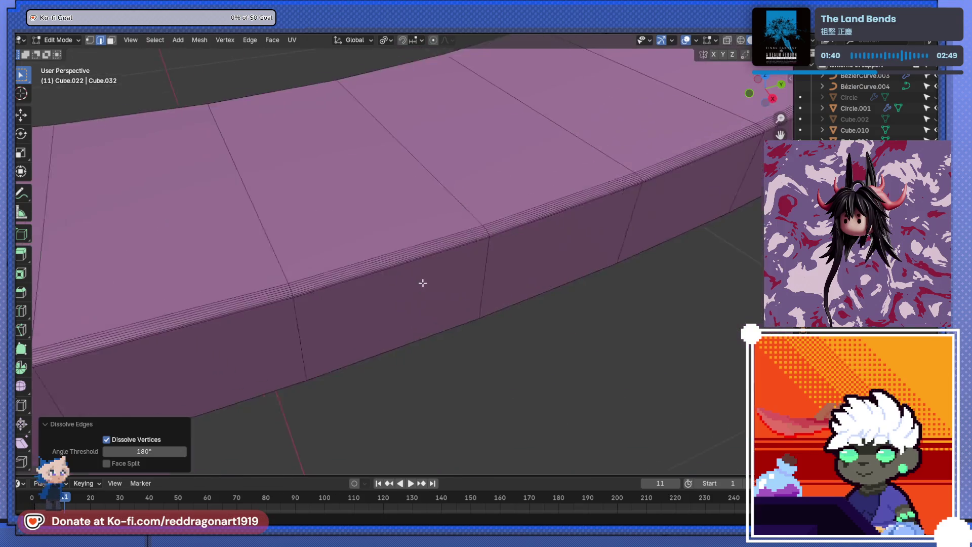
scroll(up, 3)
drag(482, 330, 460, 317)
click(454, 321)
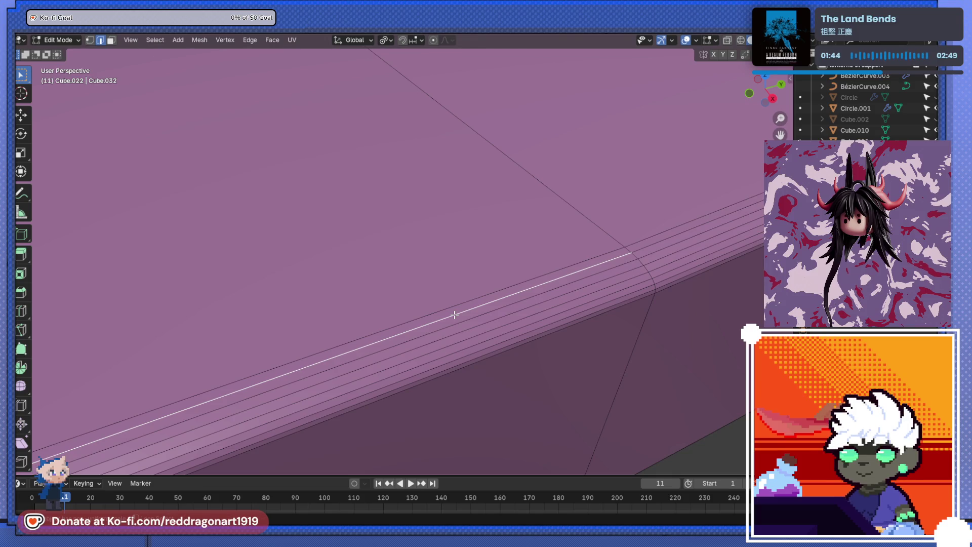
click(454, 315)
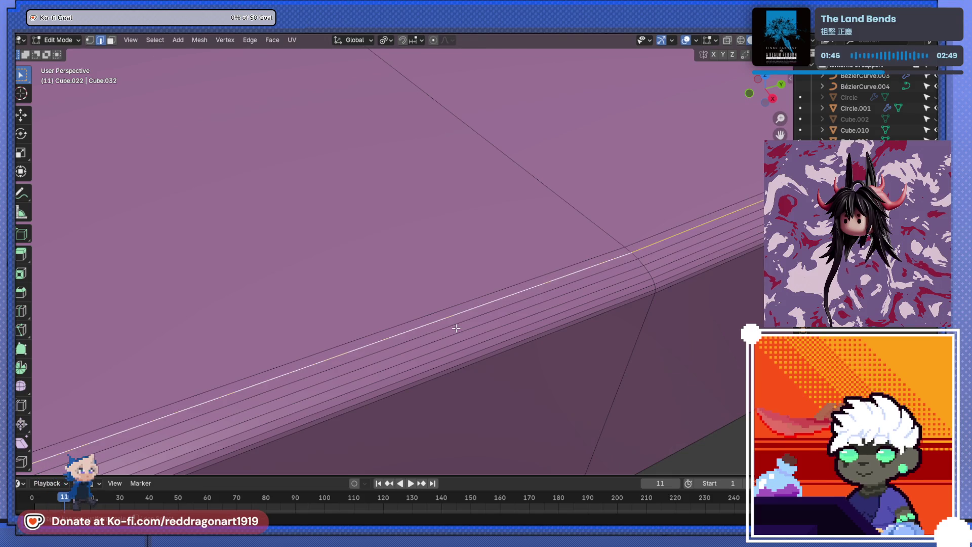
click(457, 331)
click(462, 341)
click(462, 347)
click(461, 355)
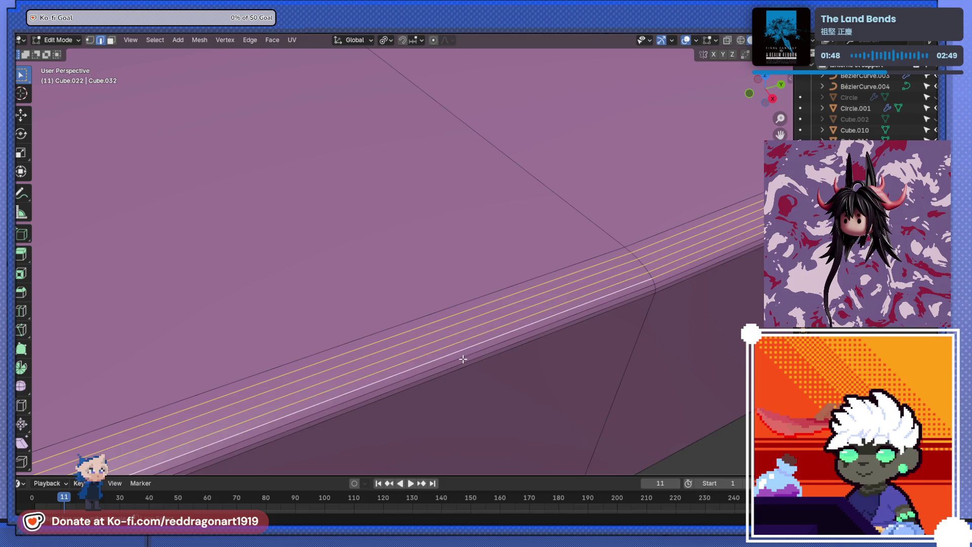
click(462, 363)
key(x)
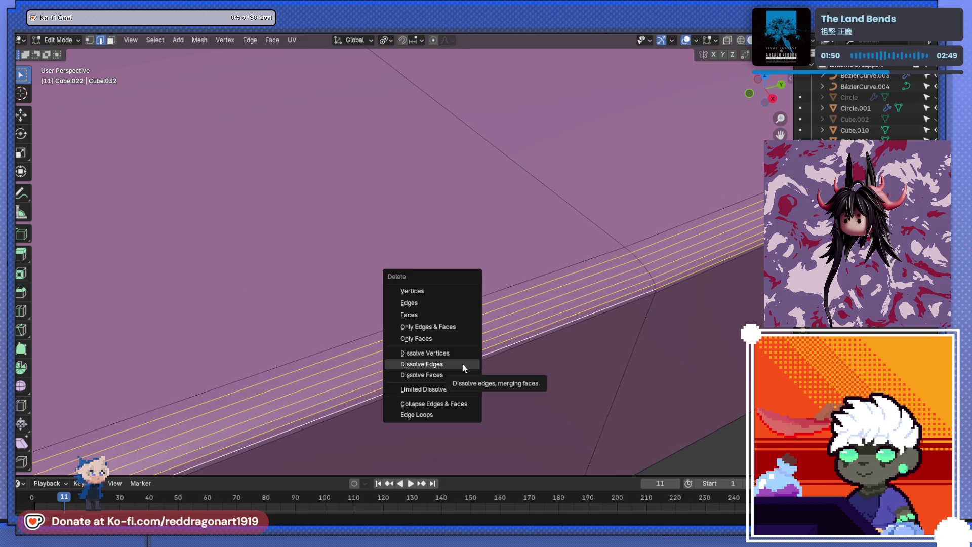
click(461, 362)
scroll(down, 3)
drag(466, 332, 564, 314)
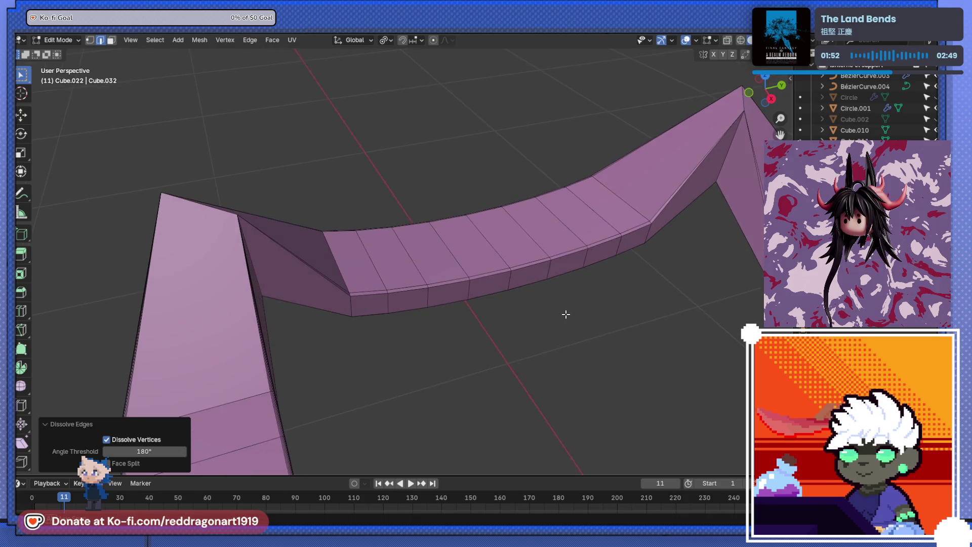
scroll(up, 3)
scroll(down, 3)
scroll(up, 3)
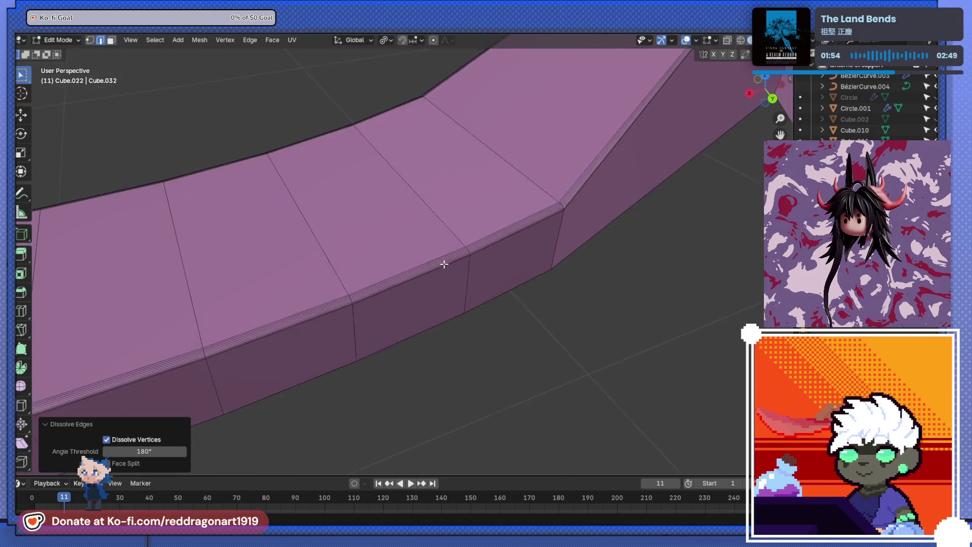
Step: Dissolve the bevel edge loops on the first side of the curved roof beam
click(528, 281)
click(526, 286)
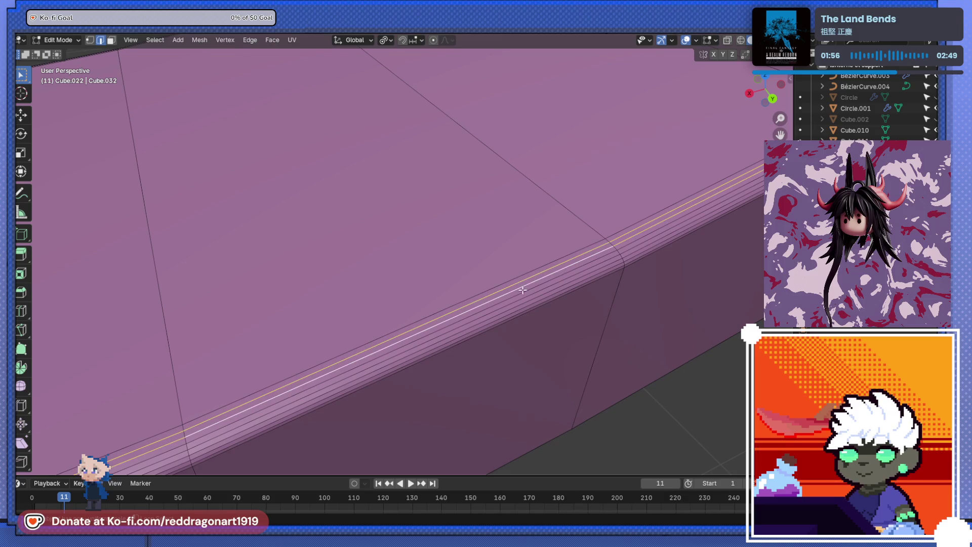
click(522, 294)
click(522, 302)
click(521, 309)
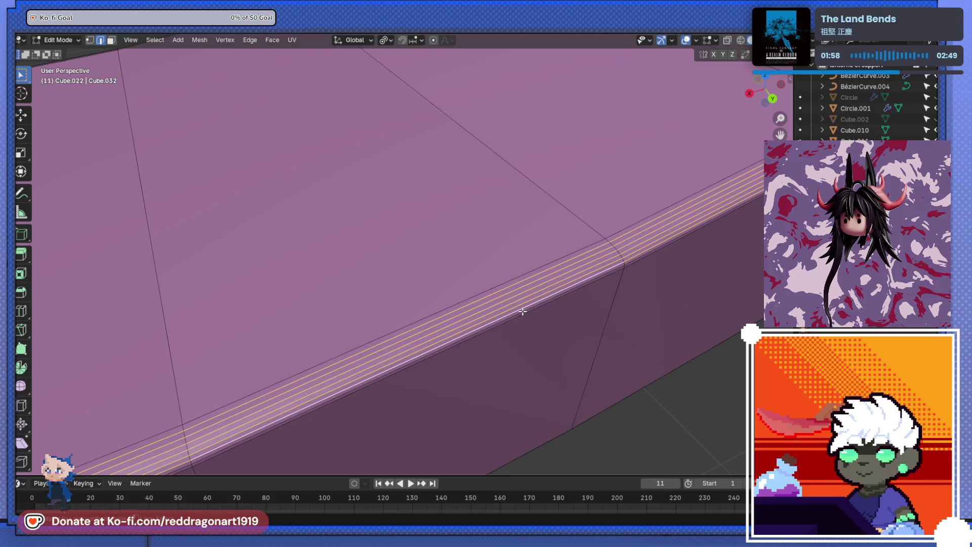
click(522, 313)
click(524, 314)
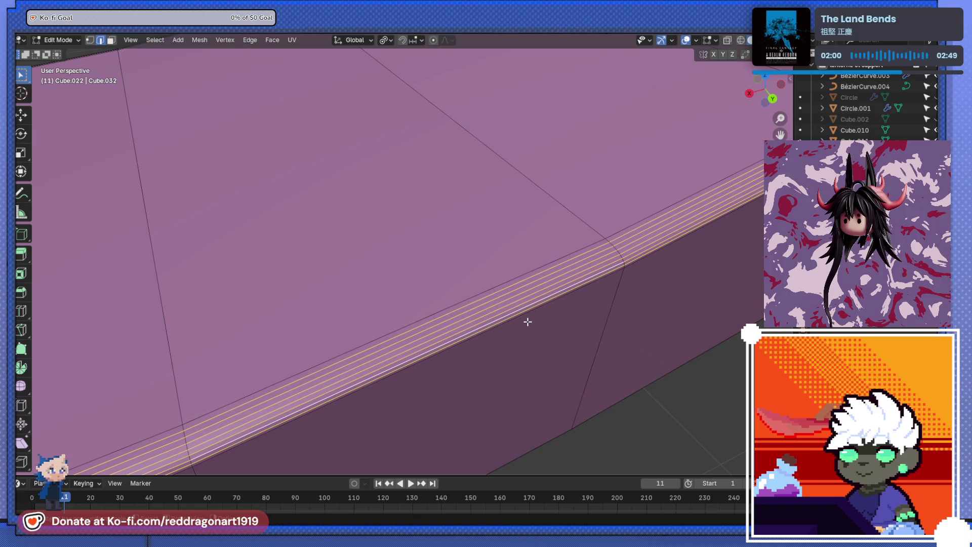
key(x)
click(527, 320)
Step: Dissolve the run of bevel edge loops near the beam's corner
scroll(down, 3)
drag(486, 301, 269, 271)
scroll(up, 3)
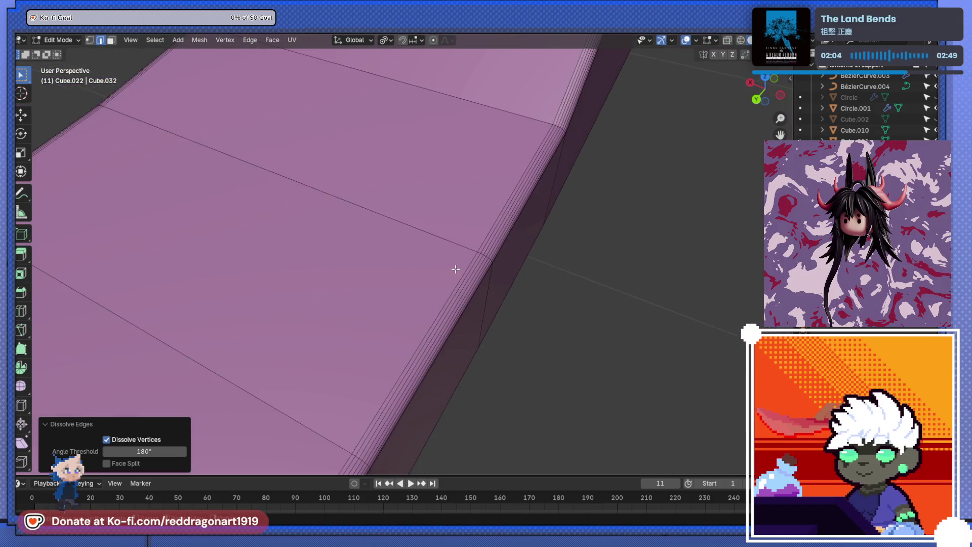
scroll(up, 3)
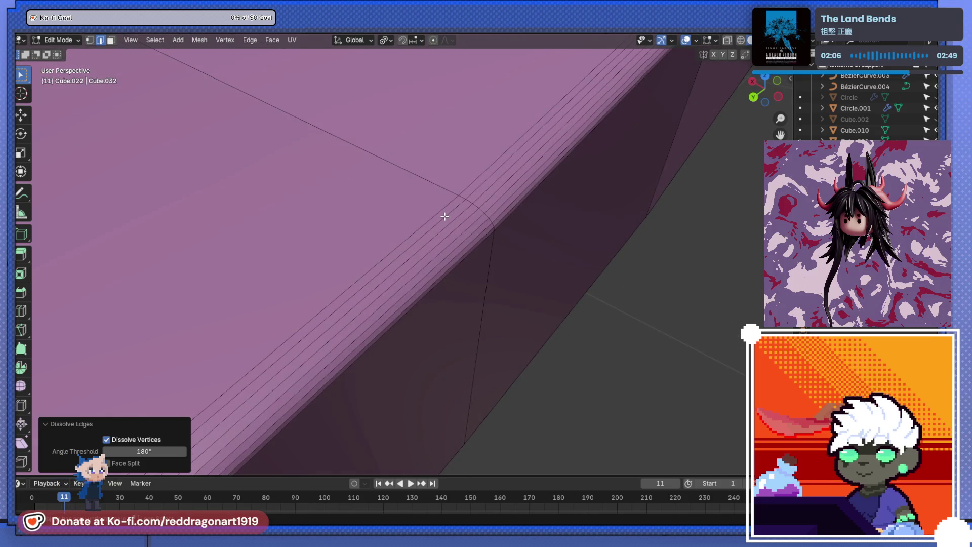
click(445, 223)
click(445, 223)
click(444, 221)
click(441, 219)
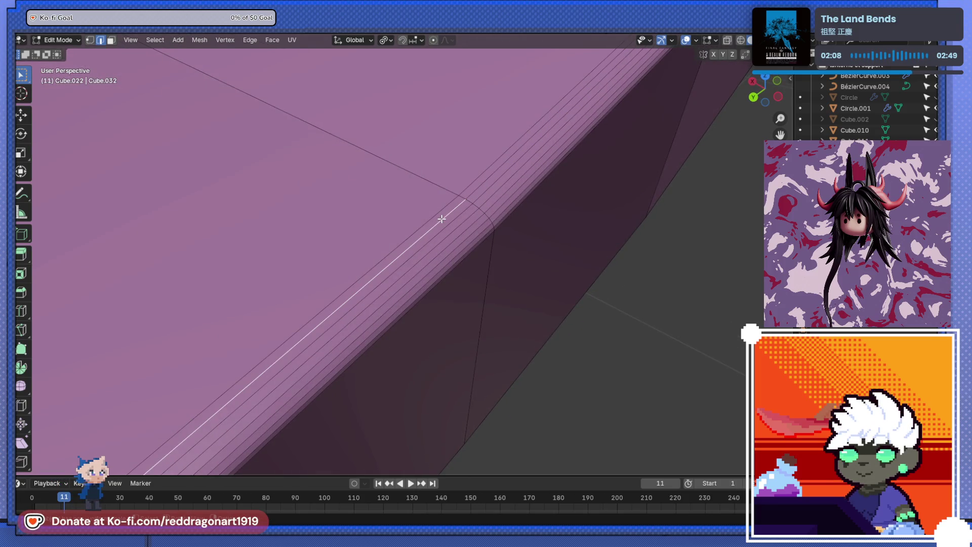
click(443, 221)
click(444, 223)
click(447, 237)
click(448, 247)
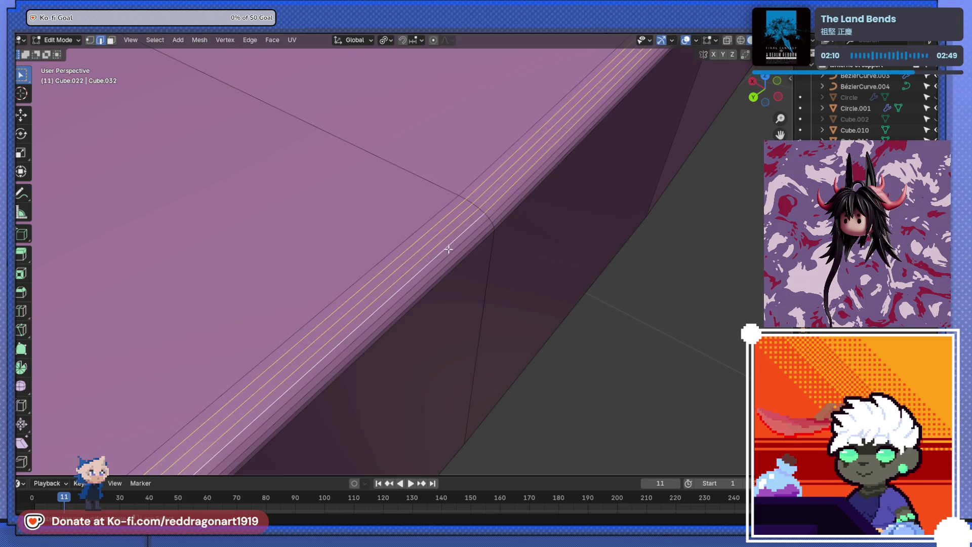
click(454, 259)
click(458, 264)
key(x)
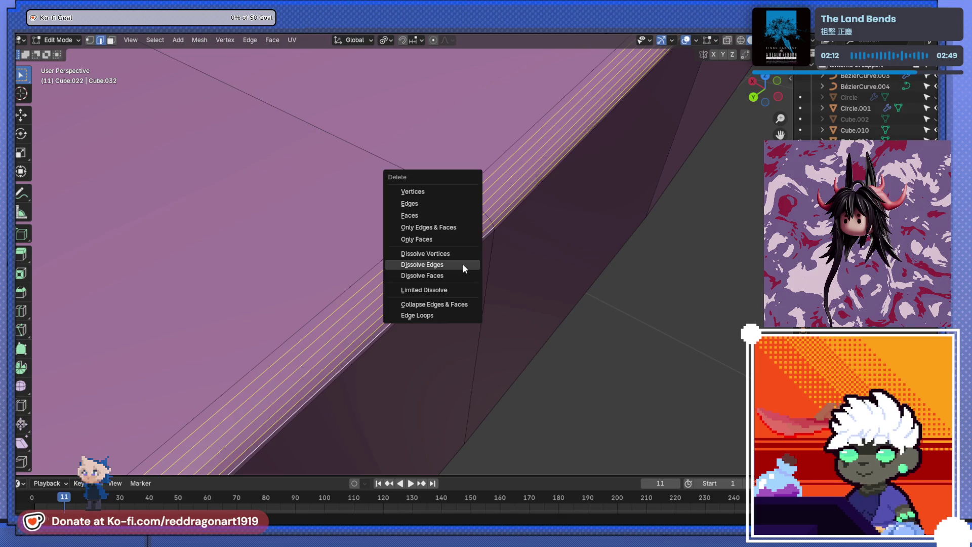
click(463, 263)
Step: Dissolve the five parallel bevel loops along the curved band
scroll(down, 3)
drag(434, 238, 481, 282)
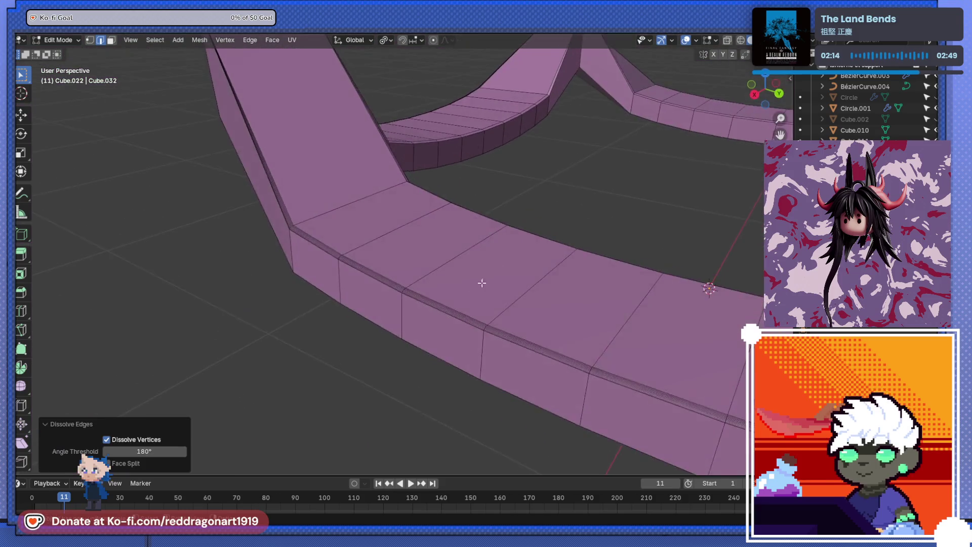
scroll(up, 3)
scroll(down, 3)
scroll(up, 3)
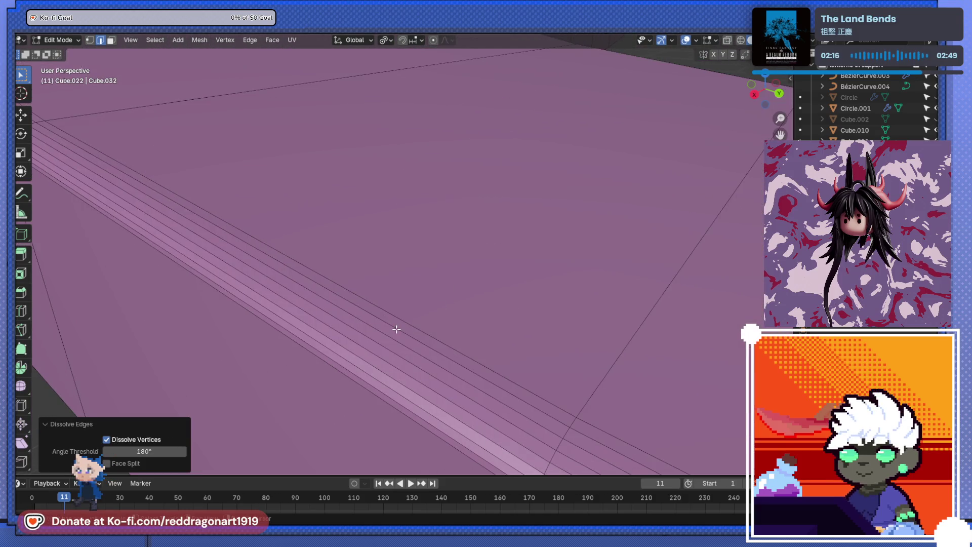
click(396, 330)
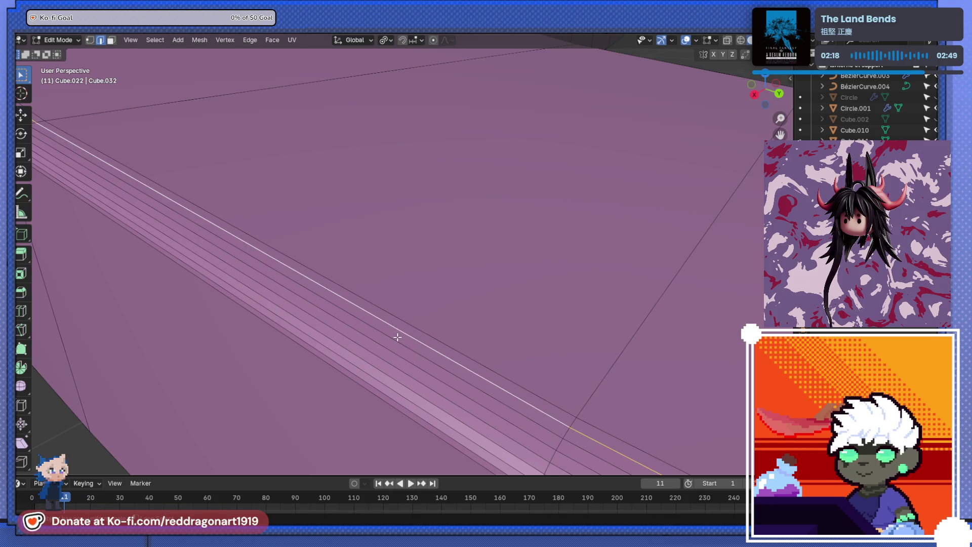
click(390, 346)
click(388, 354)
click(382, 372)
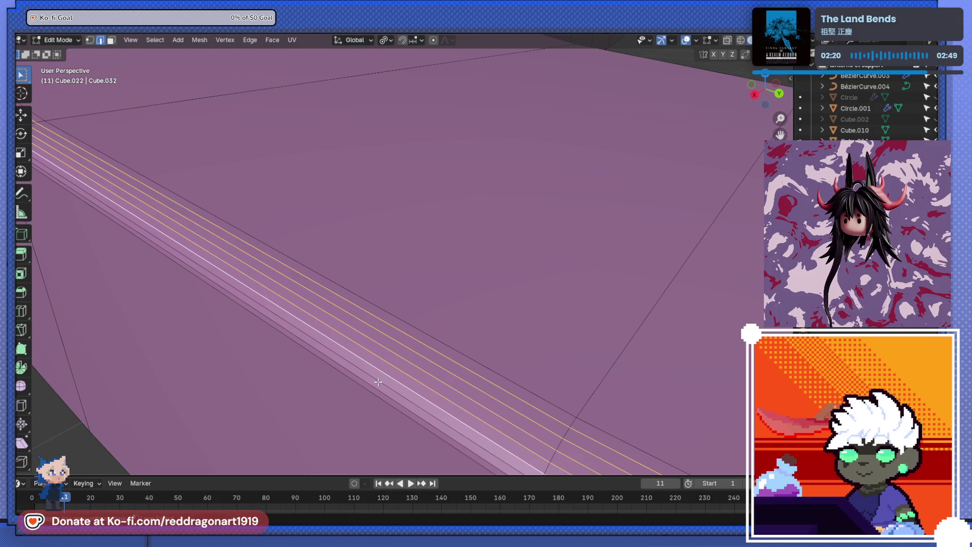
click(376, 386)
scroll(down, 3)
key(x)
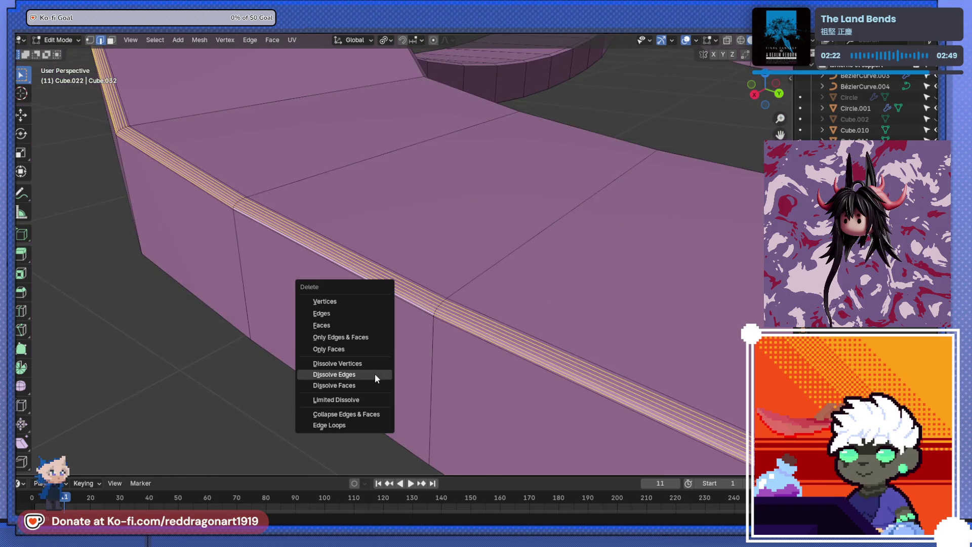
click(375, 372)
Step: Dissolve the horizontal bevel loops on the front strip, including the top loops
drag(374, 373, 458, 354)
scroll(down, 3)
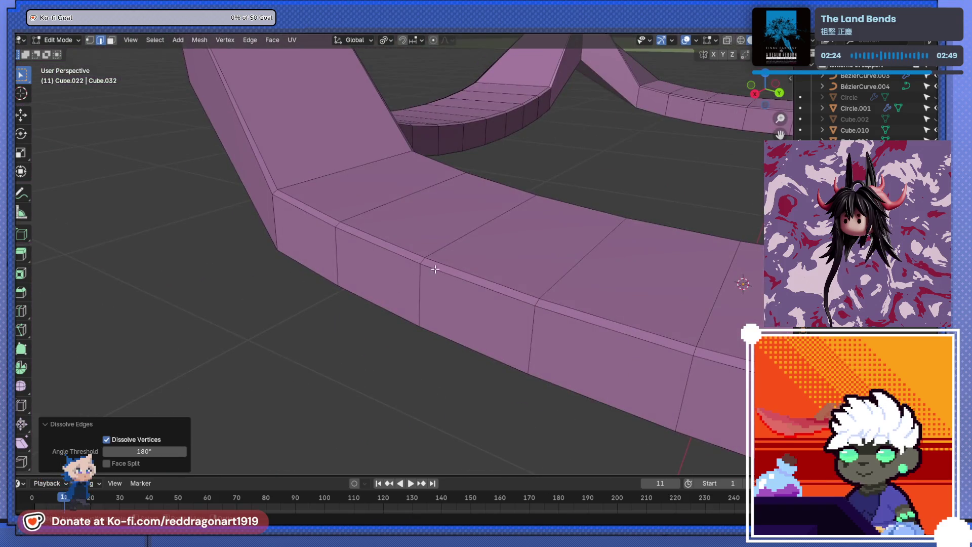
drag(432, 267, 610, 374)
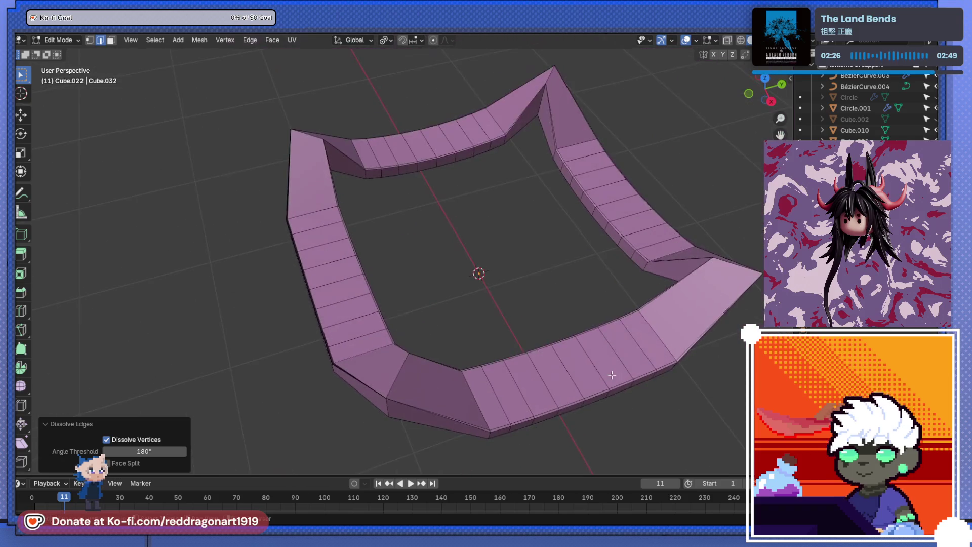
drag(495, 278, 332, 258)
scroll(up, 3)
drag(293, 343, 415, 328)
click(425, 358)
click(424, 360)
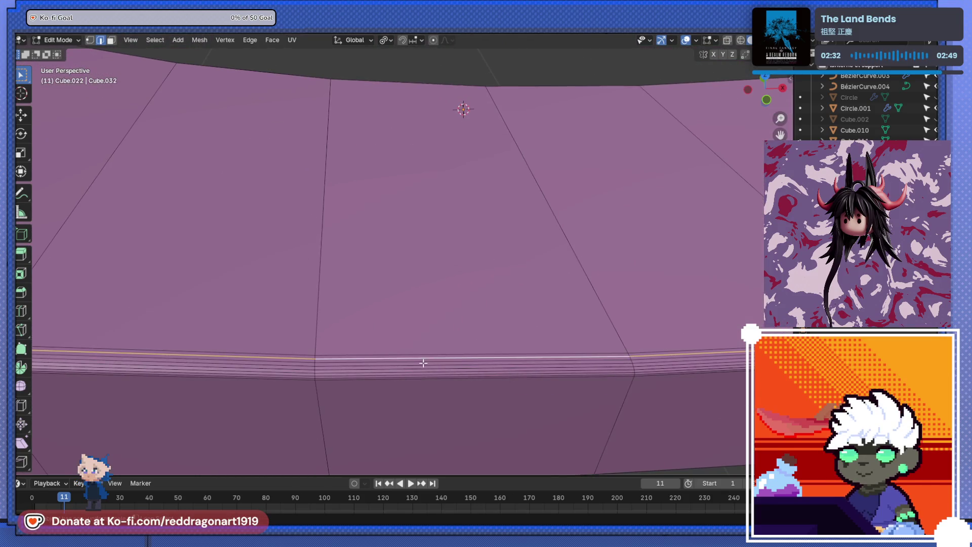
click(423, 364)
click(423, 369)
click(422, 373)
click(421, 375)
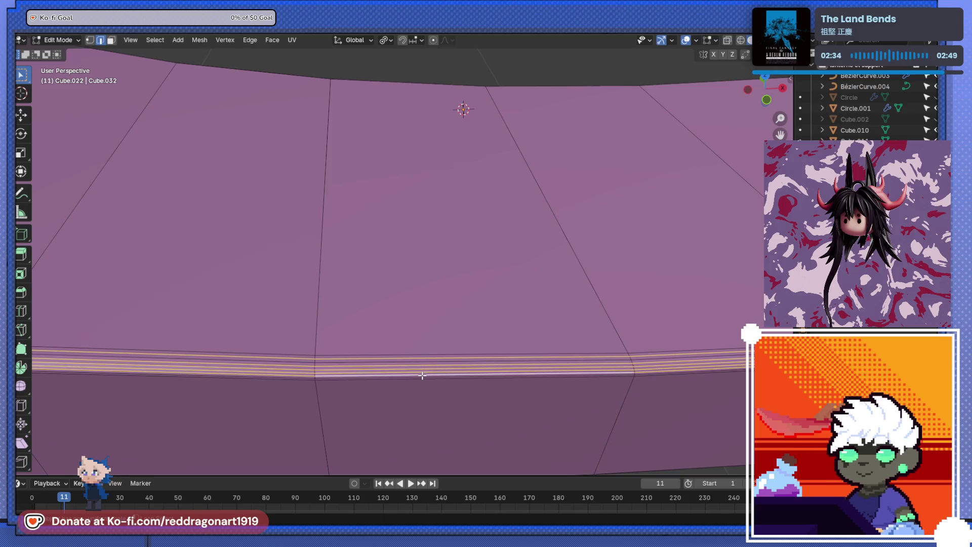
drag(421, 375, 399, 333)
click(344, 356)
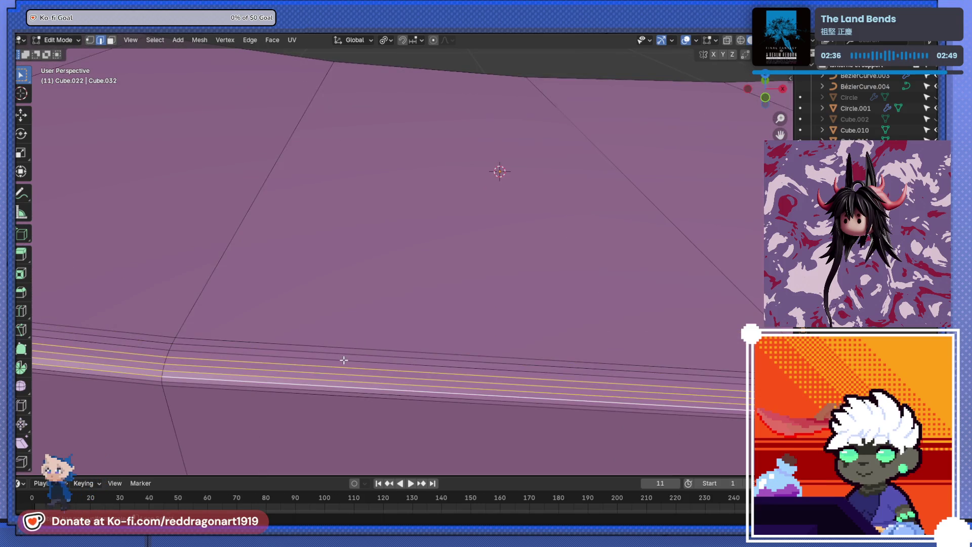
click(336, 387)
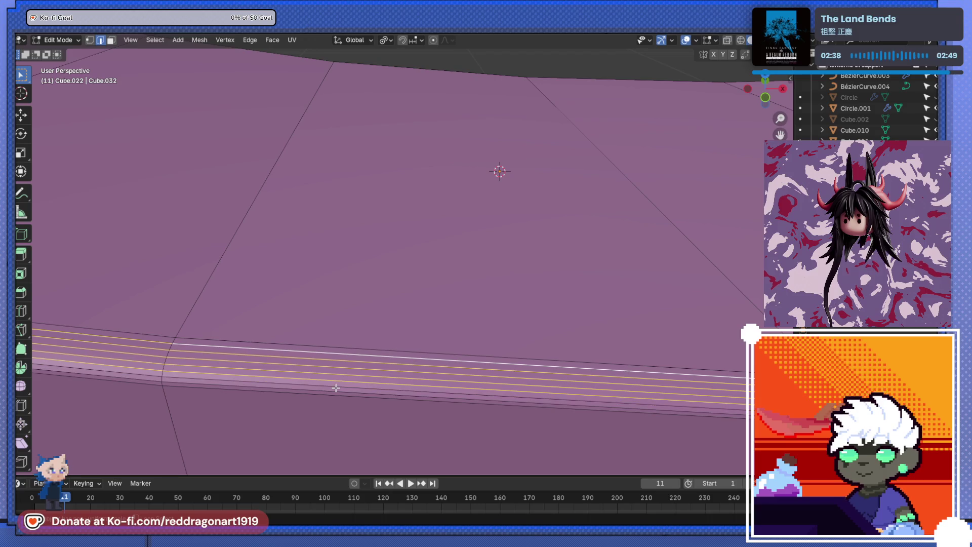
scroll(down, 3)
key(x)
click(339, 362)
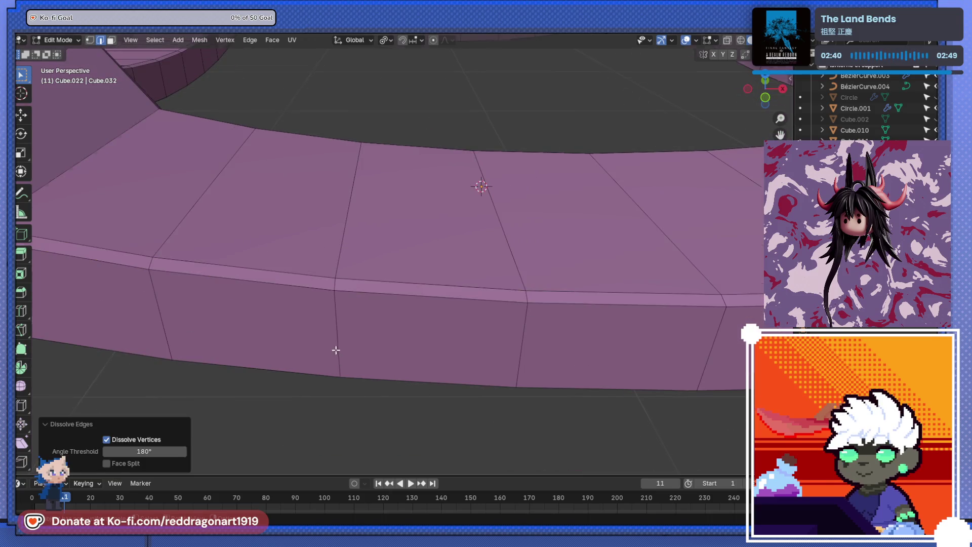
Step: Dissolve the edge loops along the strip's outer top edge and the beam's top
scroll(down, 3)
drag(335, 350, 494, 329)
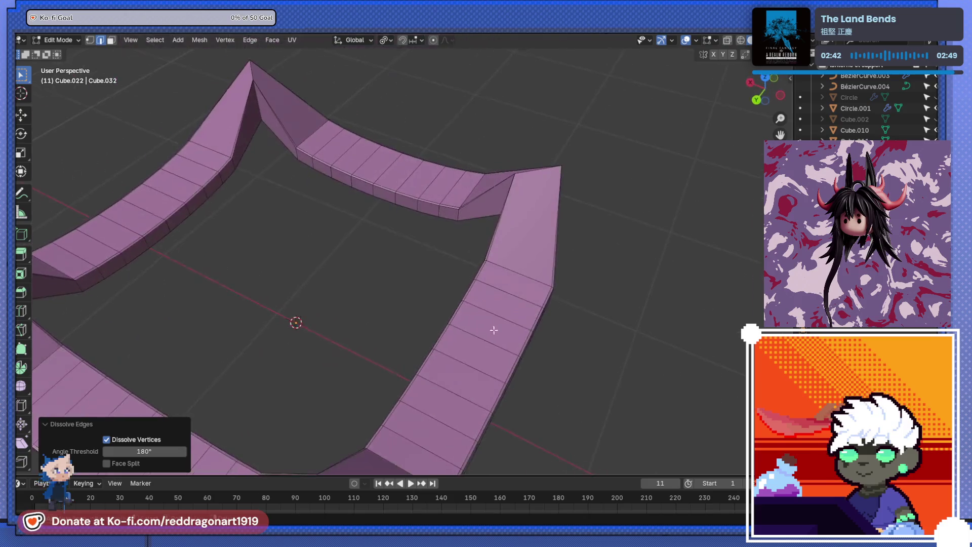
scroll(down, 3)
scroll(up, 3)
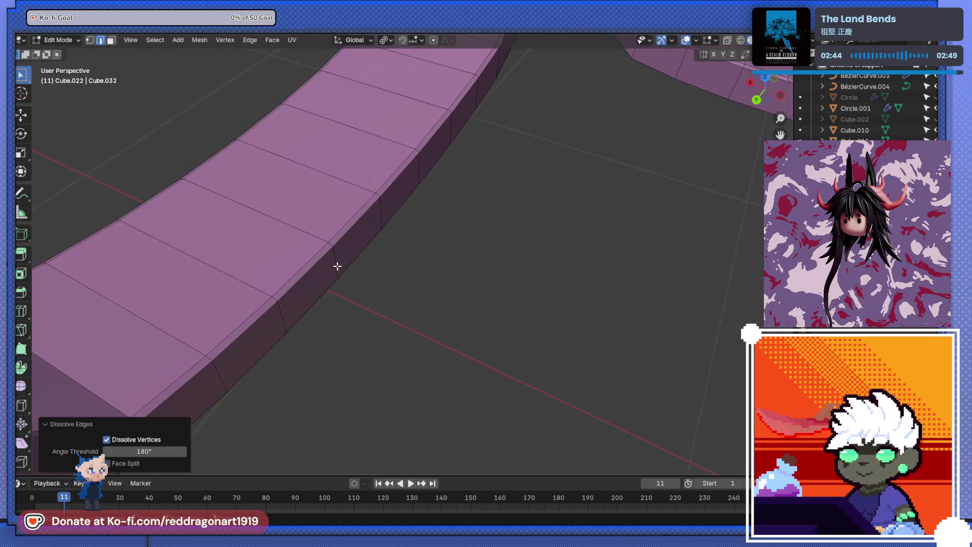
click(322, 244)
drag(322, 244, 479, 237)
key(x)
click(333, 254)
click(482, 234)
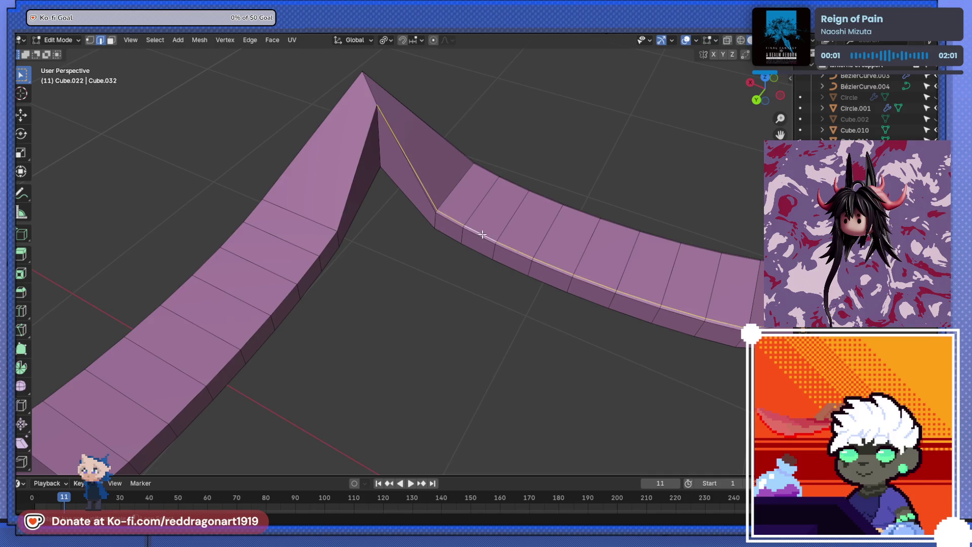
key(x)
click(541, 197)
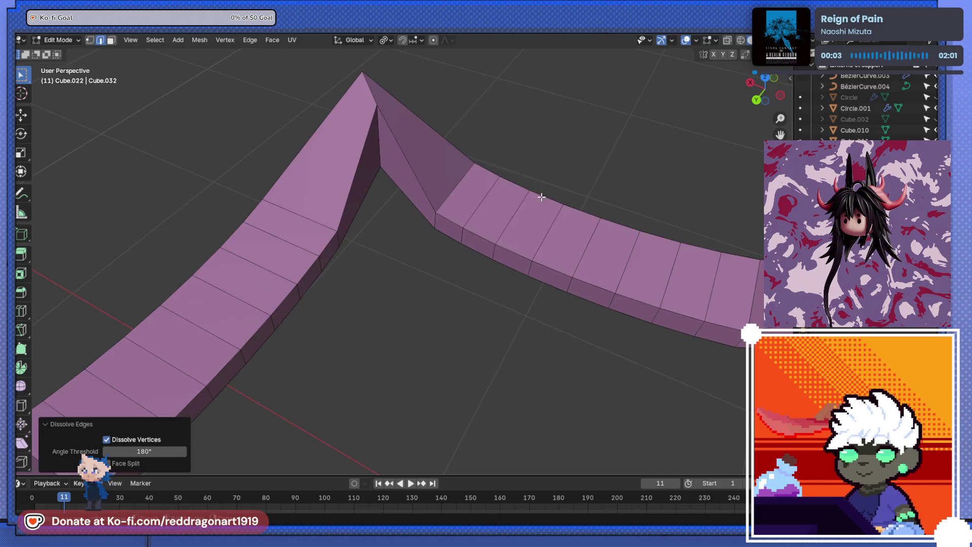
Step: Dissolve the lower rim edge loops on the back beam
drag(540, 195, 542, 230)
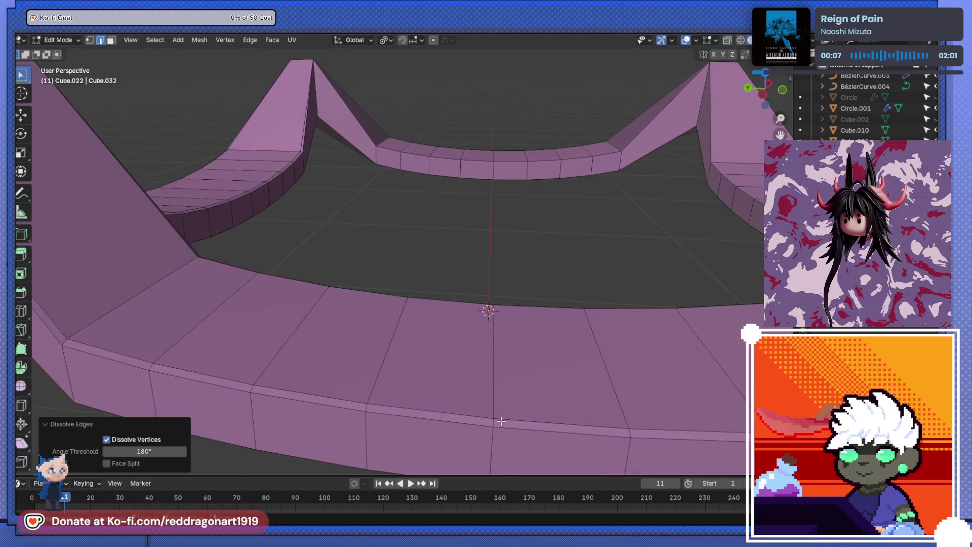
click(501, 418)
drag(487, 309, 393, 358)
key(x)
click(384, 355)
click(350, 129)
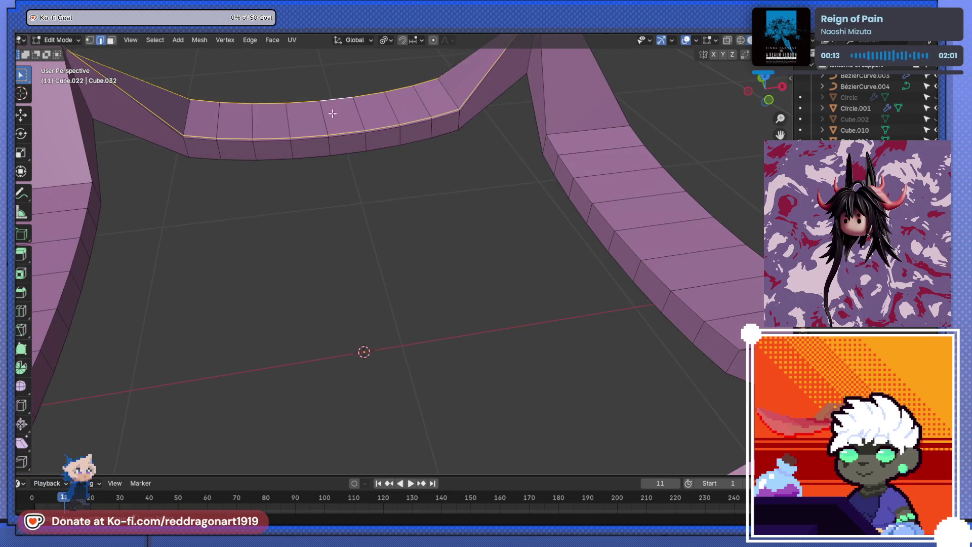
drag(332, 110, 360, 277)
key(x)
click(381, 211)
scroll(down, 3)
scroll(up, 3)
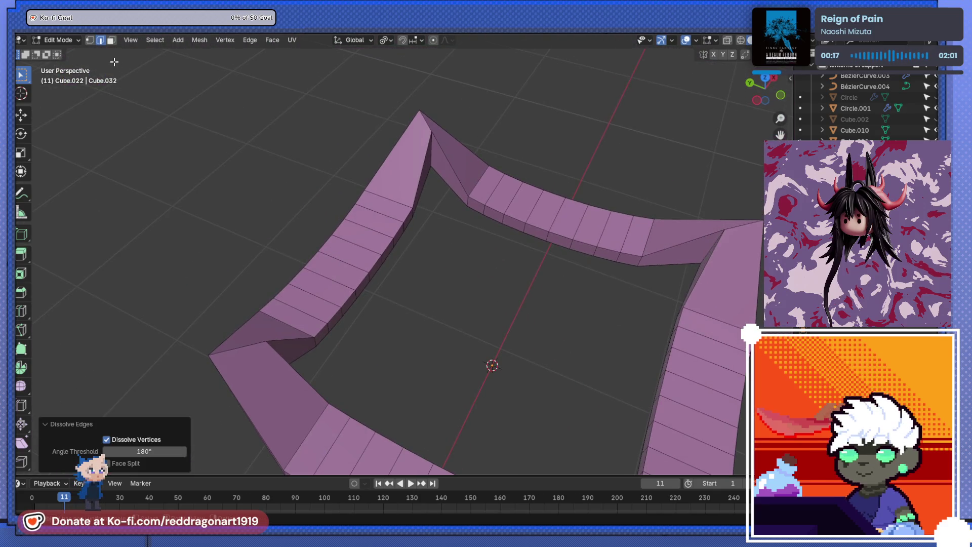
Step: Switch to face select mode and bring the mesh ring into close view
click(111, 40)
drag(243, 232, 228, 281)
scroll(down, 3)
scroll(up, 3)
drag(295, 199, 337, 213)
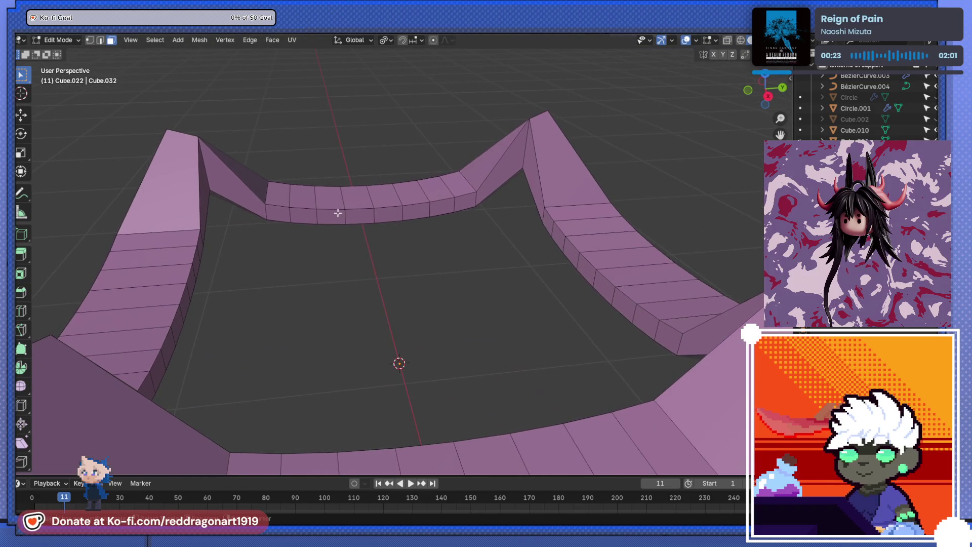
Step: Delete the slanted and rim faces between the left and right peaks, undoing an accidental dissolve
click(250, 199)
click(250, 199)
click(250, 199)
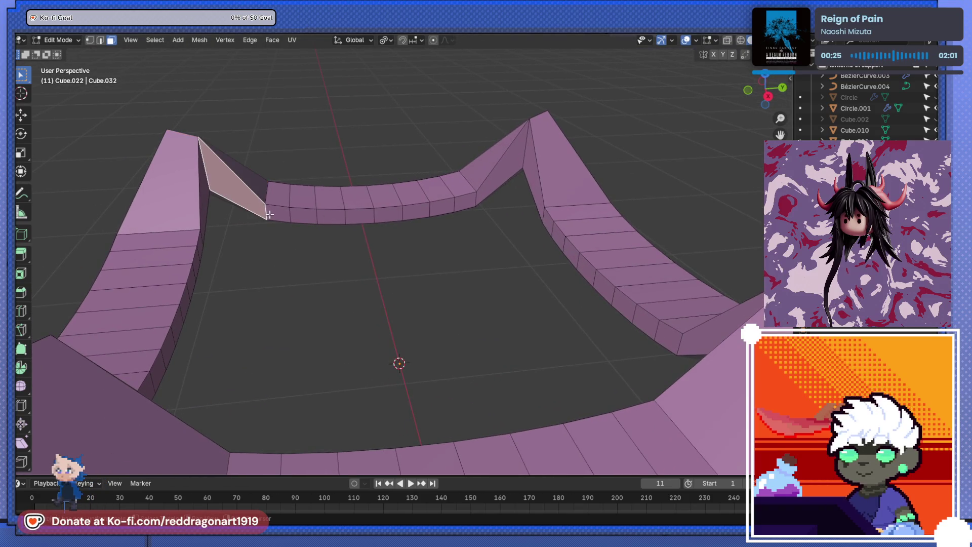
click(278, 213)
click(304, 214)
click(332, 215)
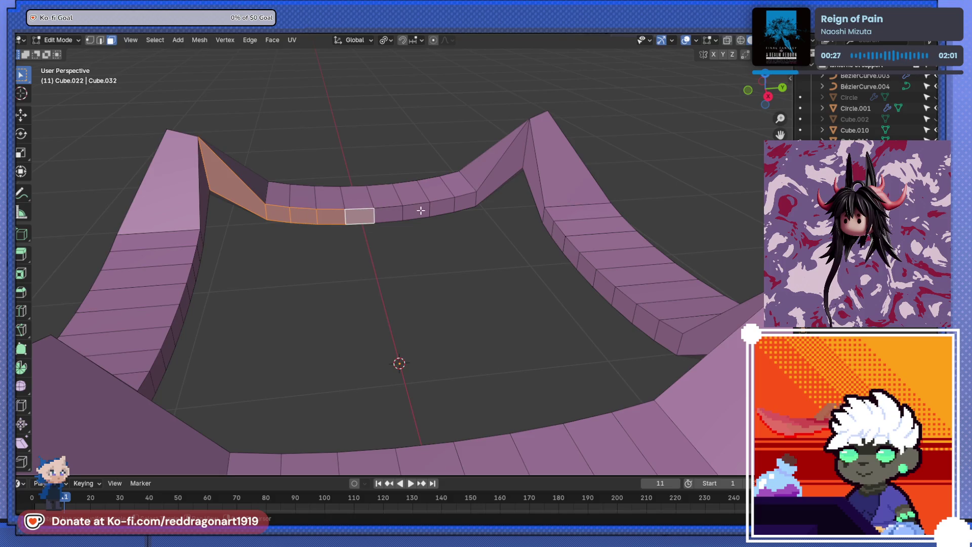
click(468, 202)
click(494, 180)
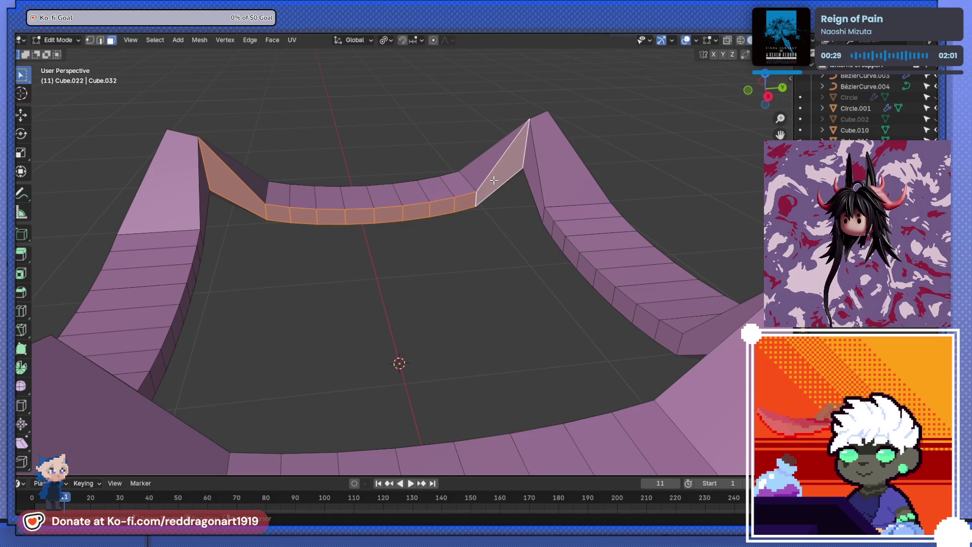
key(x)
click(520, 185)
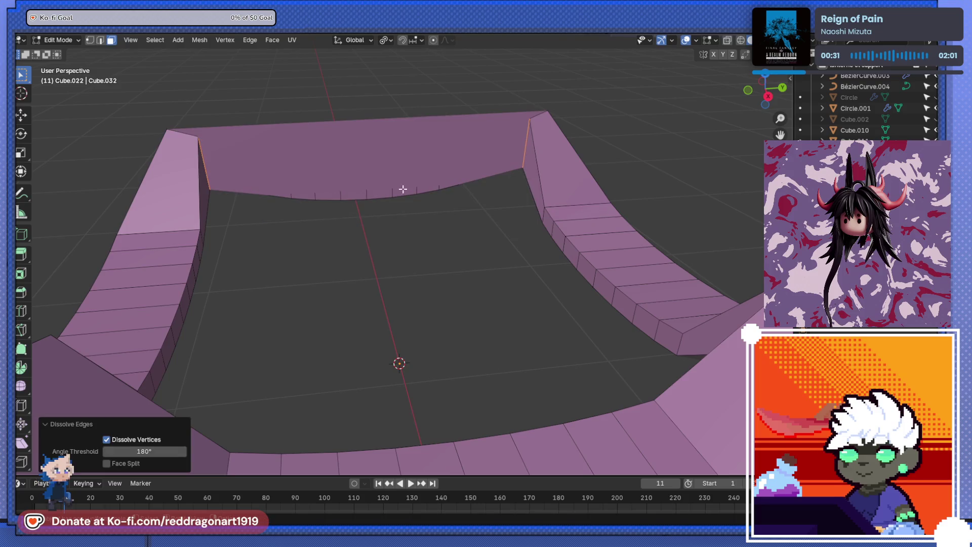
drag(401, 189, 466, 173)
key(ctrl+z)
key(x)
click(349, 188)
Step: Delete the sloped face and adjoining rim faces on the next beam
click(450, 168)
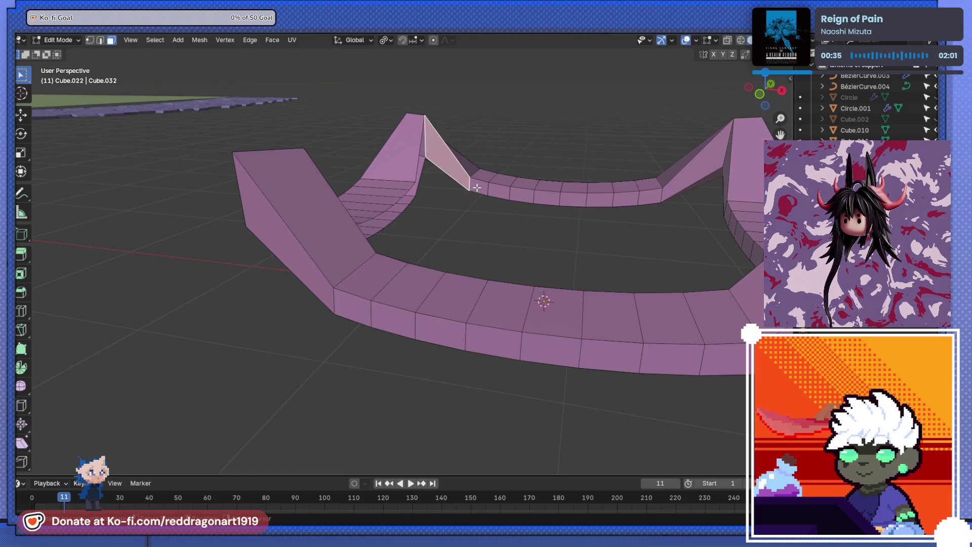
click(480, 185)
click(499, 190)
click(517, 194)
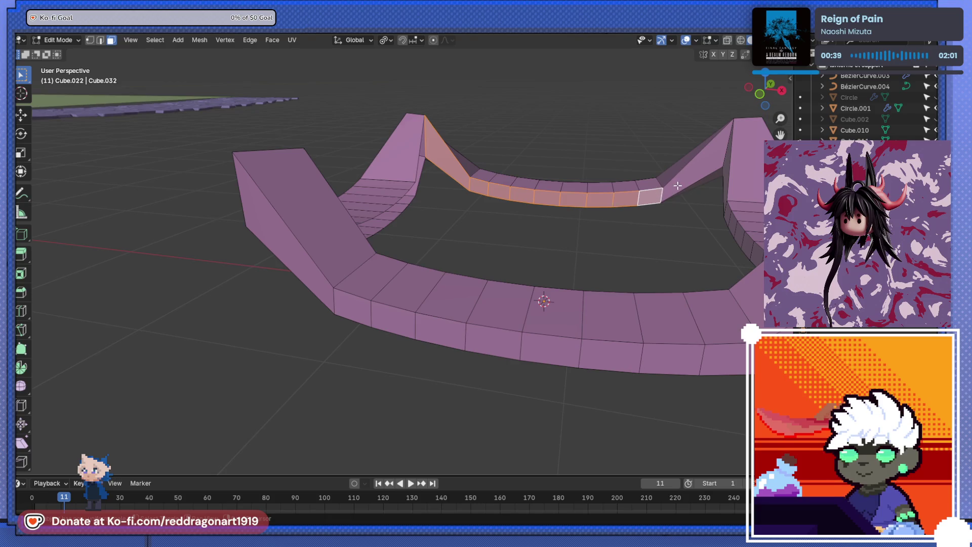
key(x)
click(677, 185)
Step: Delete the row of rim faces running between the two triangular corner faces
drag(677, 185, 364, 158)
click(359, 151)
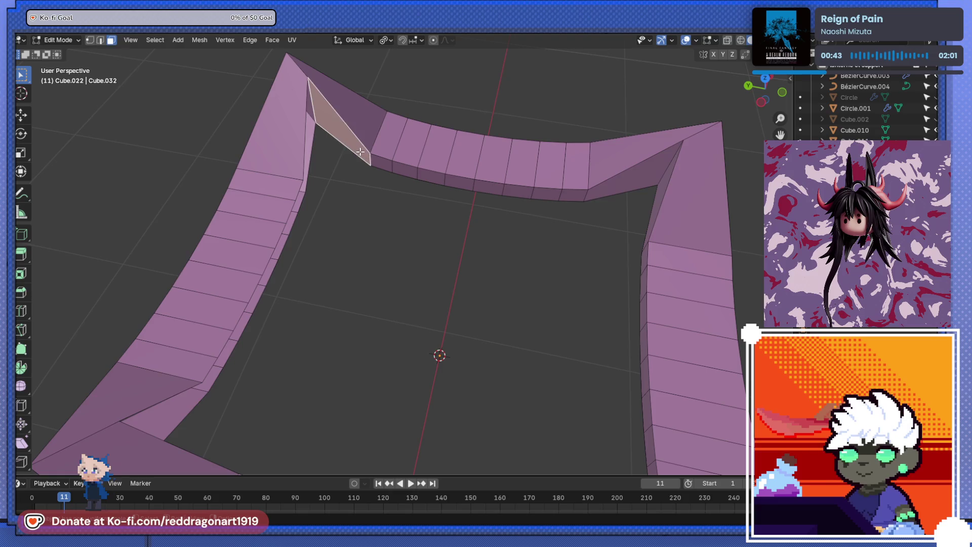
click(381, 161)
click(405, 168)
click(430, 174)
click(458, 181)
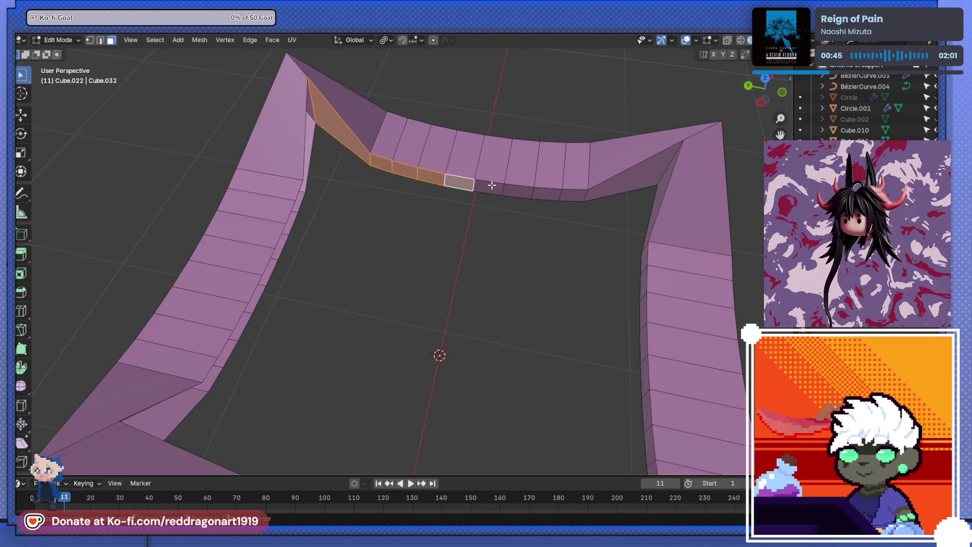
click(489, 184)
click(518, 191)
click(621, 190)
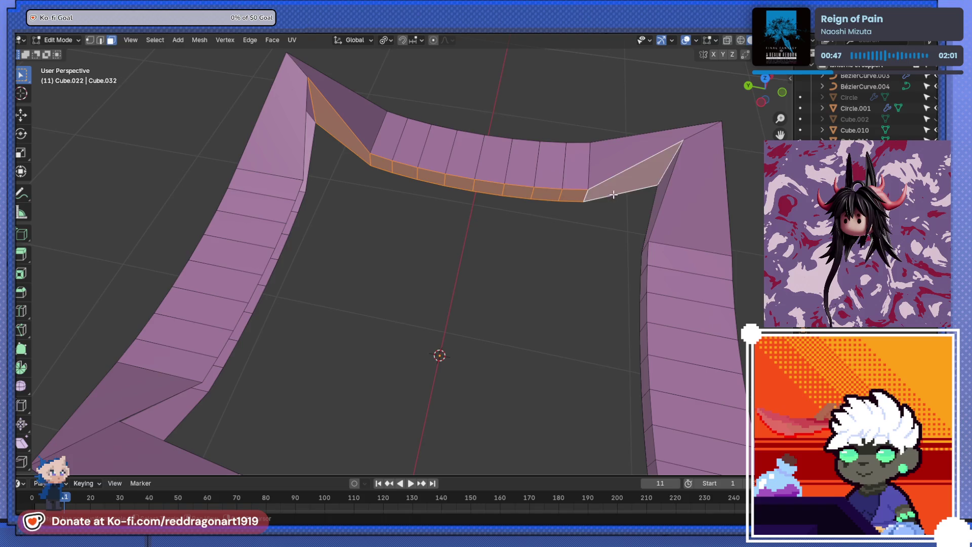
key(x)
click(621, 195)
Step: Delete the six inner strip faces along the front beam
drag(621, 195, 372, 281)
click(399, 285)
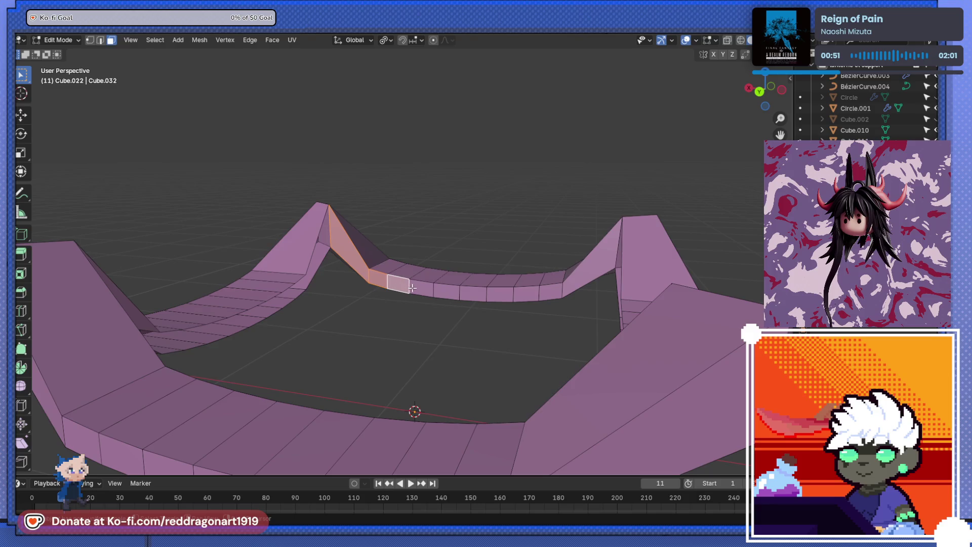
click(450, 294)
click(475, 294)
click(500, 294)
click(526, 292)
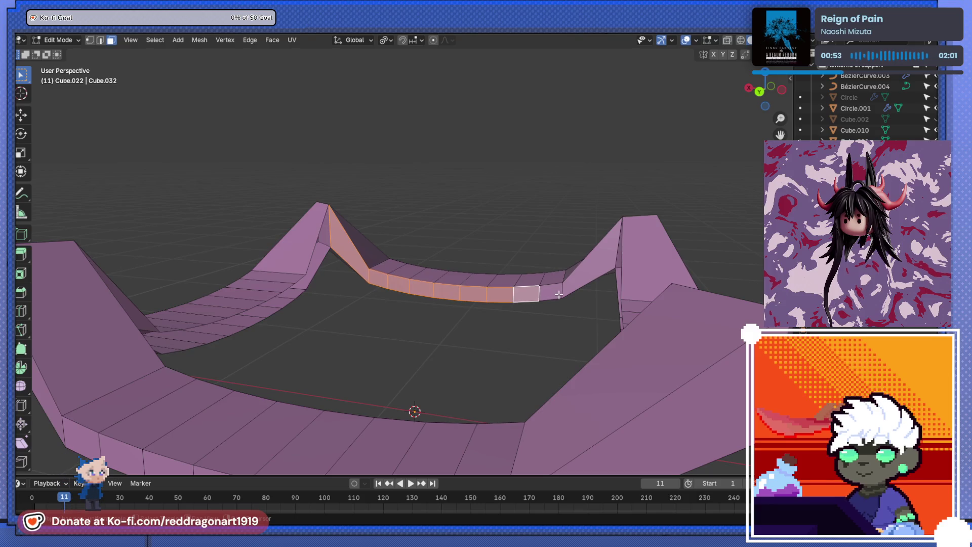
click(551, 291)
key(x)
click(583, 281)
drag(581, 279, 319, 281)
Step: In edge select mode, select the inner edge loop of the beam ring and fill it with one face
click(100, 40)
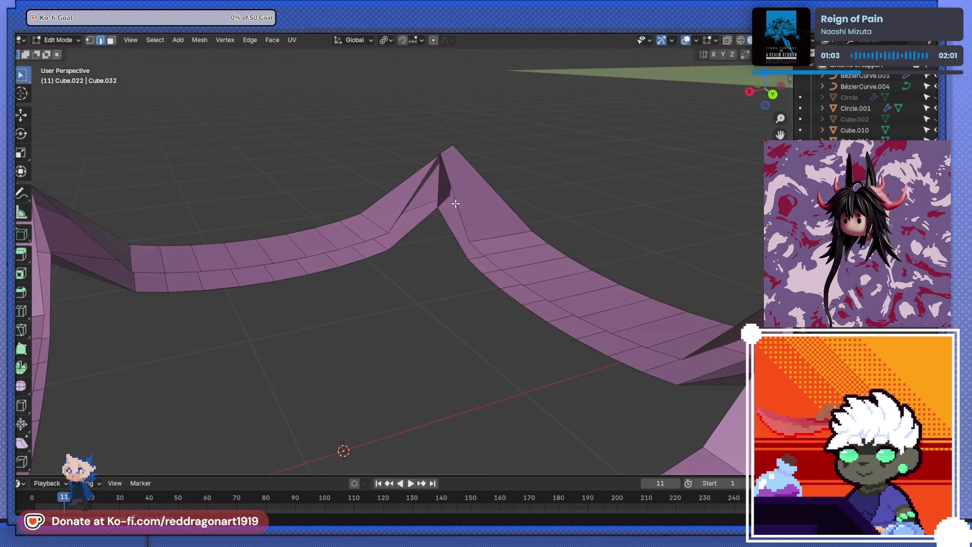
click(446, 204)
drag(415, 196, 276, 271)
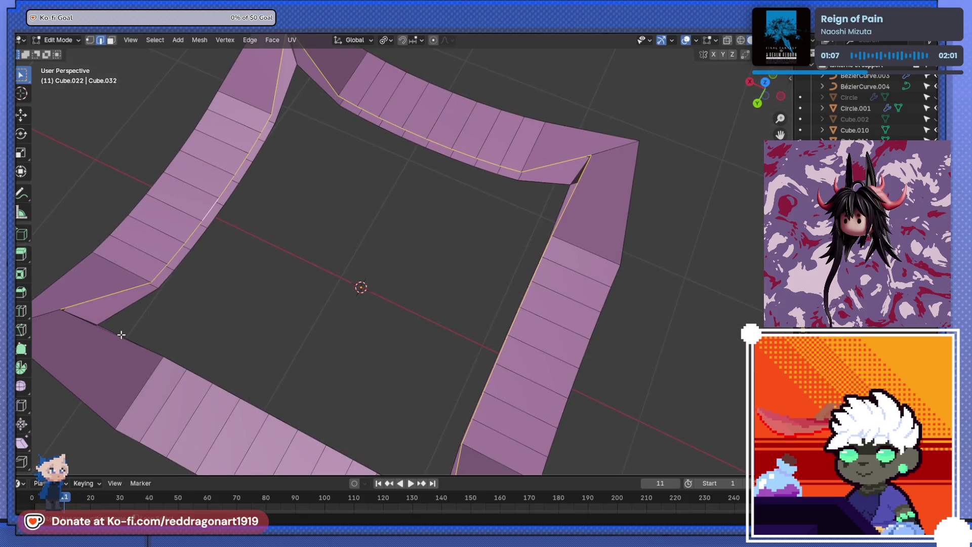
drag(121, 338, 190, 306)
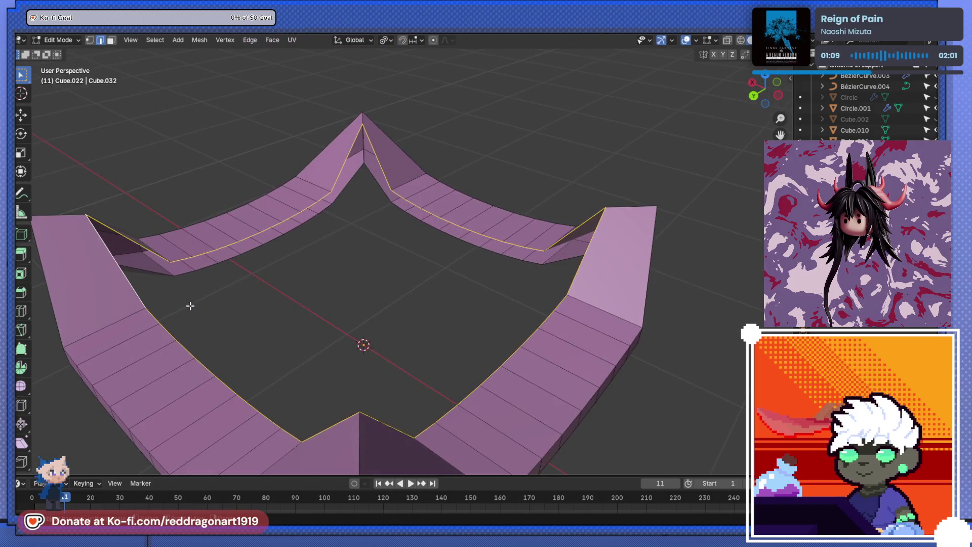
key(f)
drag(275, 291, 665, 288)
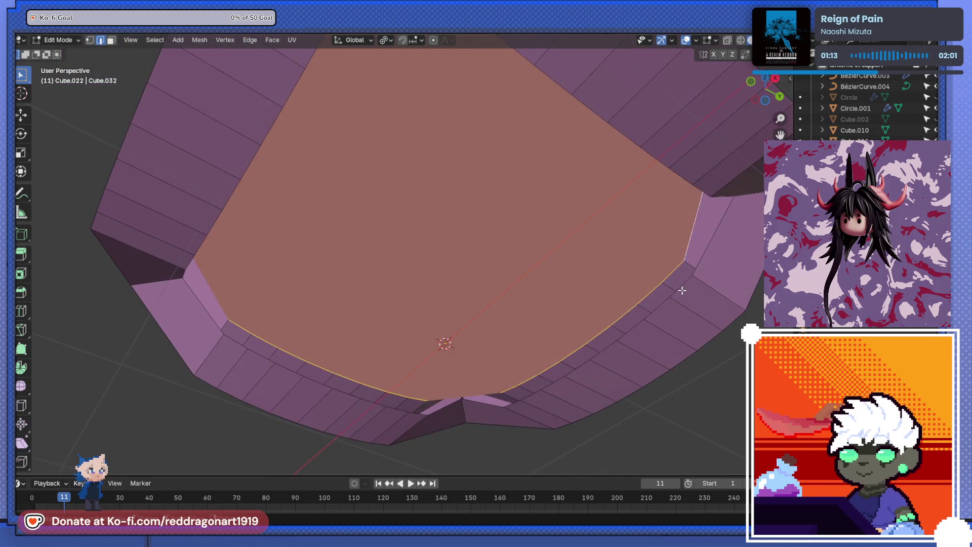
Step: Select a short edge on the underside and inspect the filled mesh from below and above
click(682, 290)
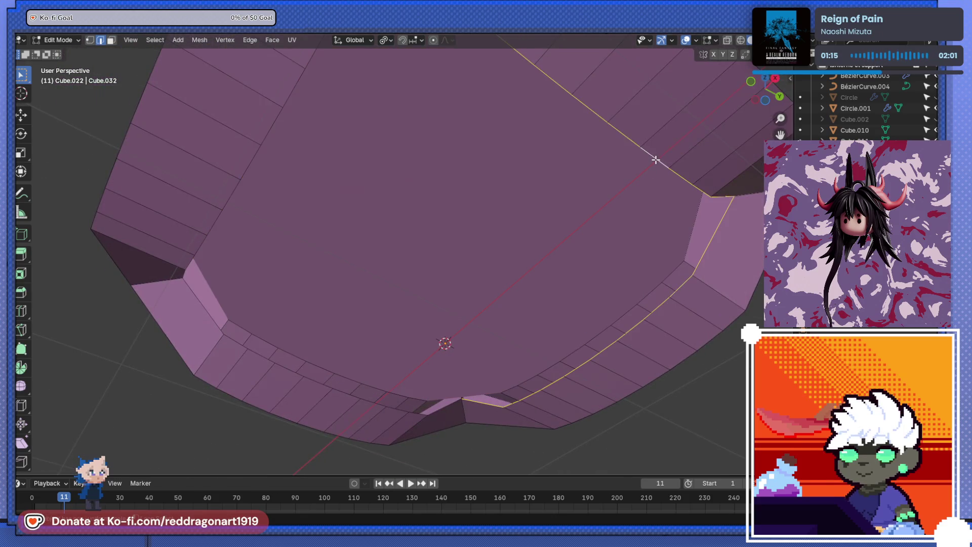
drag(655, 160, 222, 356)
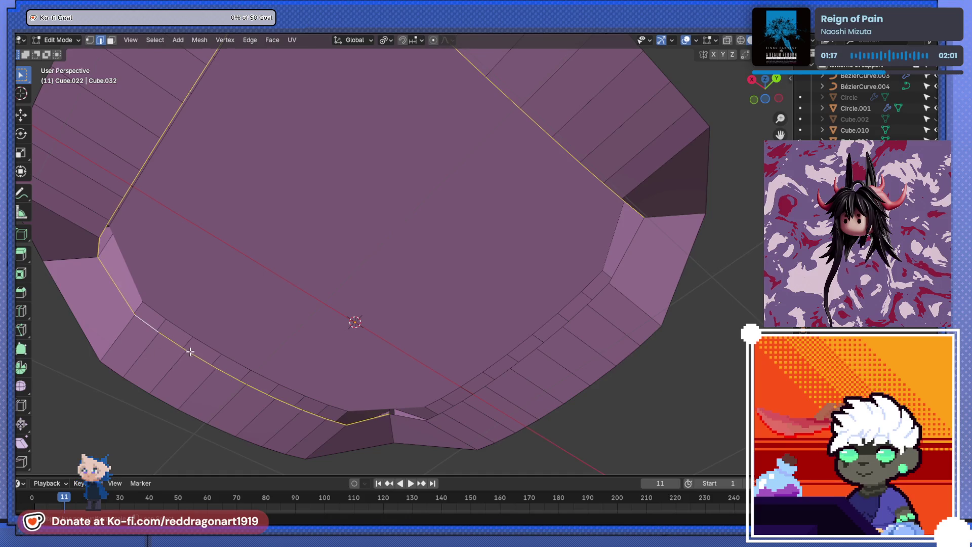
drag(452, 408, 388, 321)
scroll(up, 3)
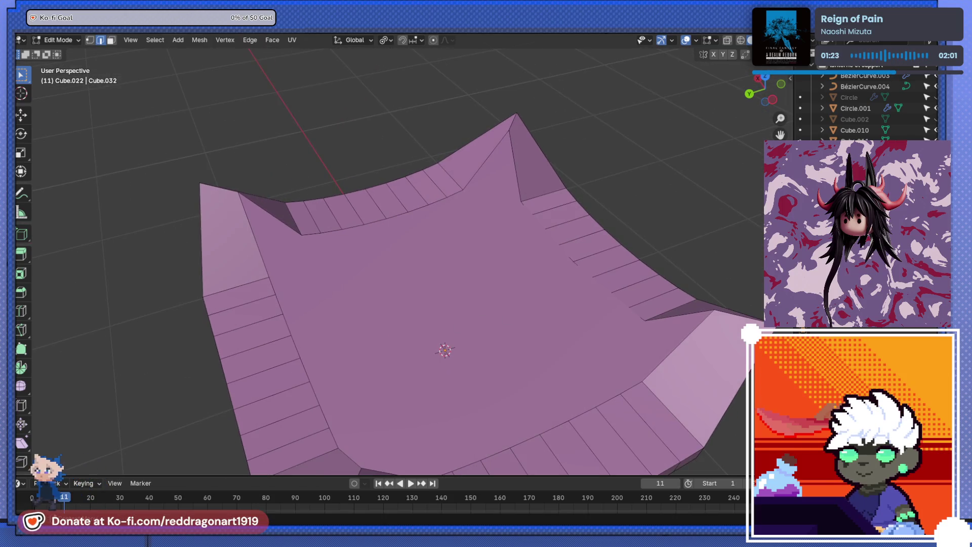
Step: Poke the fill face into a star using F3 'poke', preview it in object mode, then undo
key(F3)
text(poke)
key(Return)
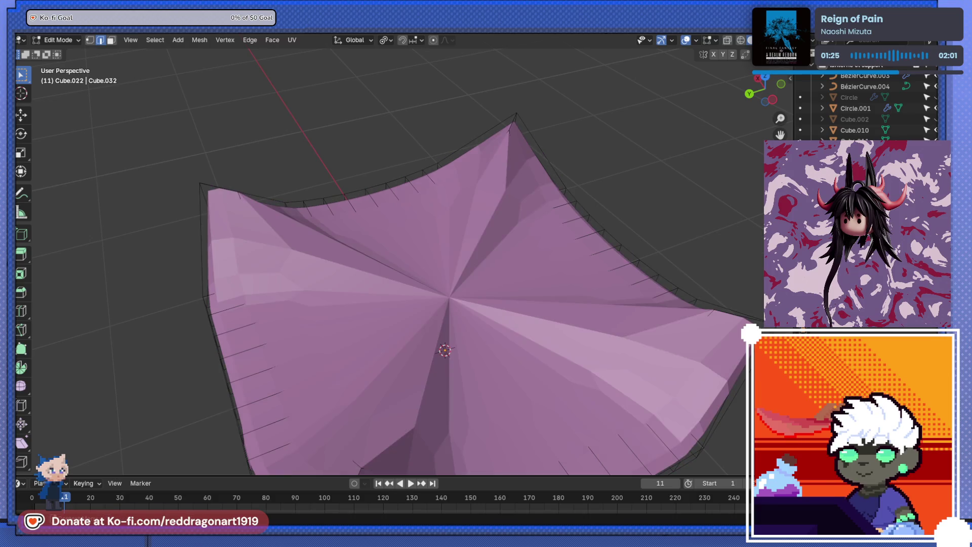
drag(708, 227, 444, 318)
key(Tab)
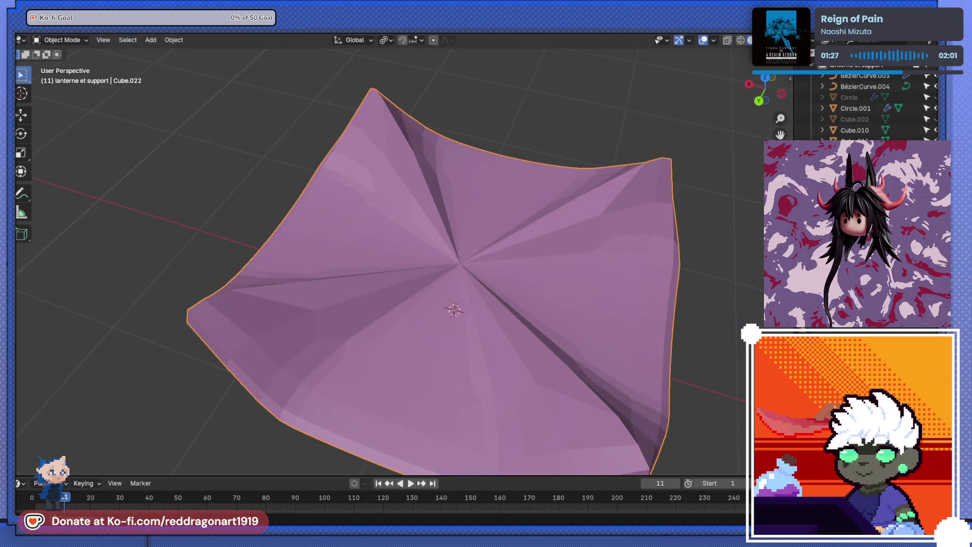
key(ctrl+z)
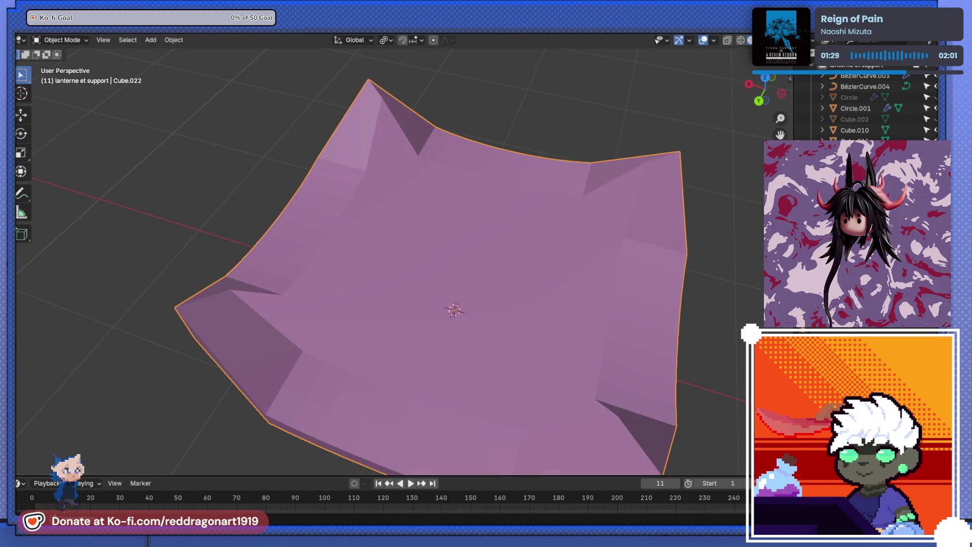
Step: Back in edit mode, retry the star-shaped poke with everything selected and undo it again
drag(456, 263, 417, 206)
key(Tab)
scroll(up, 3)
drag(399, 232, 425, 250)
key(a)
key(shift+n)
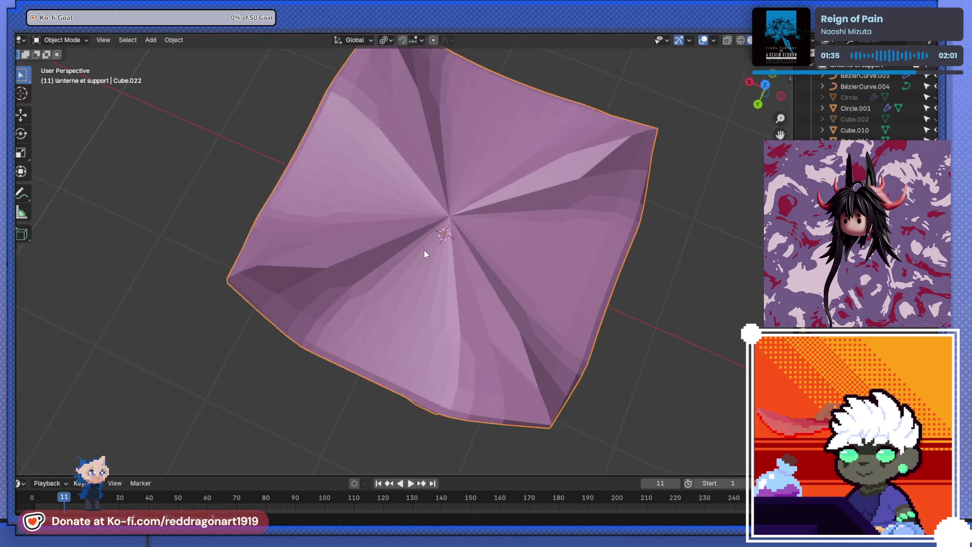
key(ctrl+z)
key(ctrl+z)
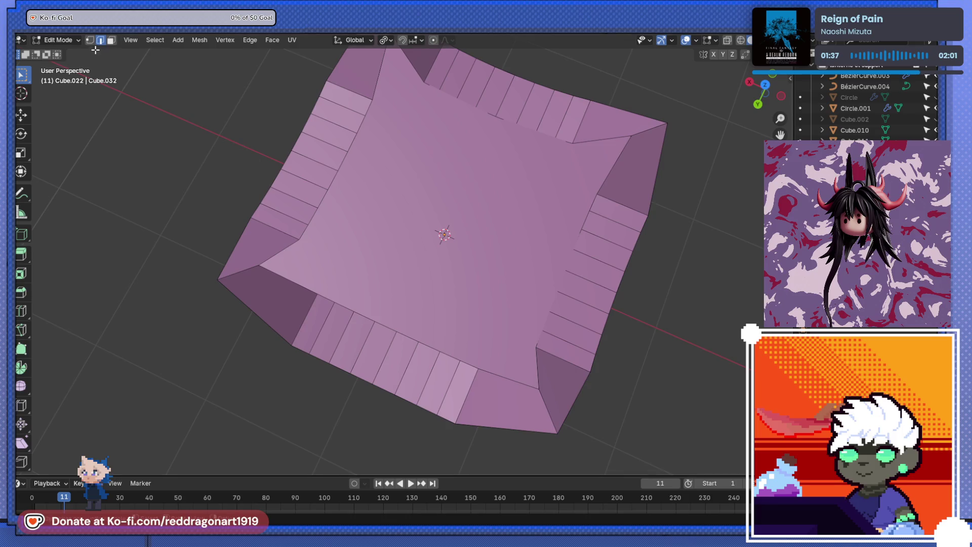
Step: Delete the top fill face so the opening becomes a hole again
click(452, 206)
key(x)
click(472, 217)
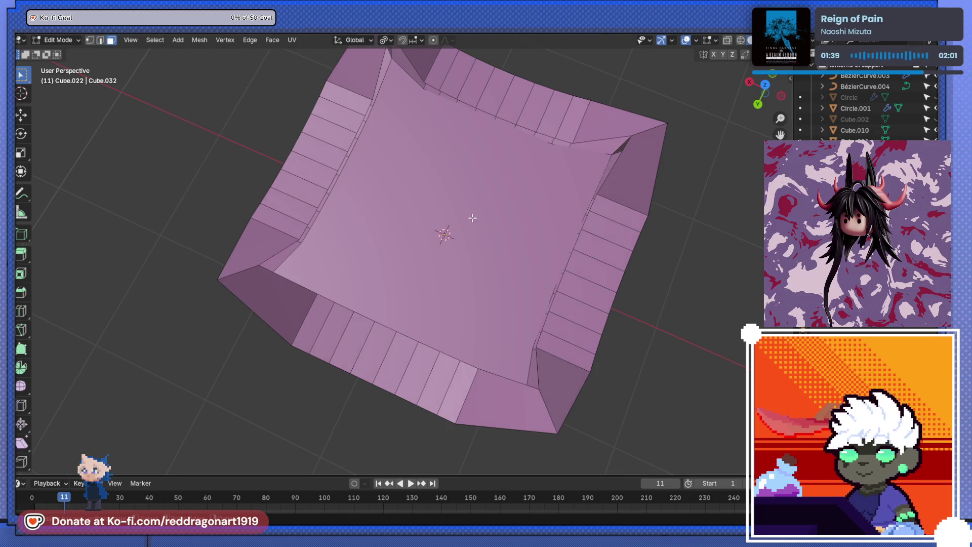
key(ctrl+z)
key(ctrl+z)
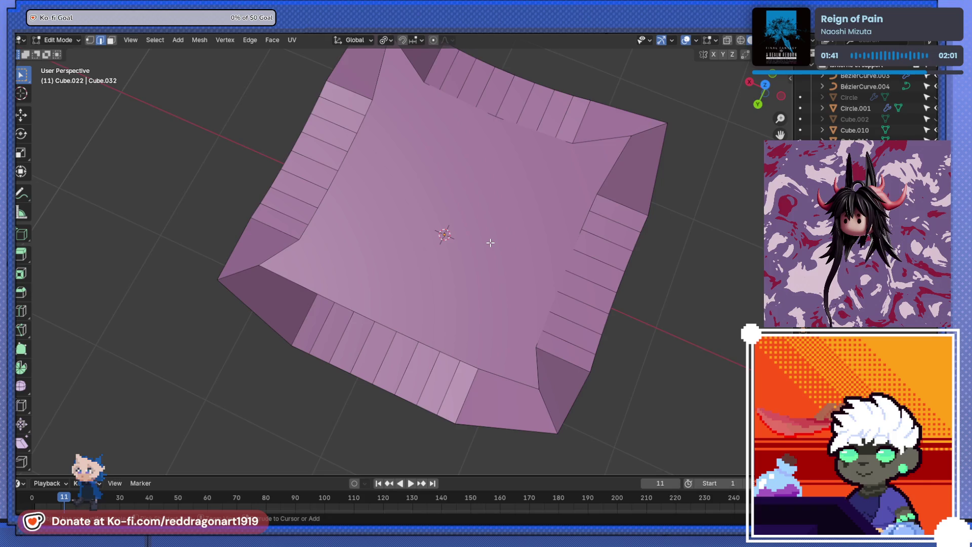
key(ctrl+shift+z)
Step: Grid-fill the hole from the Face menu with a span of 10
drag(490, 241, 420, 162)
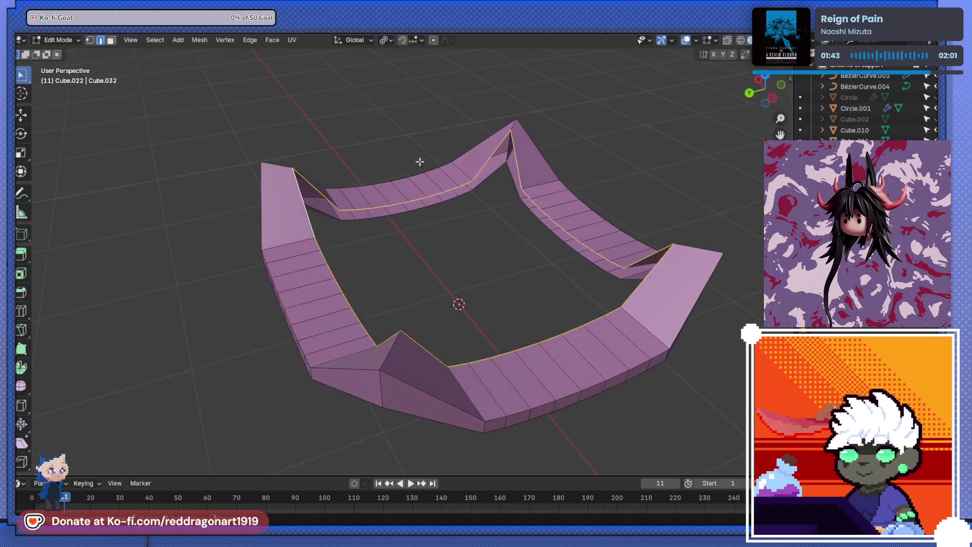
click(272, 40)
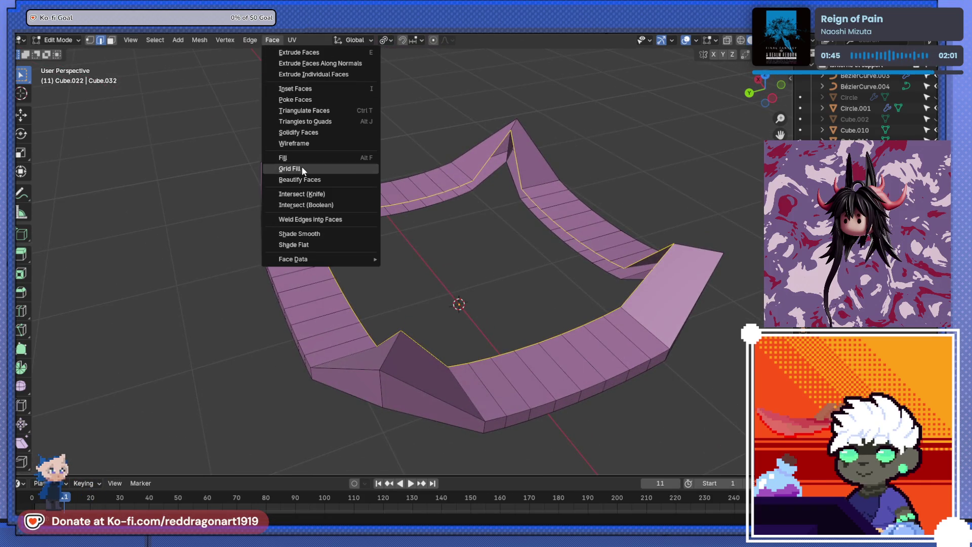
click(301, 166)
drag(302, 166, 397, 167)
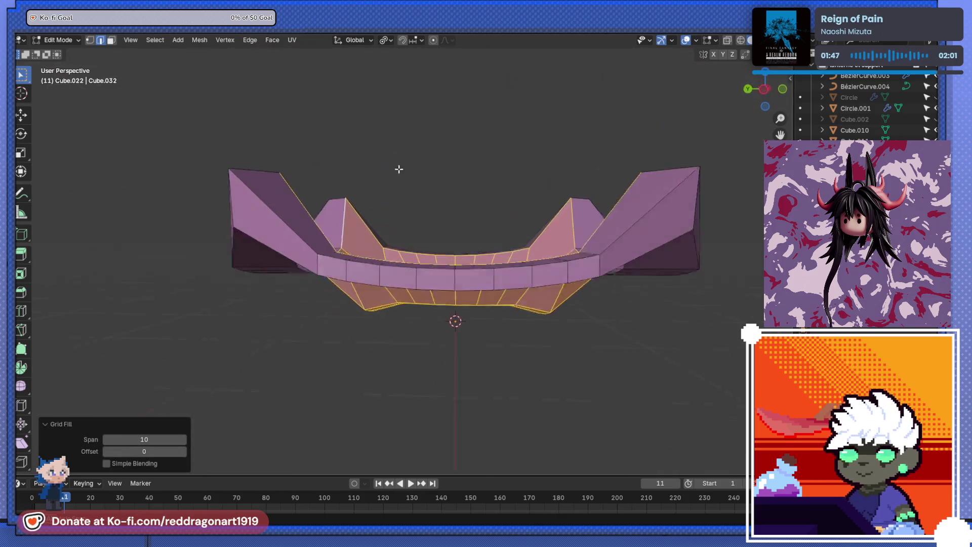
Step: Lift the grid-filled faces vertically along Z by 0.35705 m
key(g)
key(z)
click(491, 238)
drag(491, 238, 368, 52)
drag(445, 210, 431, 160)
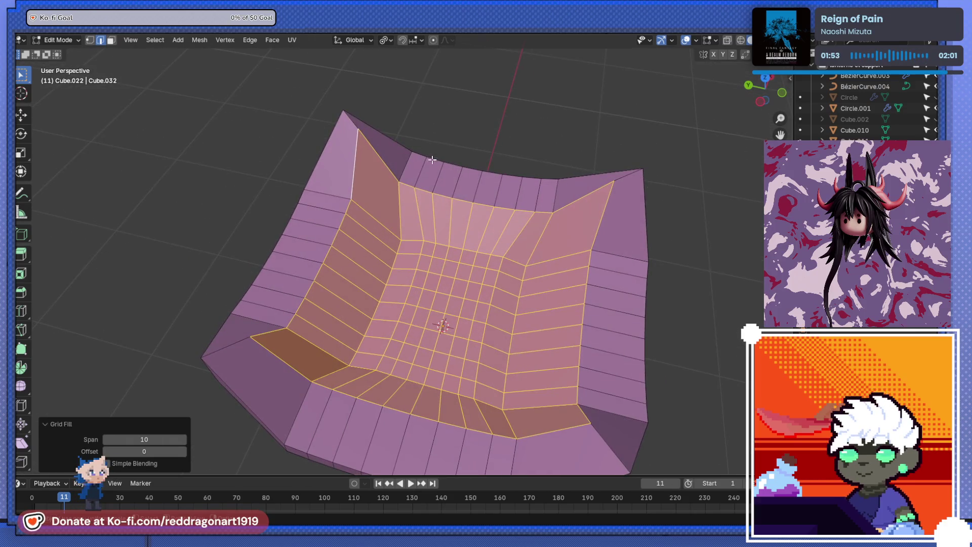
drag(428, 228, 691, 259)
key(g)
key(z)
click(354, 254)
Step: Add a Subdivision Surface modifier via F3 'subdiv' and preview the smoothed bowl-shaped roof
key(F3)
text(subdiv)
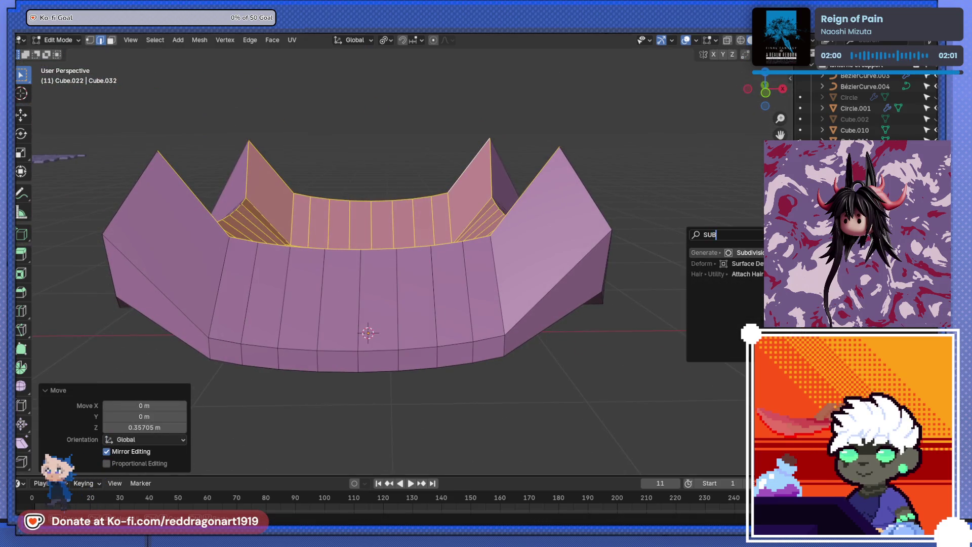
key(Return)
key(Tab)
drag(348, 232, 579, 219)
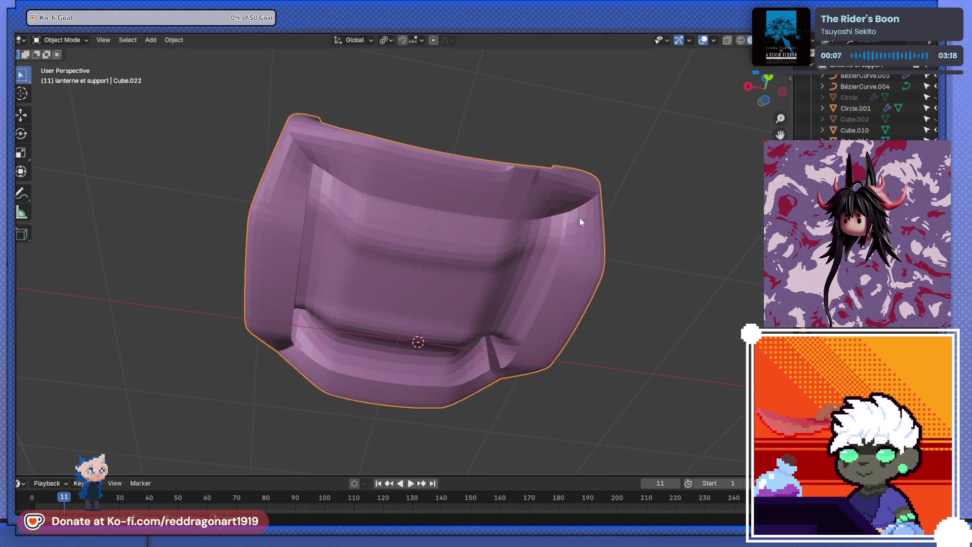
key(Tab)
click(564, 254)
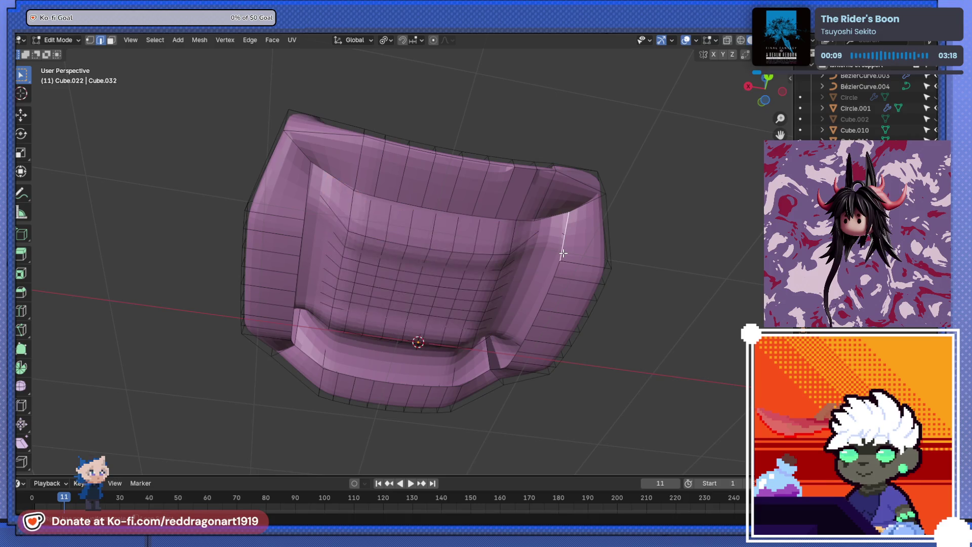